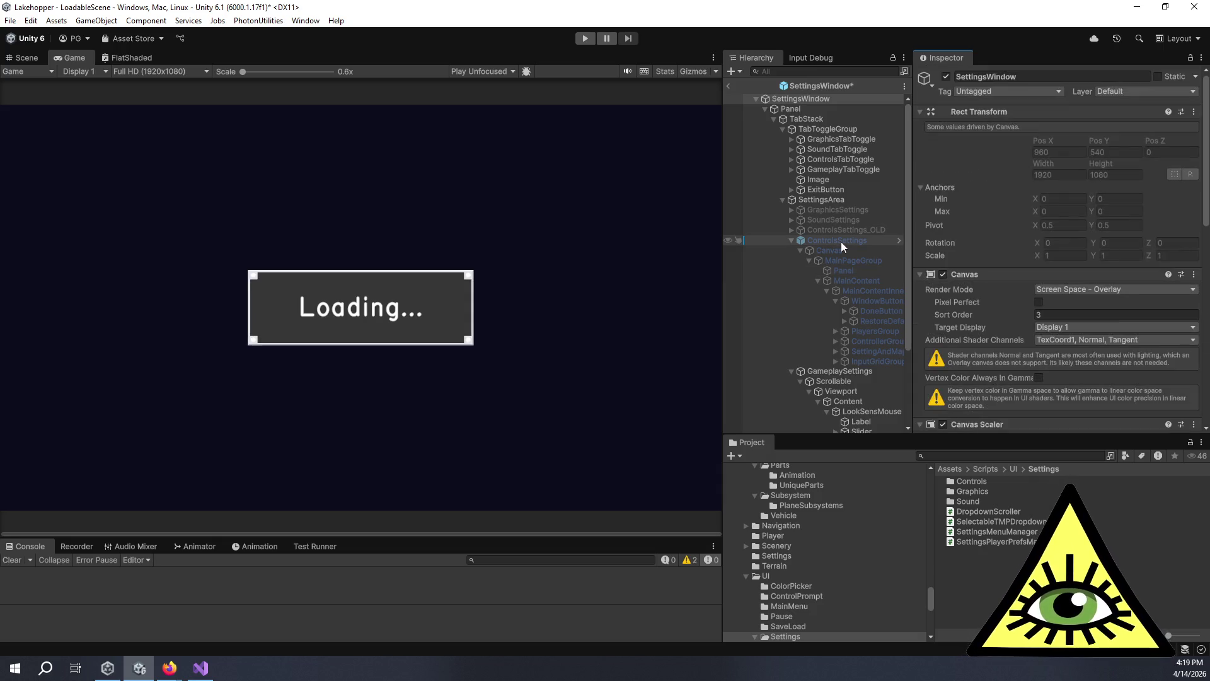
Select ControlsSettings and scroll its Inspector down to the empty ControlMapper event lists.
{"action": "left_click", "coordinate": [841, 241]}
{"action": "scroll", "coordinate": [1084, 292], "scroll_direction": "down", "scroll_amount": 10}
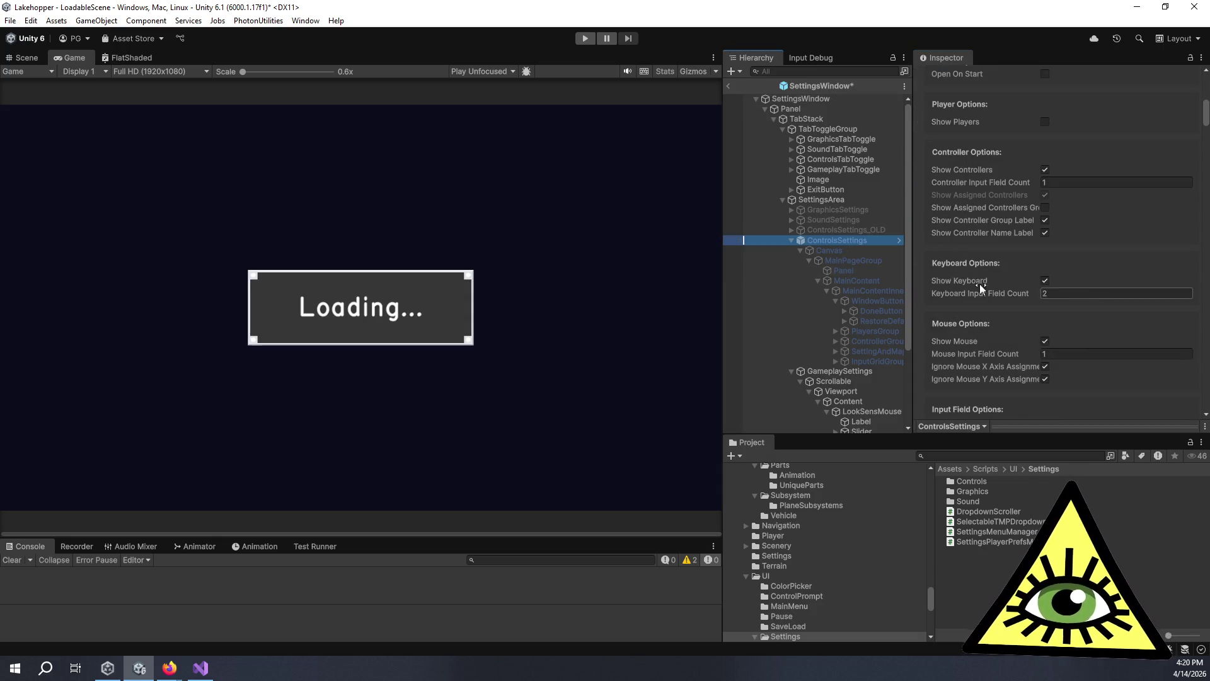
{"action": "scroll", "coordinate": [933, 283], "scroll_direction": "down", "scroll_amount": 2}
{"action": "scroll", "coordinate": [925, 271], "scroll_direction": "down", "scroll_amount": 15}
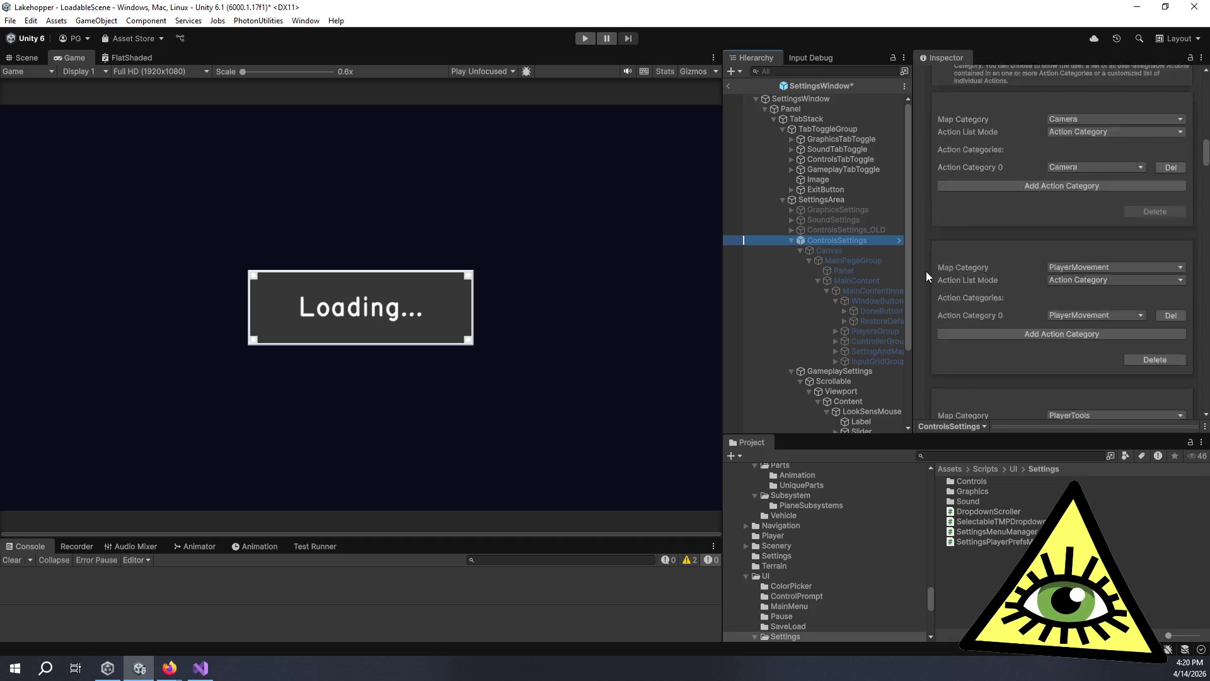
{"action": "scroll", "coordinate": [926, 277], "scroll_direction": "down", "scroll_amount": 15}
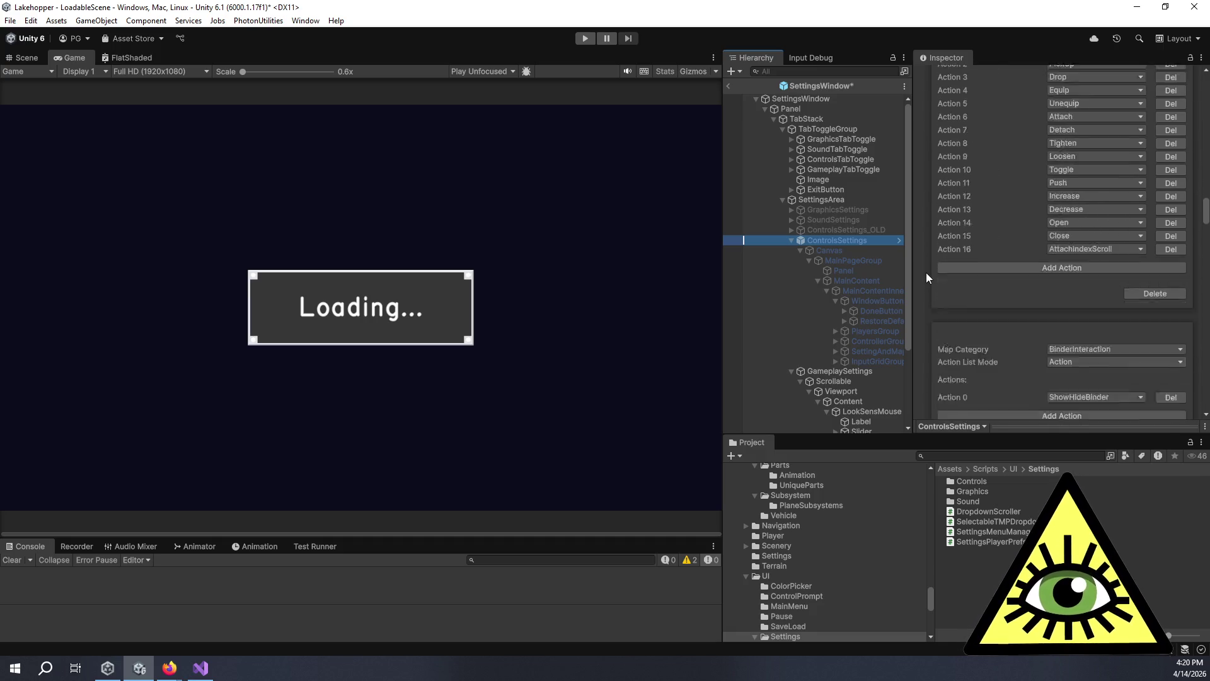
{"action": "scroll", "coordinate": [926, 278], "scroll_direction": "down", "scroll_amount": 20}
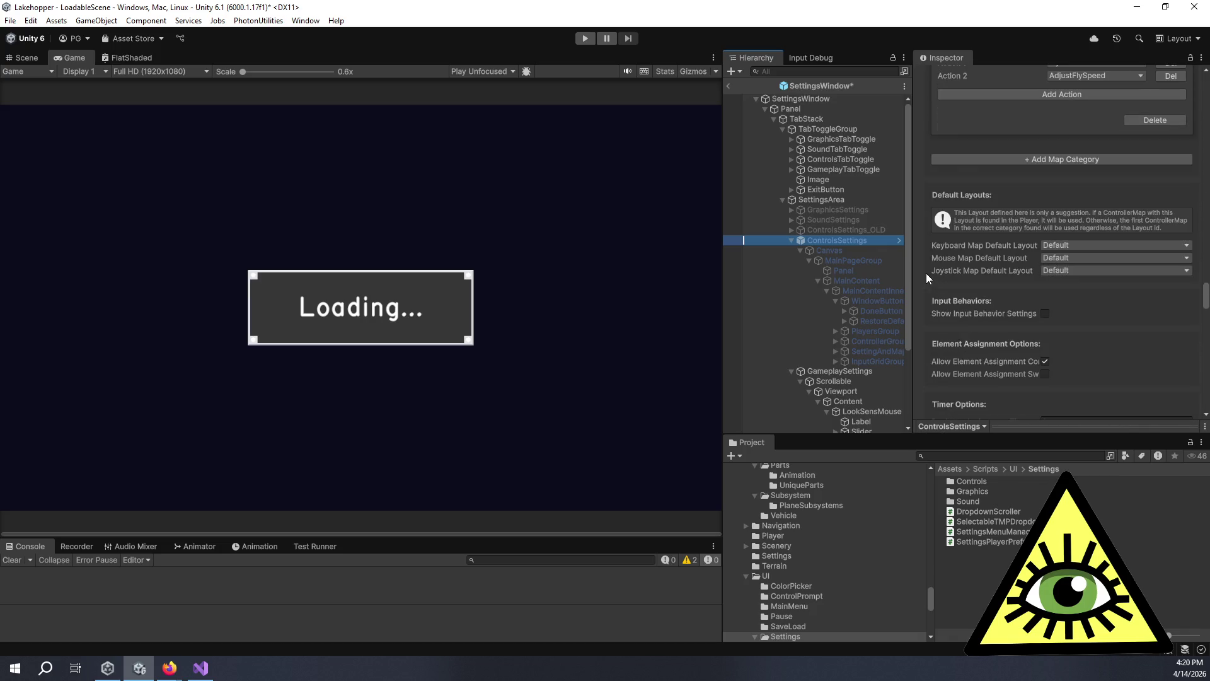
{"action": "scroll", "coordinate": [925, 277], "scroll_direction": "down", "scroll_amount": 6}
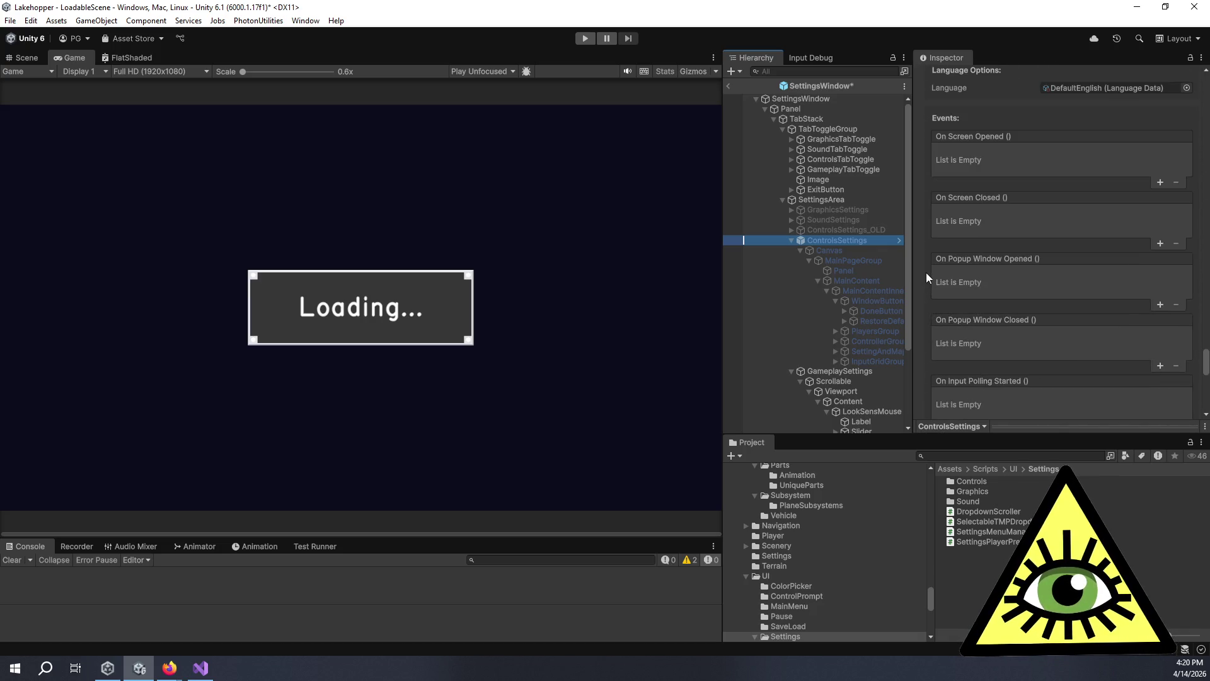
Wire On Popup Window Opened to SettingsWindow's SetTabsInteractable(false); give Closed an entry targeting ControlsSettings.
{"action": "left_click", "coordinate": [1159, 305]}
{"action": "left_click", "coordinate": [1157, 364]}
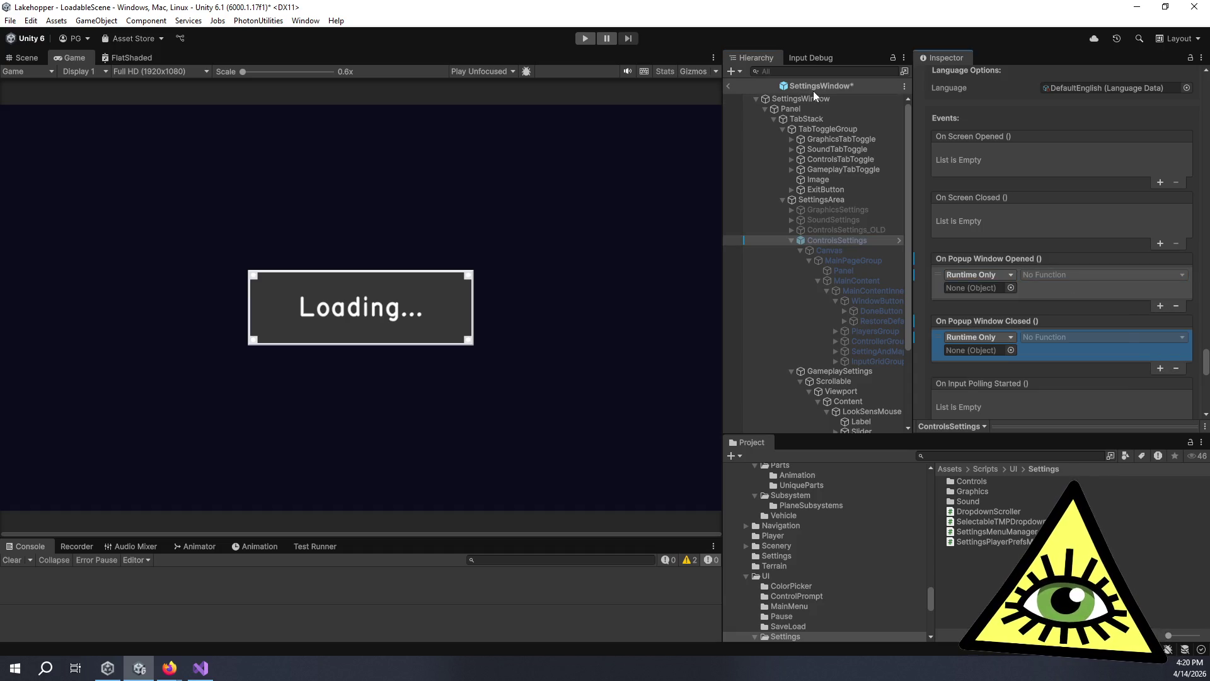
{"action": "left_click_drag", "start_coordinate": [814, 98], "coordinate": [981, 287]}
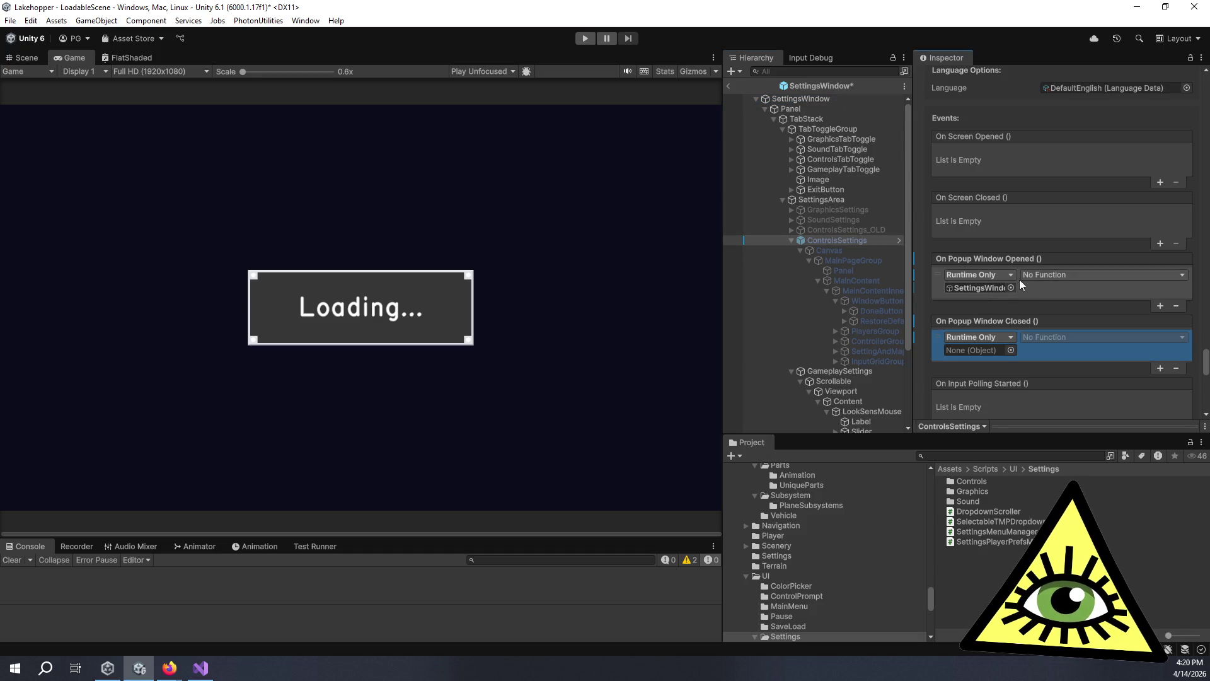
{"action": "left_click", "coordinate": [1058, 275]}
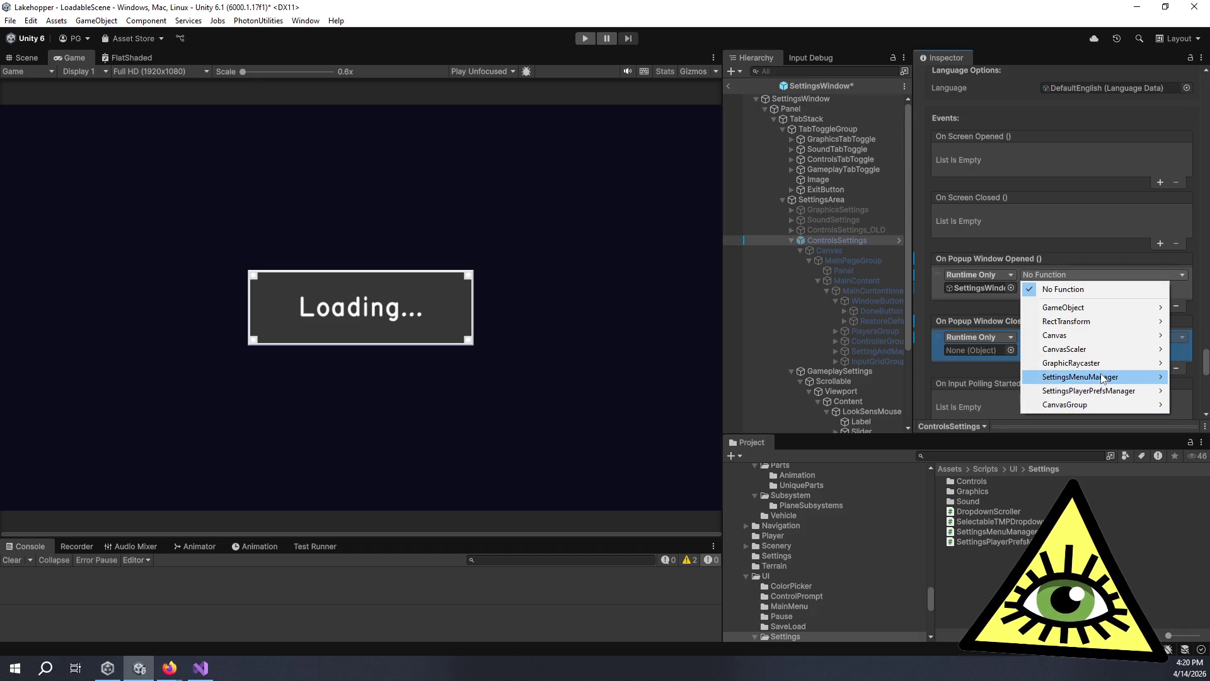
{"action": "mouse_move", "coordinate": [1096, 377]}
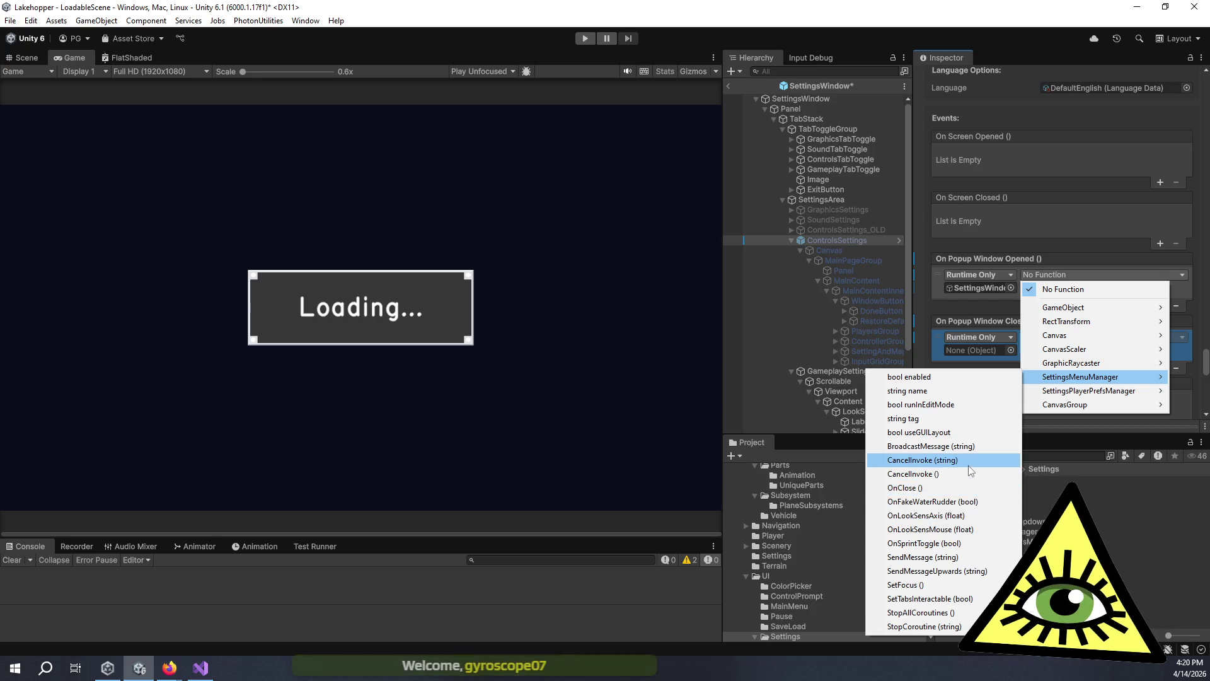
{"action": "left_click", "coordinate": [968, 598]}
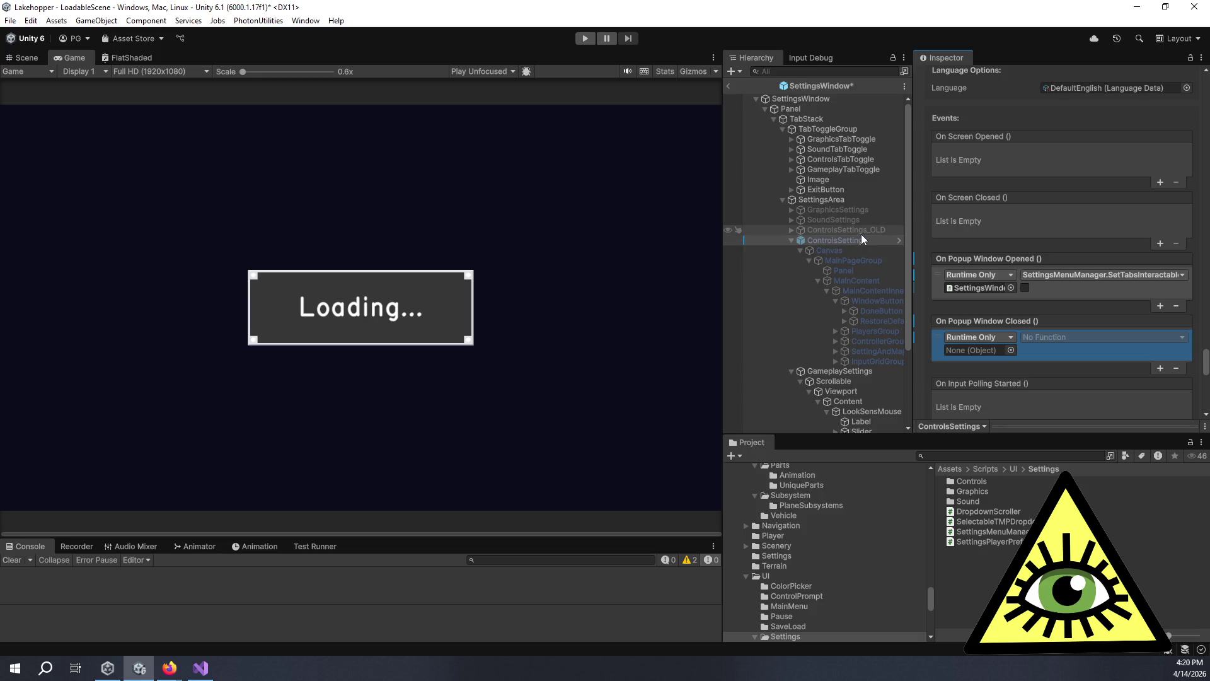
{"action": "mouse_move", "coordinate": [856, 240]}
{"action": "left_mouse_down"}
{"action": "mouse_move", "coordinate": [897, 261]}
{"action": "mouse_move", "coordinate": [981, 351]}
{"action": "left_mouse_up"}
Make On Popup Window Closed call SettingsWindow's SetTabsInteractable with true, then exit prefab editing.
{"action": "left_click", "coordinate": [1074, 336]}
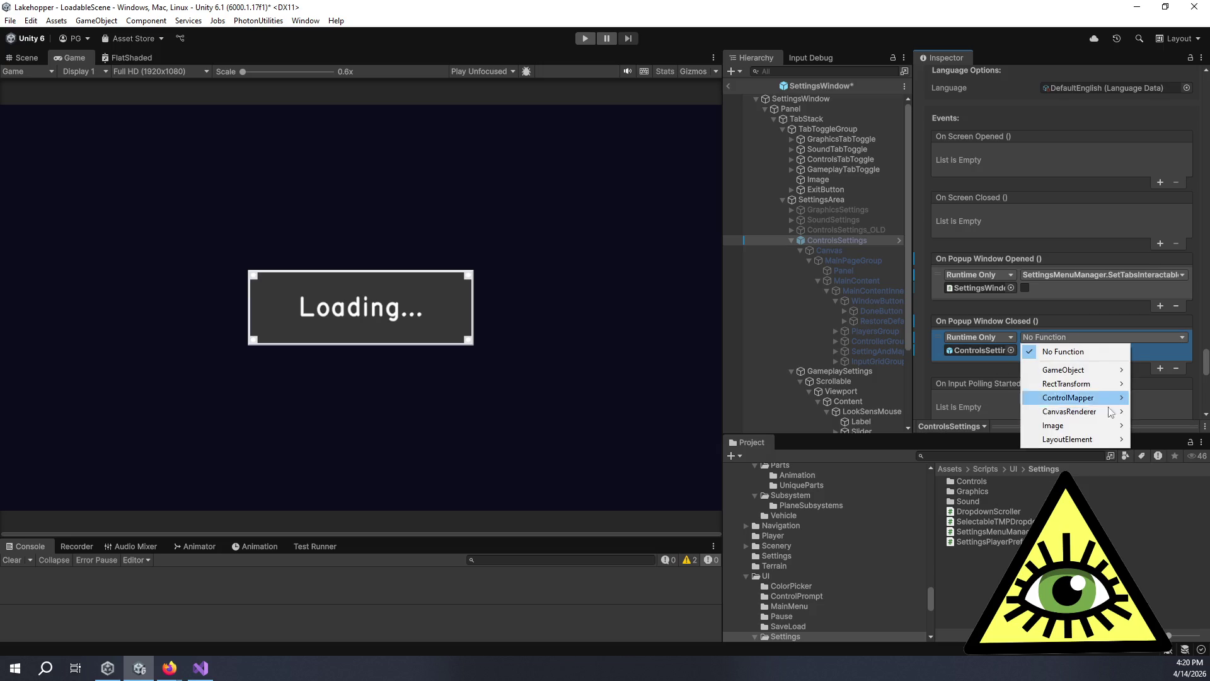
{"action": "left_click_drag", "start_coordinate": [793, 96], "coordinate": [989, 347]}
{"action": "left_click", "coordinate": [1071, 340]}
{"action": "mouse_move", "coordinate": [1092, 455]}
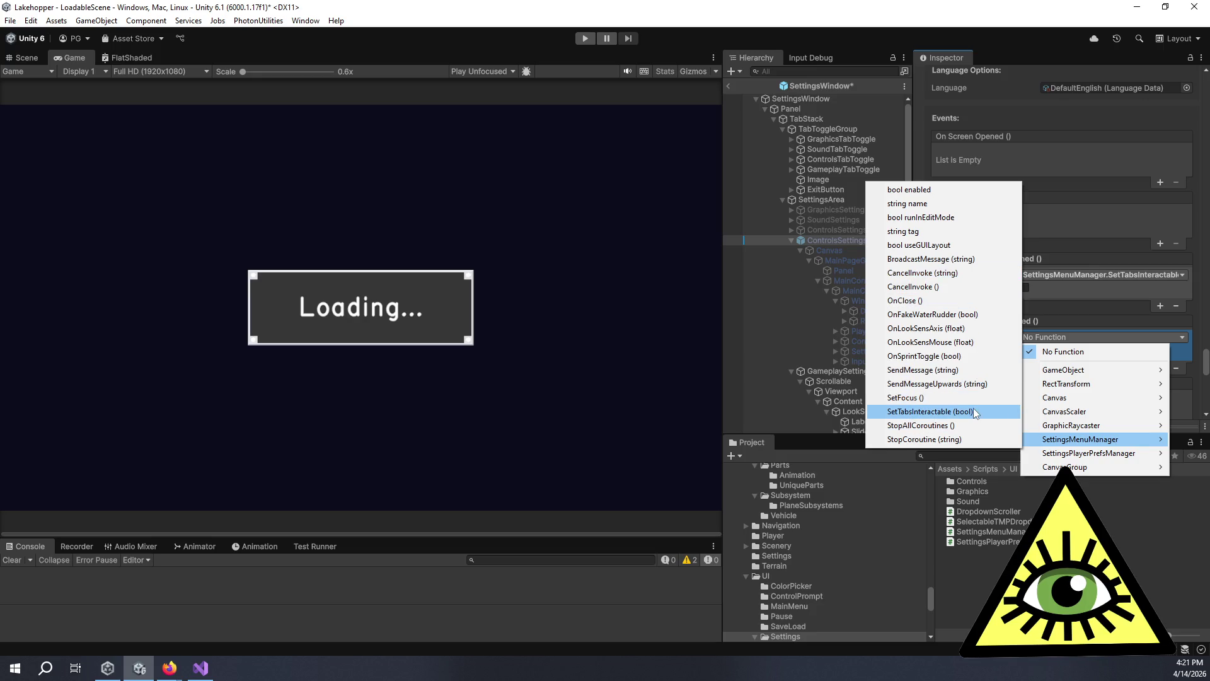
{"action": "left_click", "coordinate": [973, 411]}
{"action": "left_click", "coordinate": [1025, 351]}
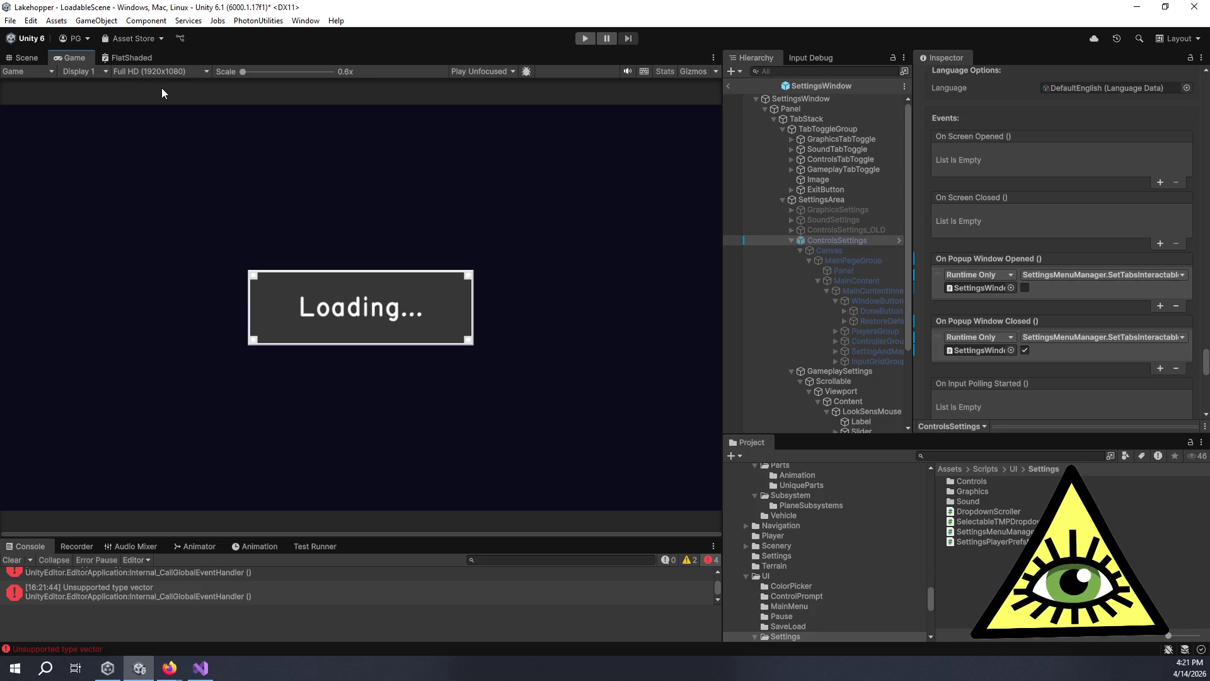
{"action": "left_click", "coordinate": [729, 87]}
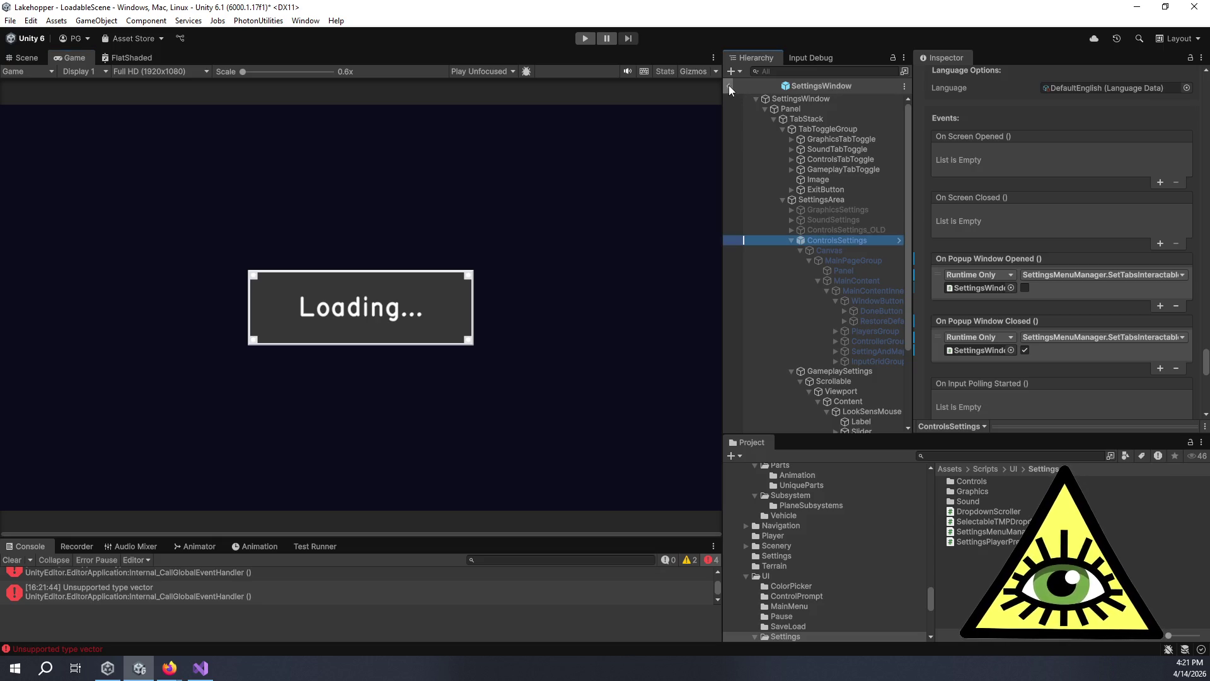
Run the game in play mode and pause it once the seaplane cockpit loads.
{"action": "left_click", "coordinate": [584, 38]}
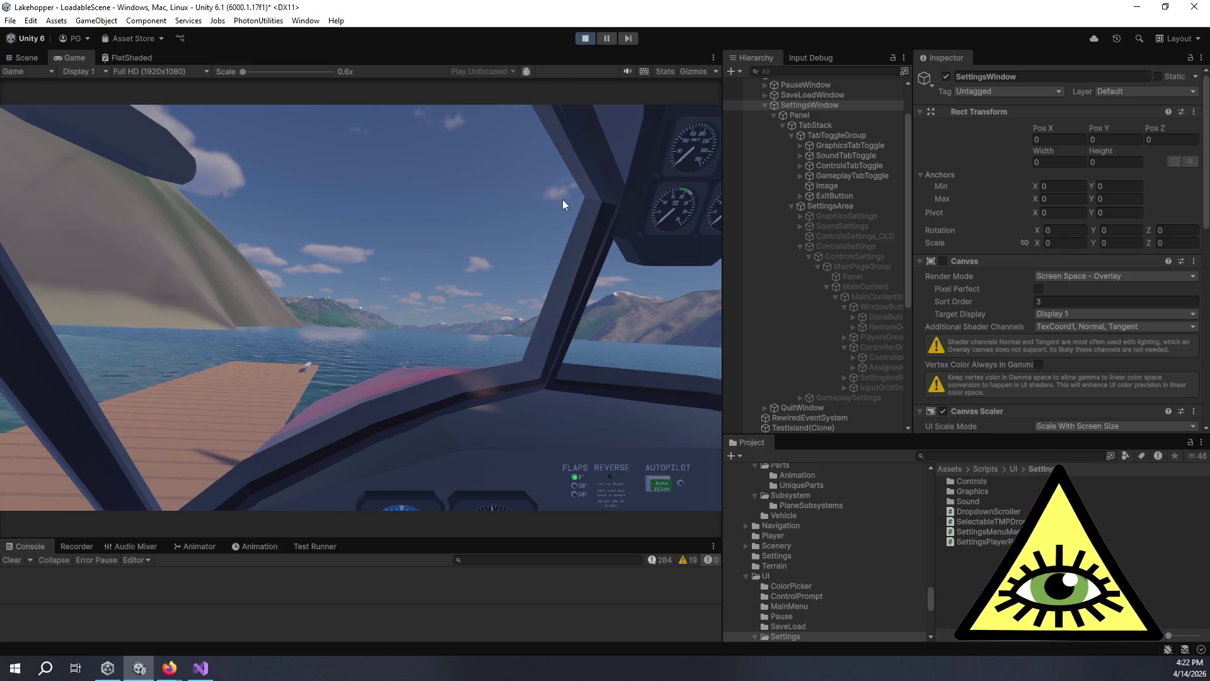
{"action": "key", "text": "Escape"}
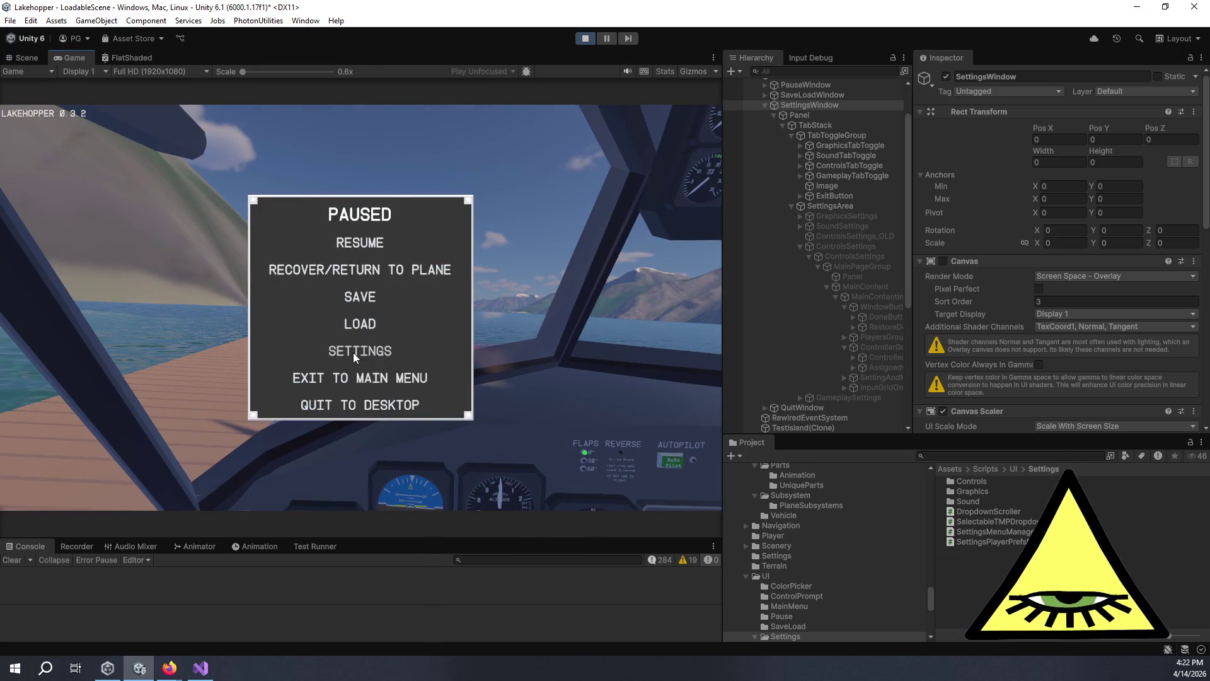
Go to Settings > Controls and navigate to Calibrate to bring up the Calibrate Controller dialog.
{"action": "left_click", "coordinate": [354, 357]}
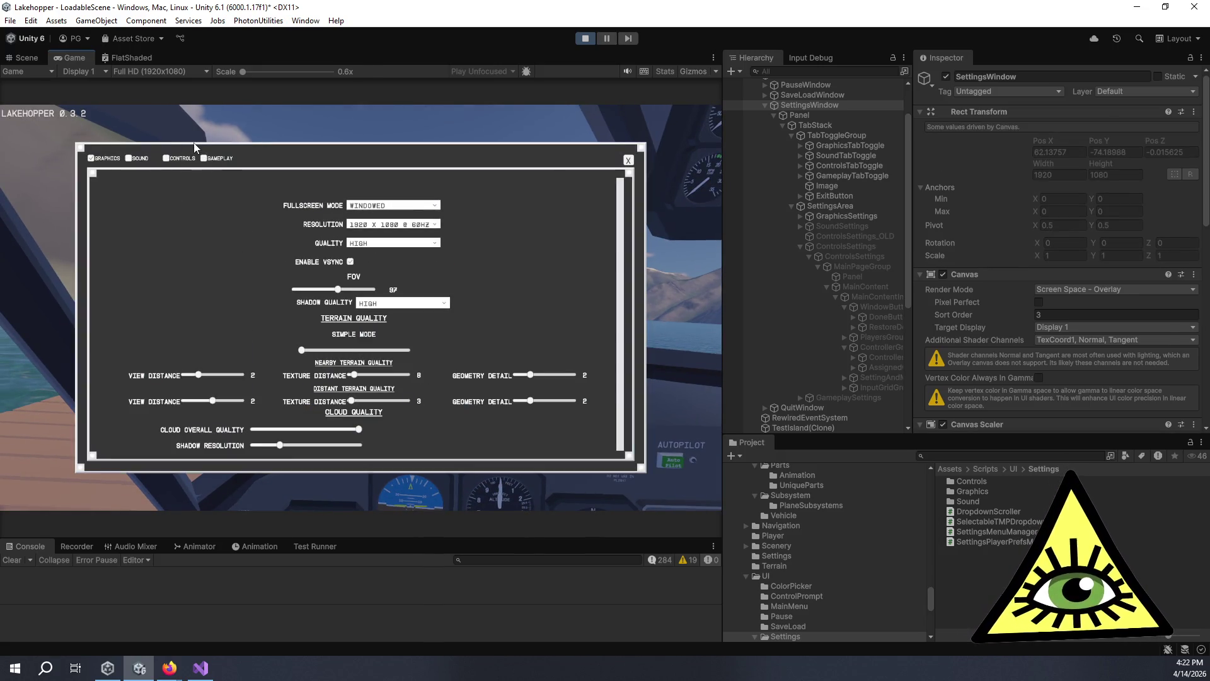
{"action": "left_click", "coordinate": [187, 159]}
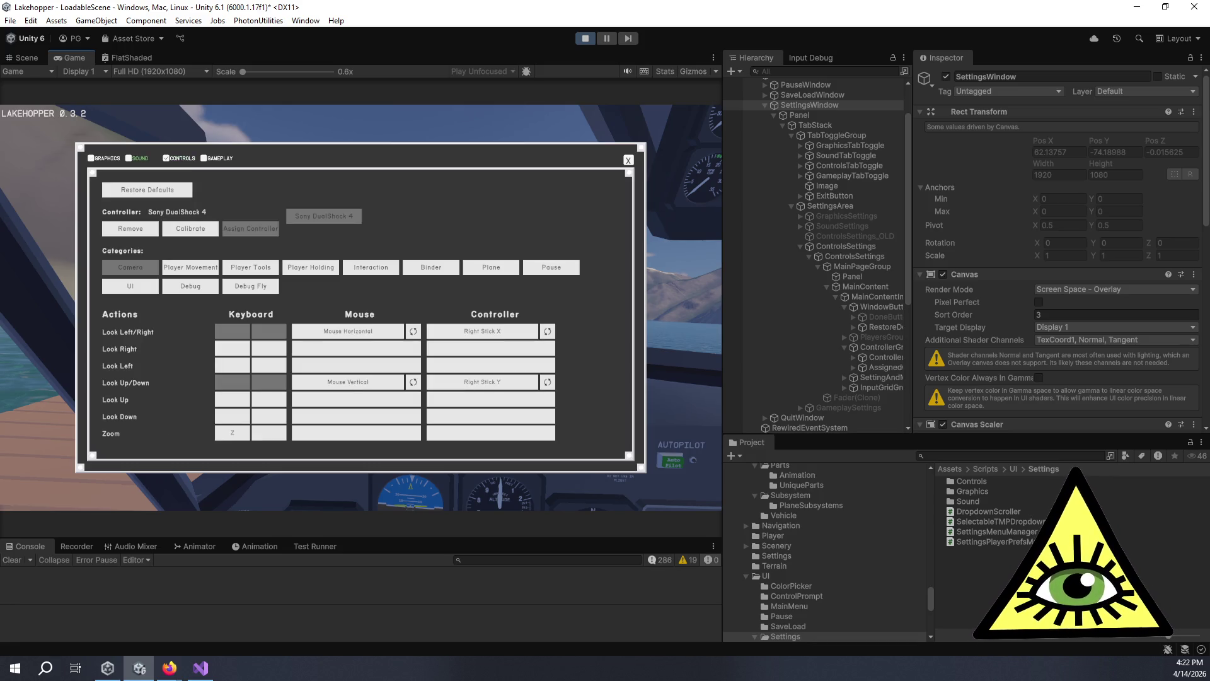
{"action": "key", "text": "Down"}
{"action": "key", "text": "Down"}
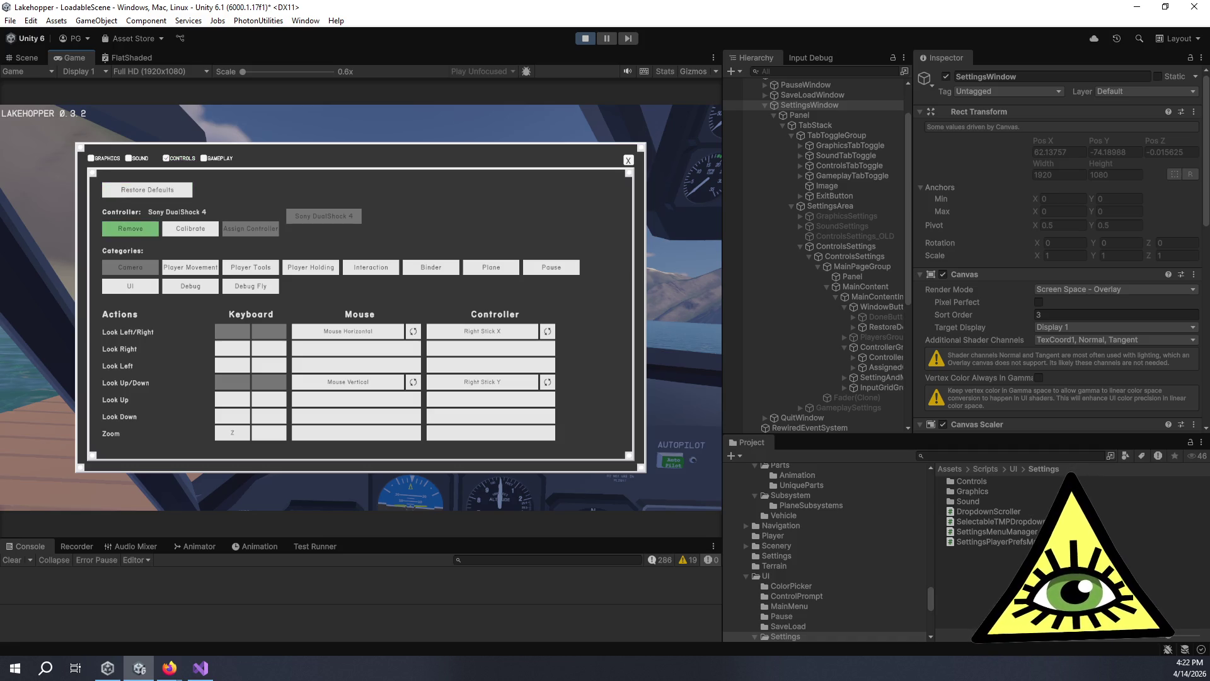
{"action": "key", "text": "Right"}
{"action": "key", "text": "Return"}
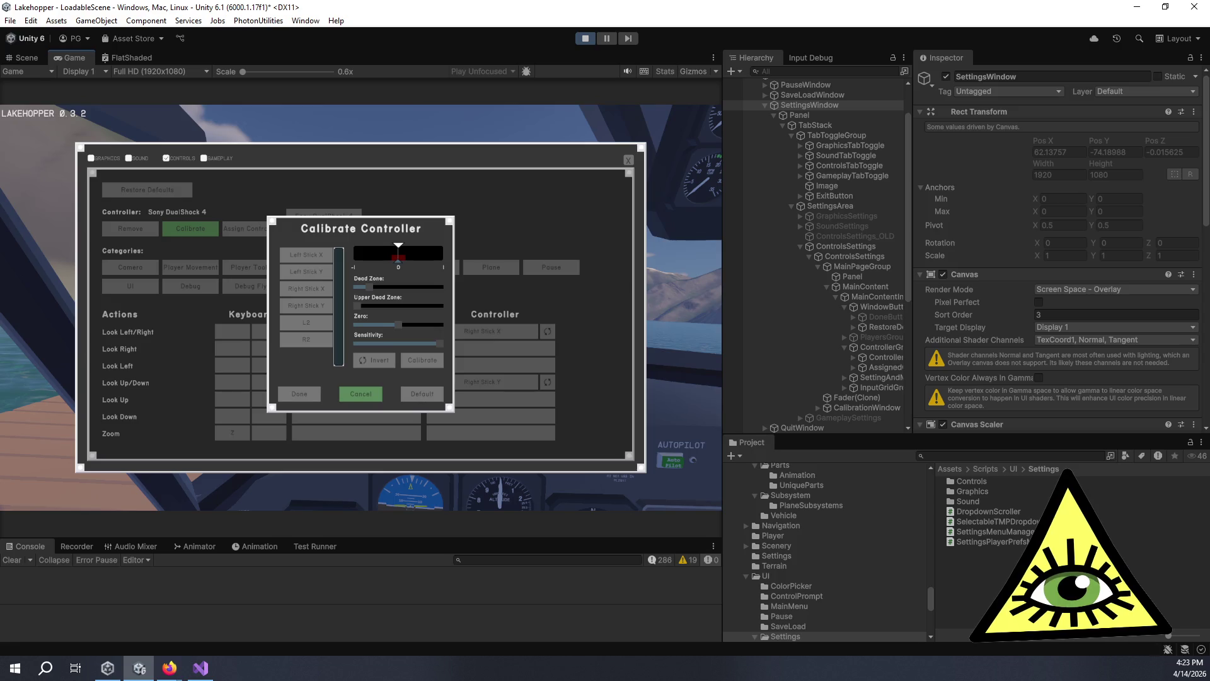
Press Done in the Calibrate Controller dialog and stop play mode with Ctrl+P.
{"action": "left_click", "coordinate": [422, 394]}
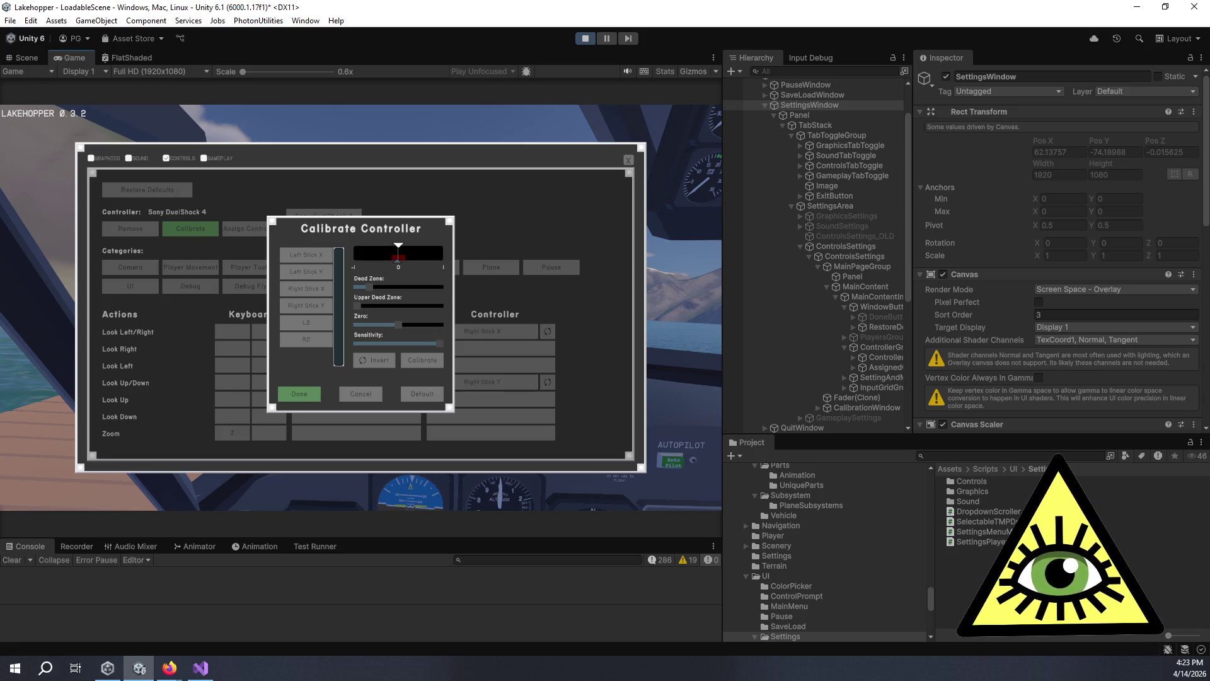
{"action": "key", "text": "ctrl+p"}
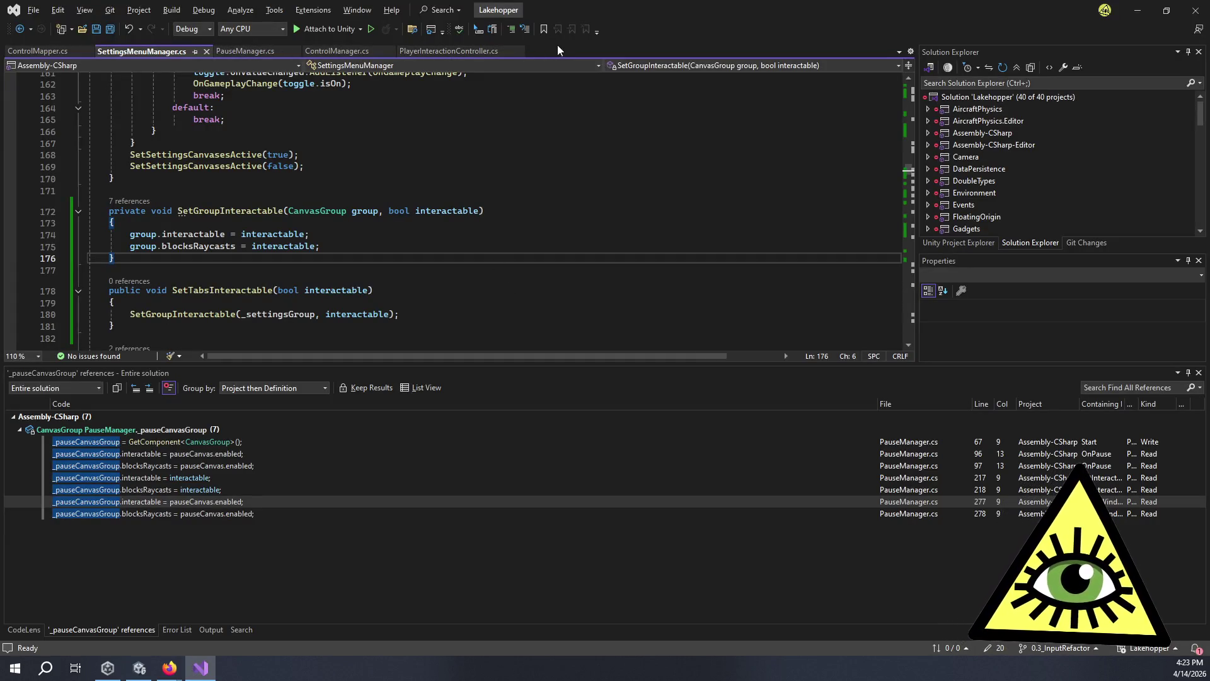
From PlayerInteractionController.cs, use Ctrl+T code search for 'playercontolelr' to open PlayerController.cs.
{"action": "left_click", "coordinate": [470, 52]}
{"action": "scroll", "coordinate": [225, 207], "scroll_direction": "up", "scroll_amount": 20}
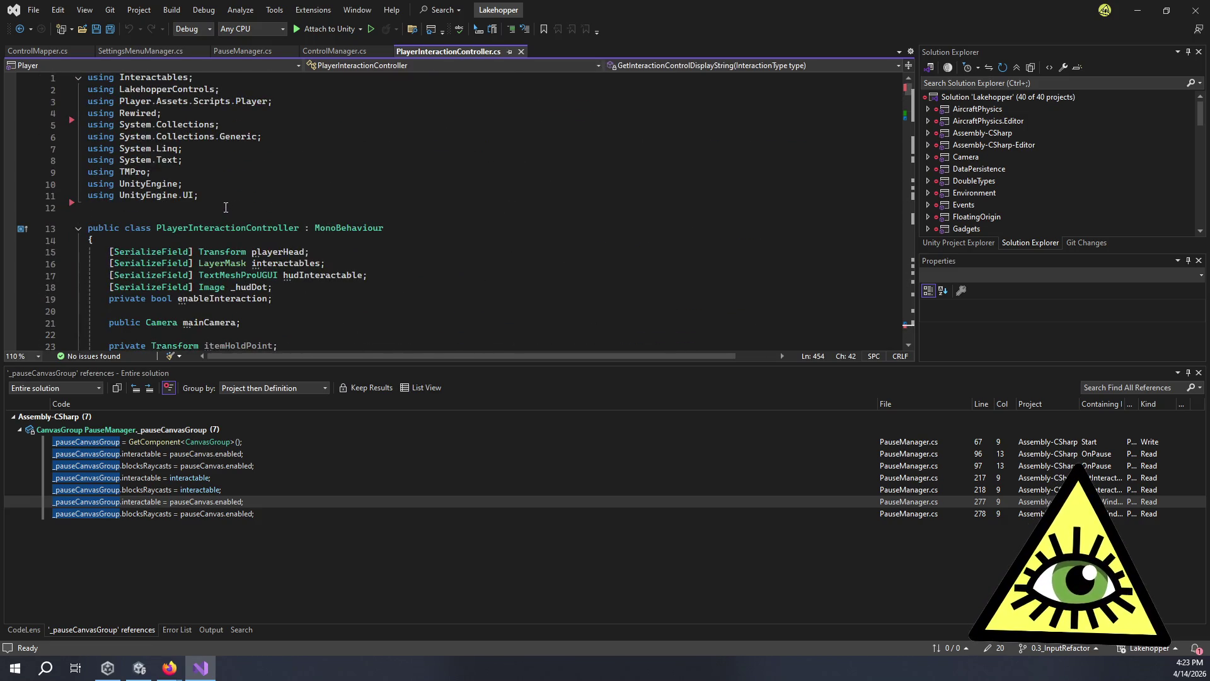
{"action": "scroll", "coordinate": [283, 255], "scroll_direction": "down", "scroll_amount": 4}
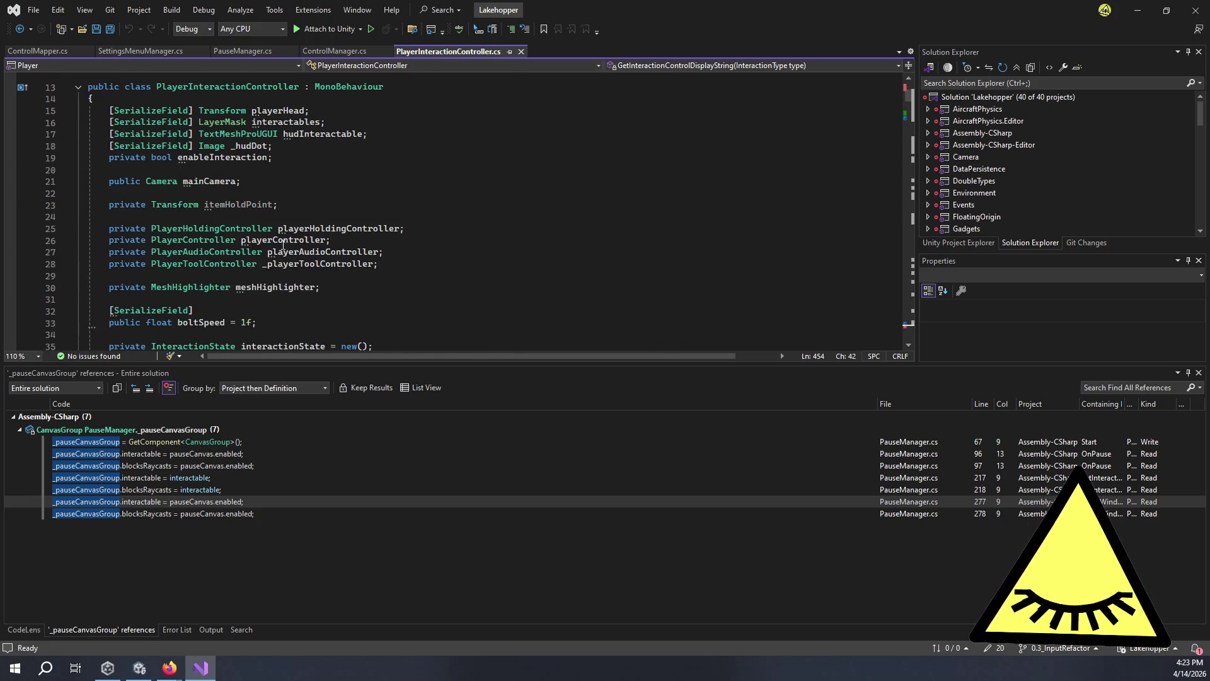
{"action": "left_click", "coordinate": [308, 195]}
{"action": "key", "text": "ctrl+t"}
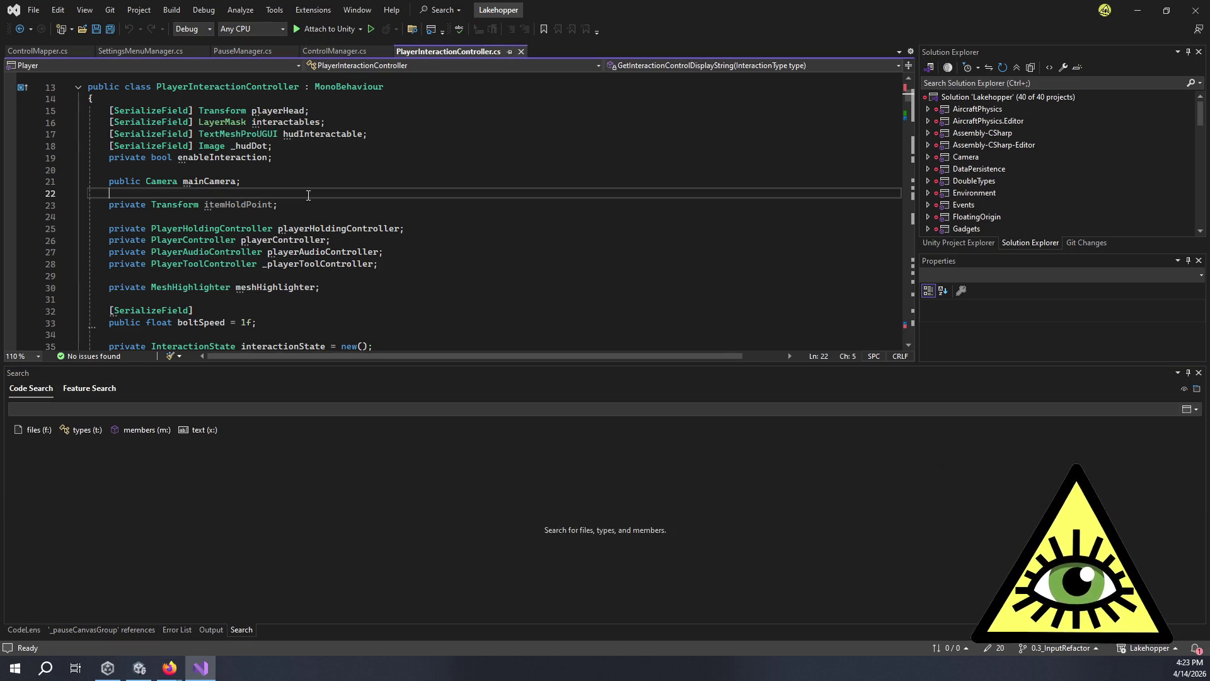
{"action": "type", "text": "playercontolelr"}
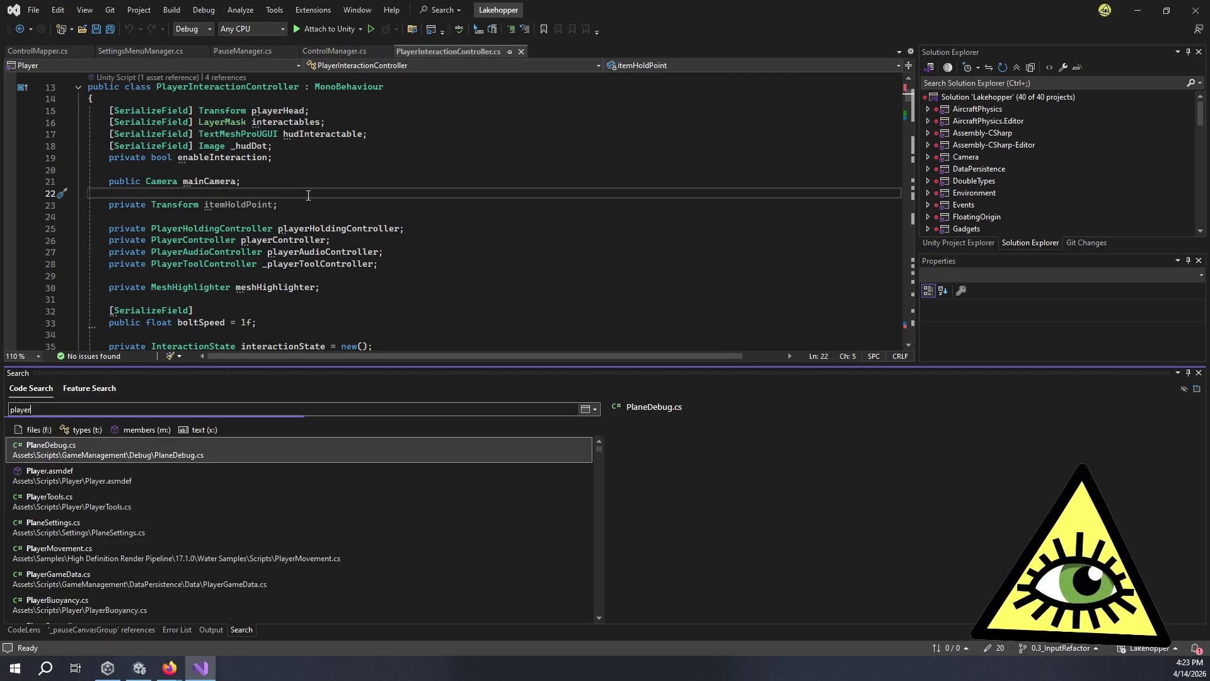
{"action": "key", "text": "Down"}
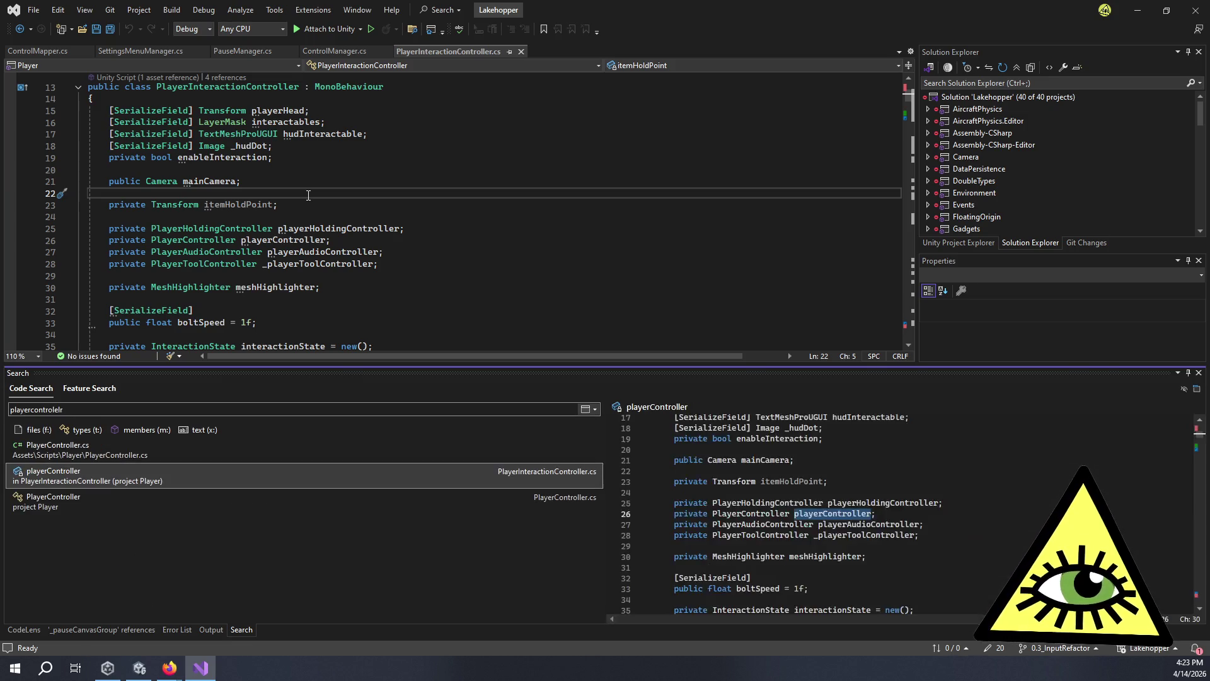
{"action": "key", "text": "Up"}
{"action": "key", "text": "Return"}
{"action": "scroll", "coordinate": [443, 184], "scroll_direction": "down", "scroll_amount": 1}
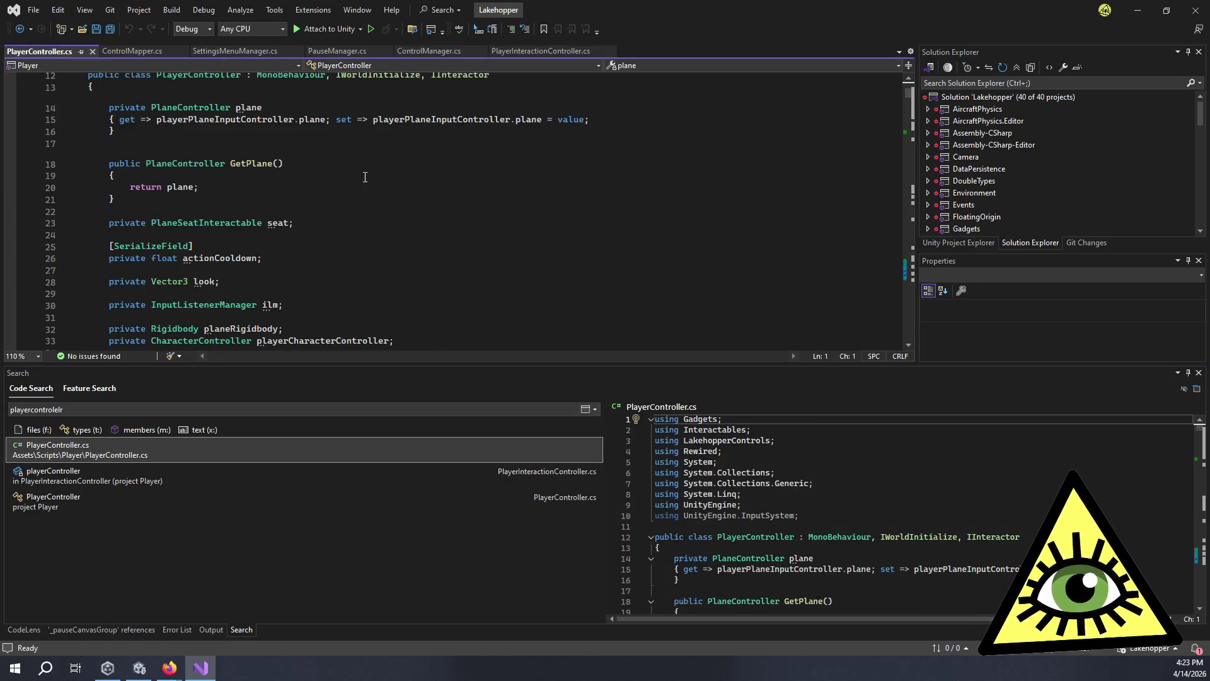
Look over the GetPlane method and the seat field declaration in PlayerController.cs.
{"action": "left_click", "coordinate": [257, 165]}
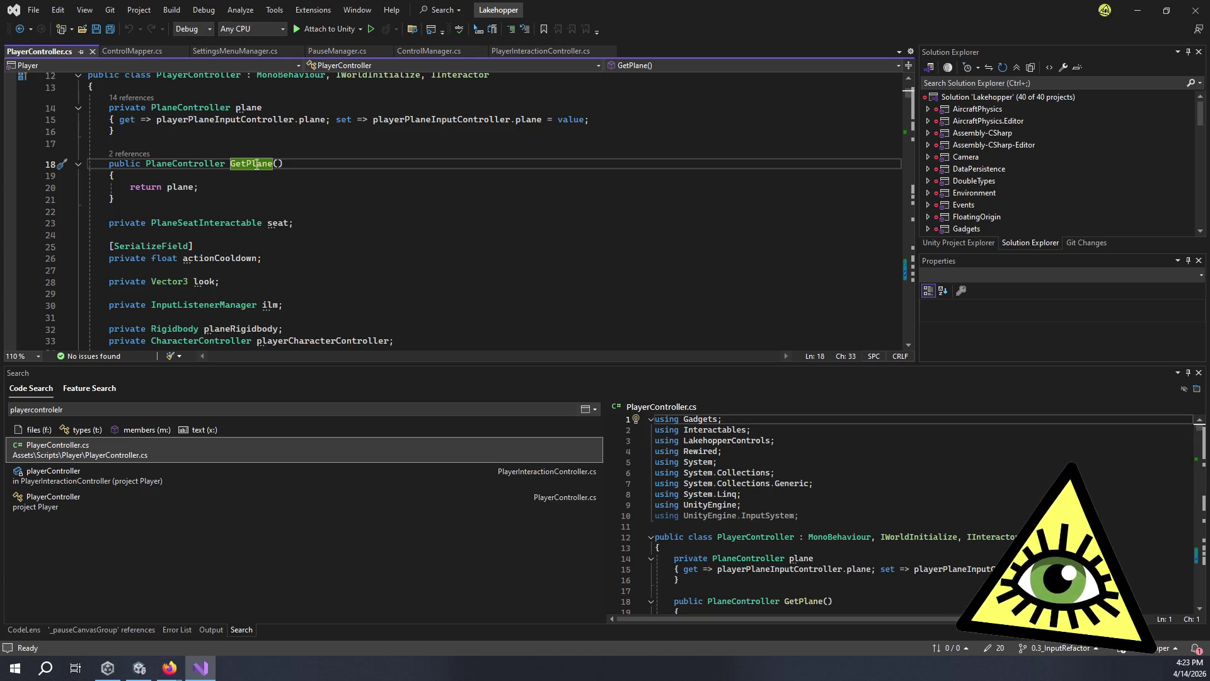
{"action": "left_click", "coordinate": [313, 159]}
{"action": "scroll", "coordinate": [313, 159], "scroll_direction": "down", "scroll_amount": 2}
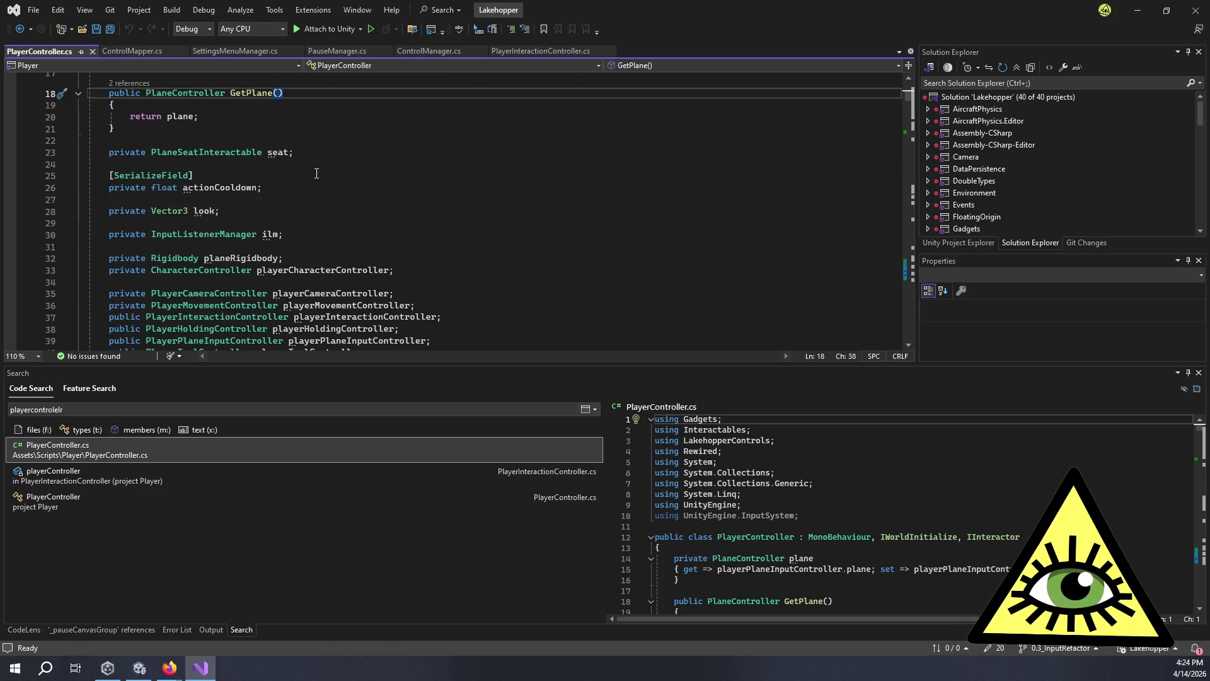
{"action": "left_click", "coordinate": [312, 154]}
{"action": "scroll", "coordinate": [311, 164], "scroll_direction": "down", "scroll_amount": 3}
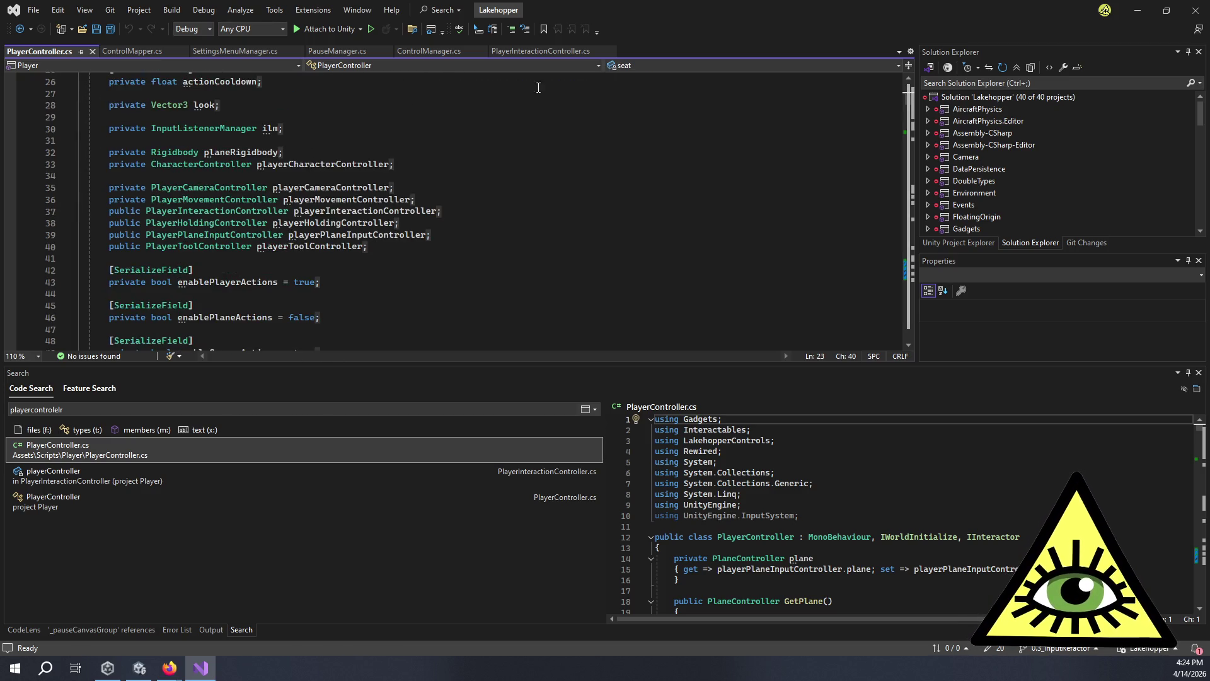
Trace SetPlane's null-plane branch: SetSeat(null), SetMovable, SetBodyRotationAllowed and SetInteractionEnabled(true).
{"action": "left_click", "coordinate": [665, 63]}
{"action": "left_click", "coordinate": [673, 212]}
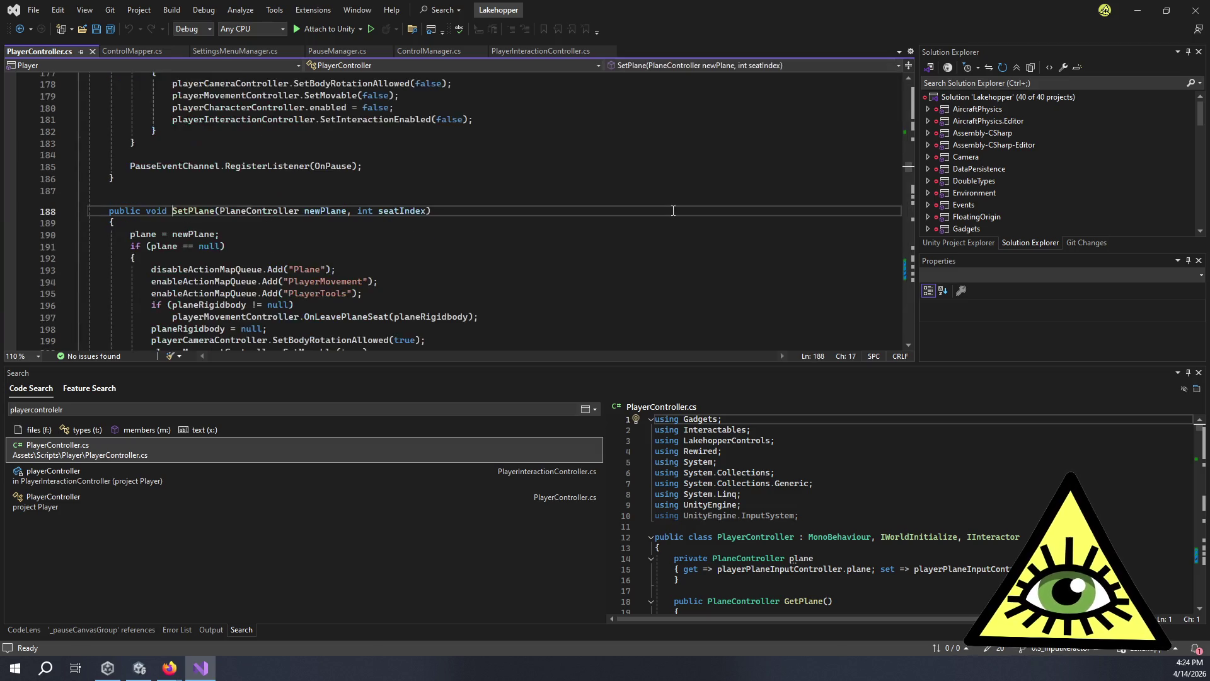
{"action": "scroll", "coordinate": [351, 241], "scroll_direction": "down", "scroll_amount": 5}
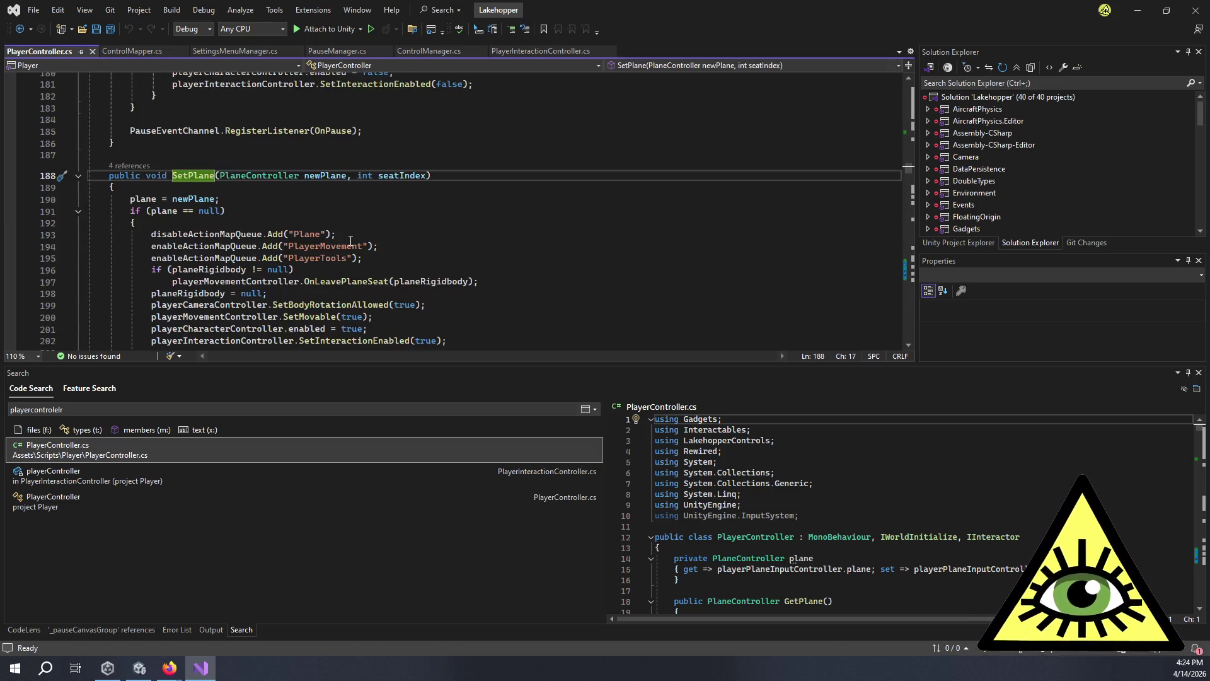
{"action": "left_click", "coordinate": [334, 257]}
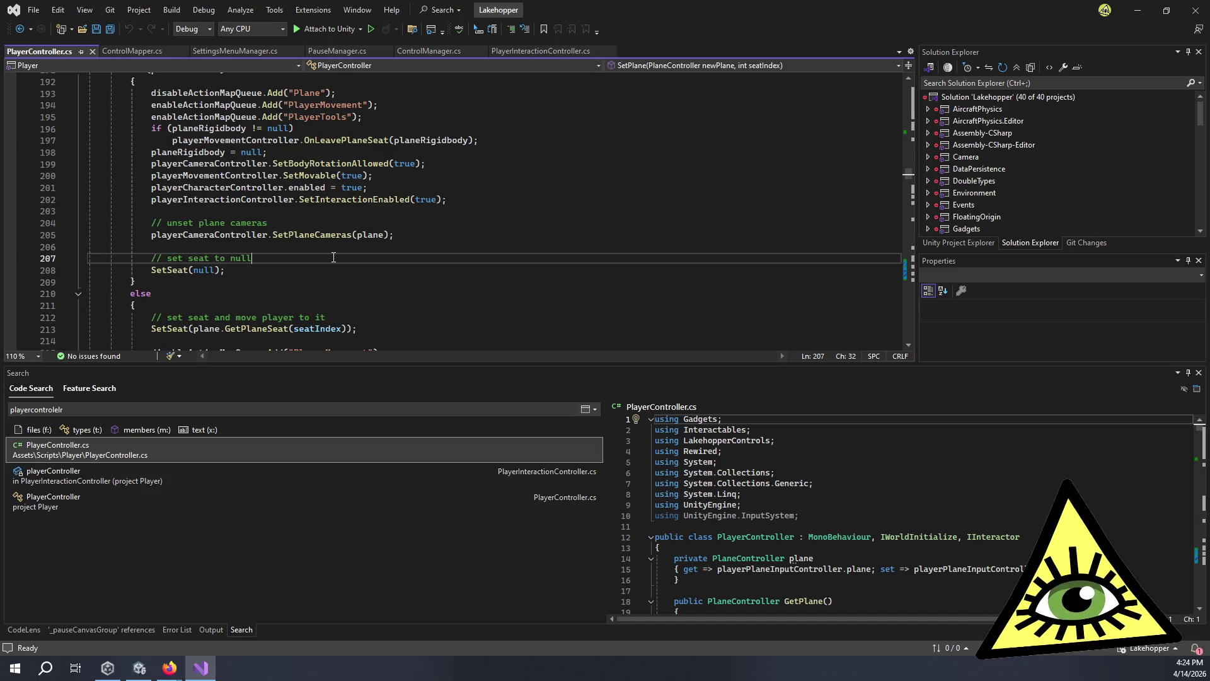
{"action": "scroll", "coordinate": [333, 258], "scroll_direction": "down", "scroll_amount": 2}
{"action": "left_click", "coordinate": [324, 197]}
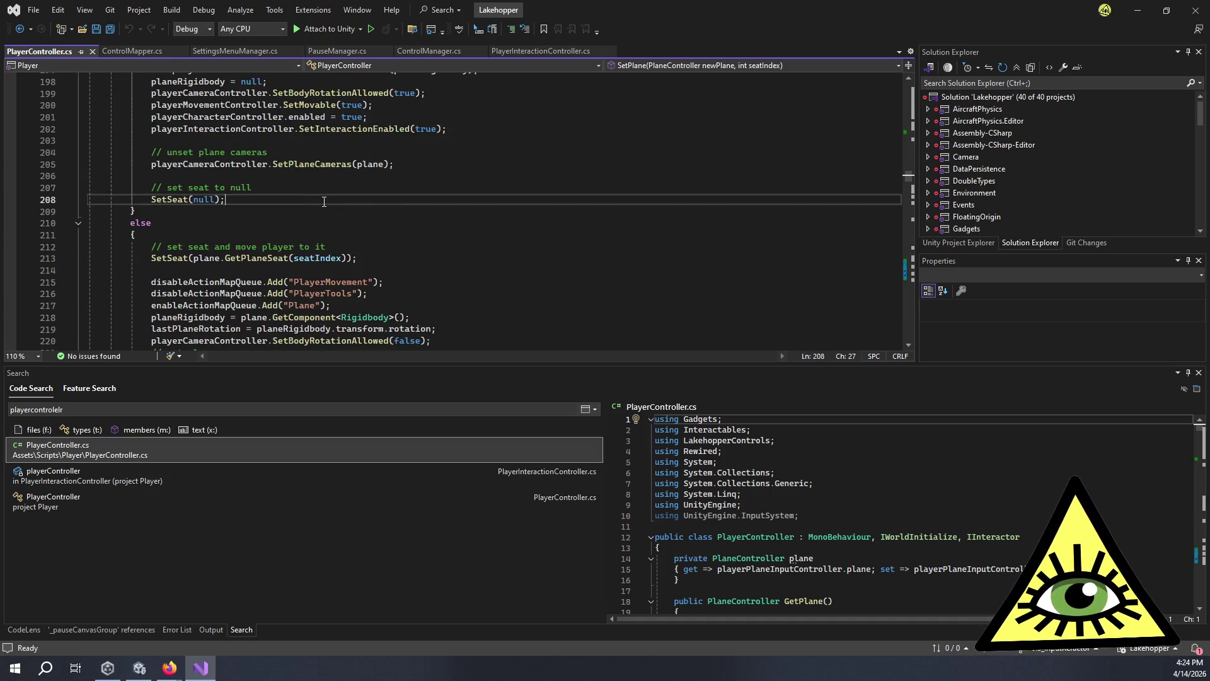
{"action": "scroll", "coordinate": [326, 201], "scroll_direction": "up", "scroll_amount": 2}
{"action": "scroll", "coordinate": [327, 200], "scroll_direction": "up", "scroll_amount": 1}
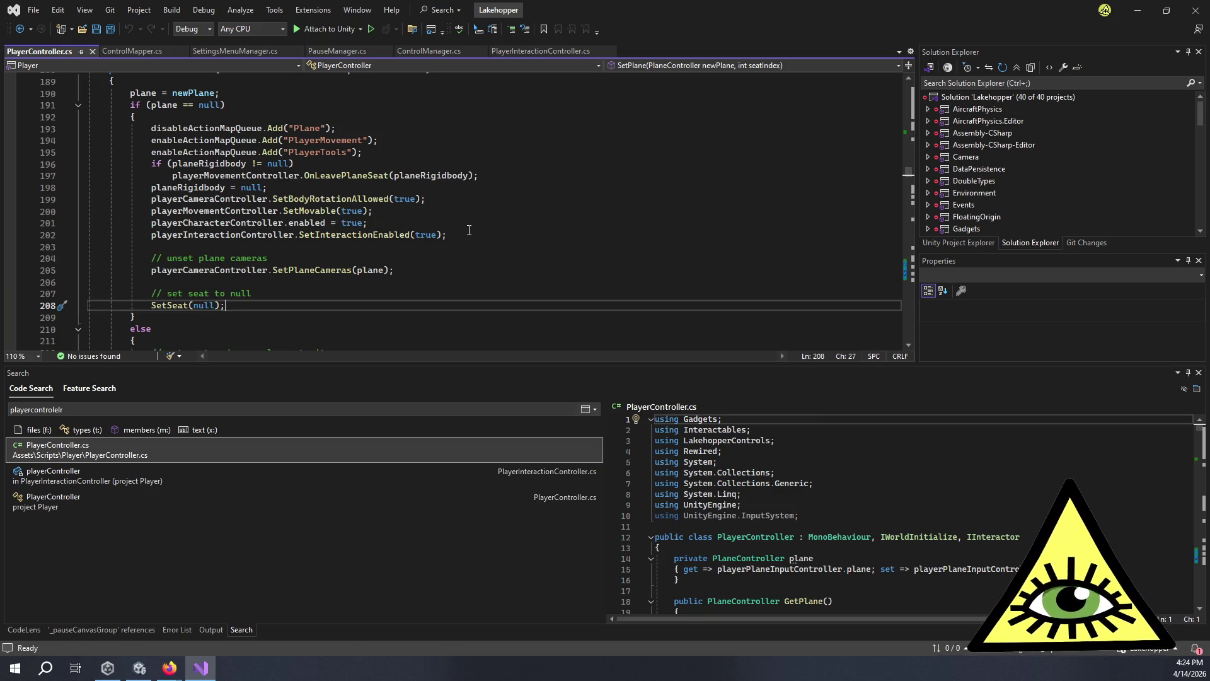
{"action": "left_click", "coordinate": [461, 211]}
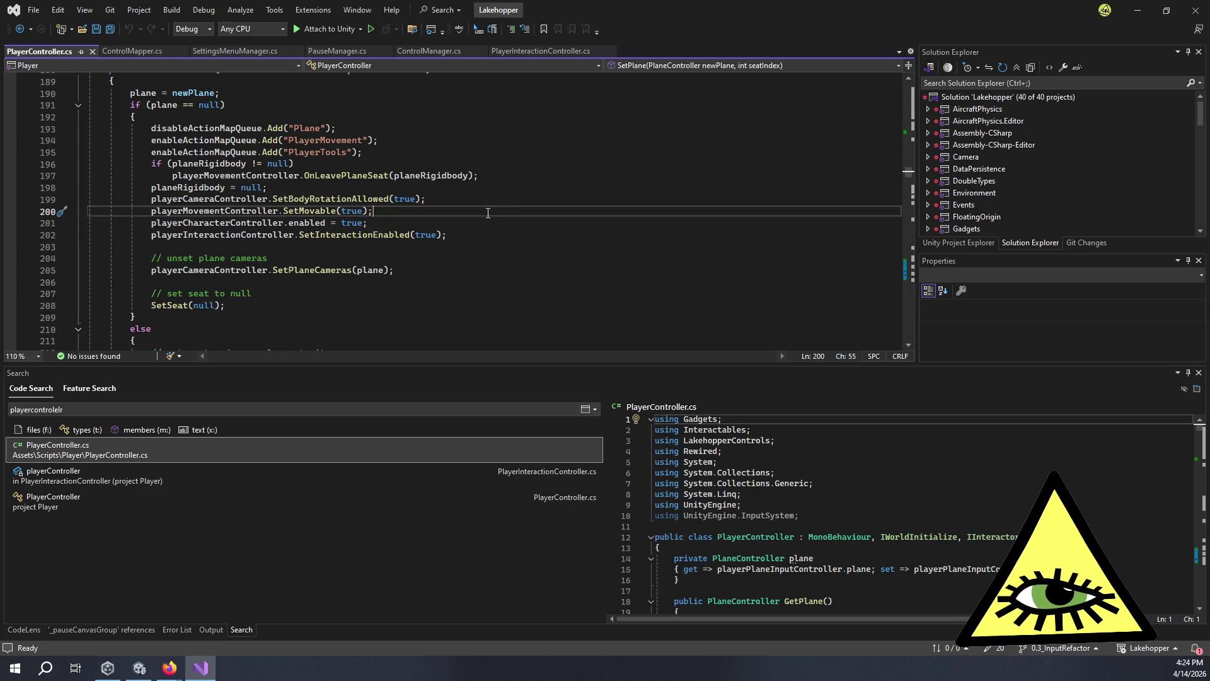
{"action": "left_click", "coordinate": [473, 200]}
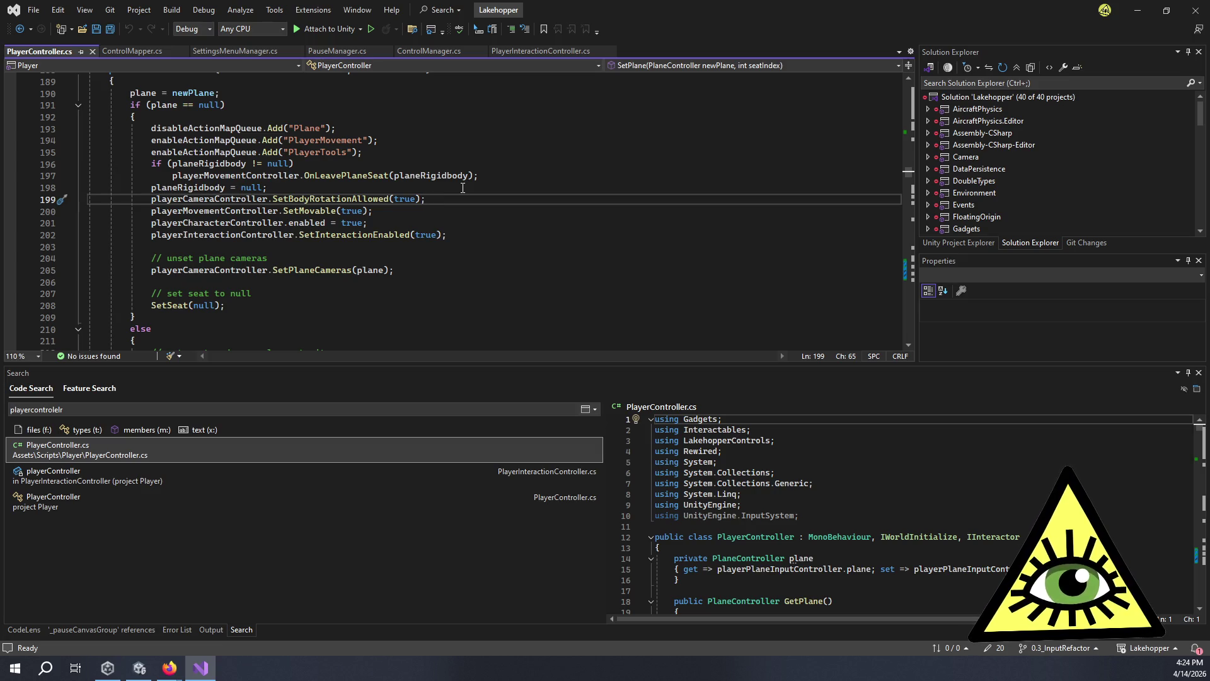
{"action": "left_click", "coordinate": [488, 237]}
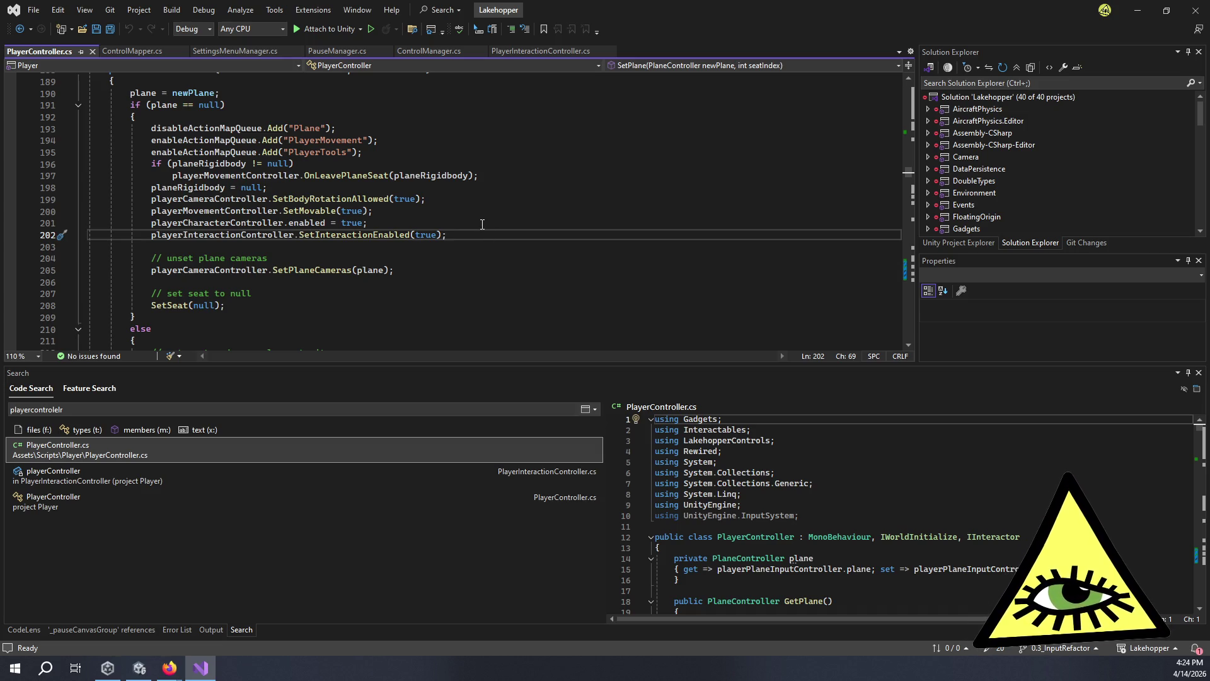
{"action": "scroll", "coordinate": [482, 224], "scroll_direction": "down", "scroll_amount": 6}
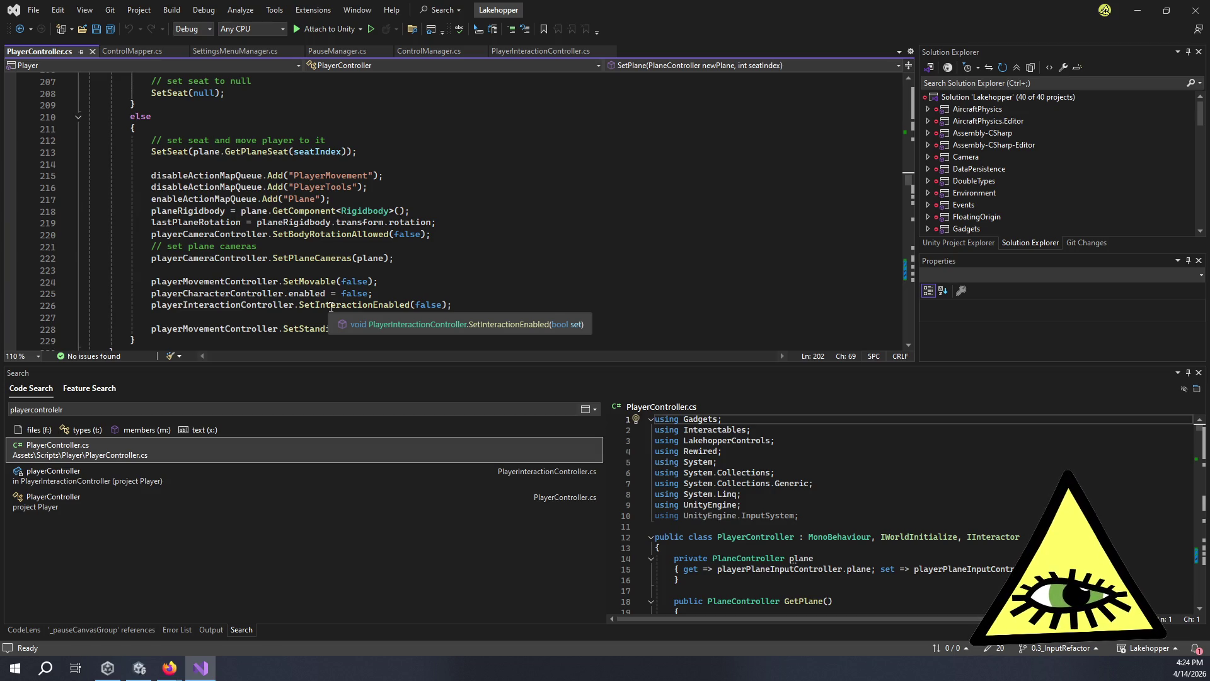
{"action": "scroll", "coordinate": [452, 285], "scroll_direction": "down", "scroll_amount": 2}
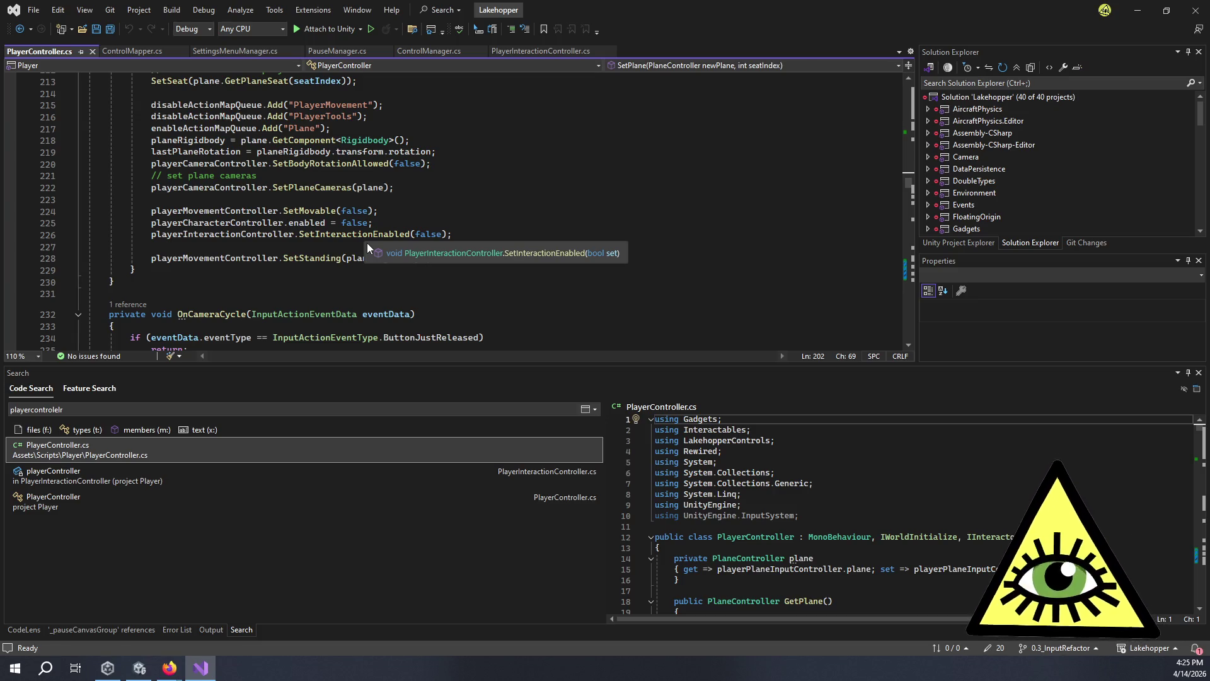
{"action": "left_click", "coordinate": [333, 234]}
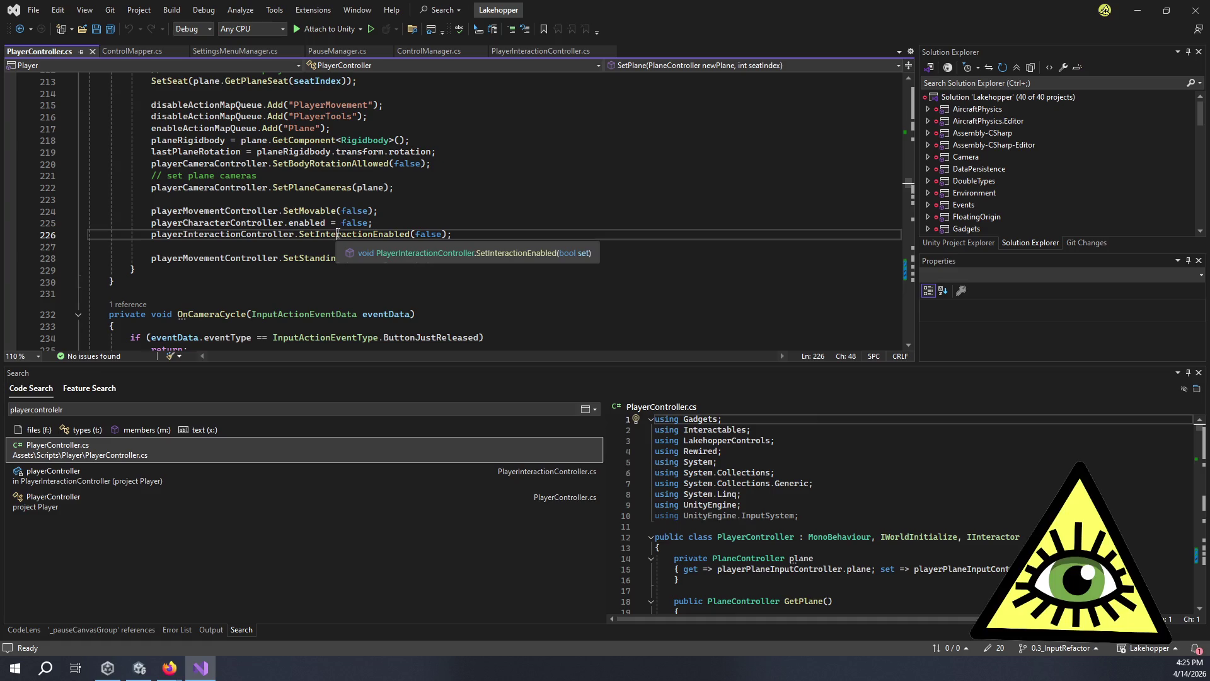
{"action": "left_click", "coordinate": [324, 258]}
{"action": "scroll", "coordinate": [328, 261], "scroll_direction": "down", "scroll_amount": 6}
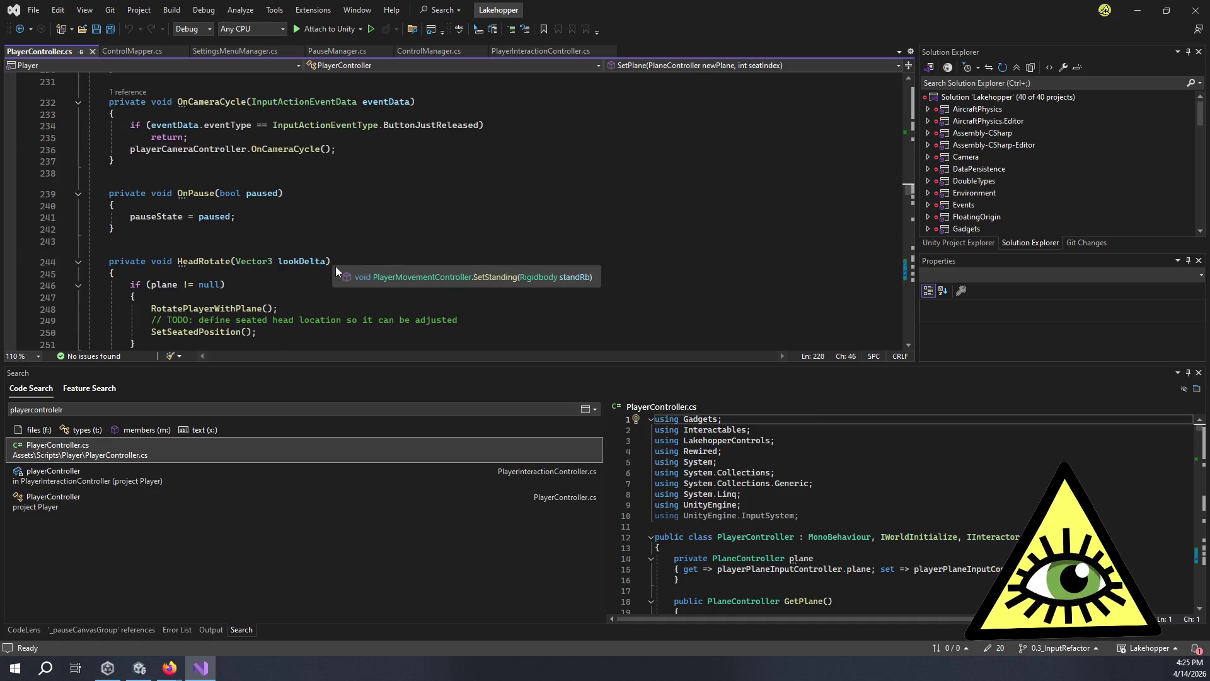
{"action": "left_click", "coordinate": [340, 296]}
{"action": "scroll", "coordinate": [419, 183], "scroll_direction": "down", "scroll_amount": 6}
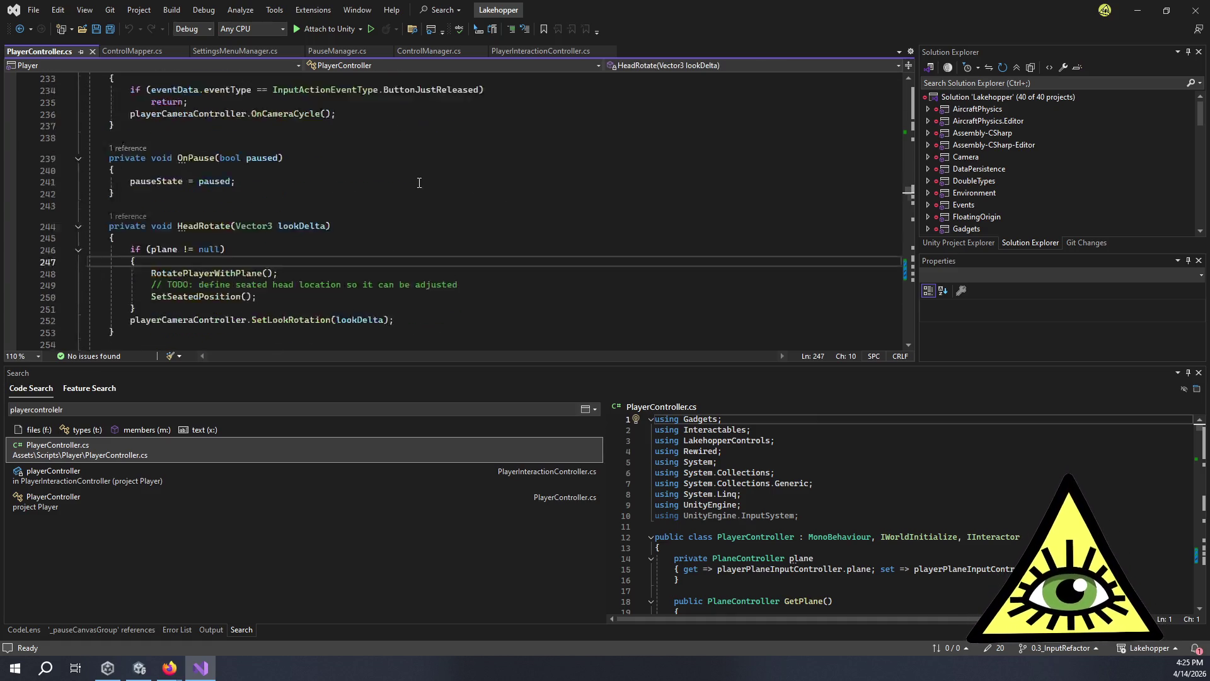
{"action": "scroll", "coordinate": [419, 183], "scroll_direction": "down", "scroll_amount": 8}
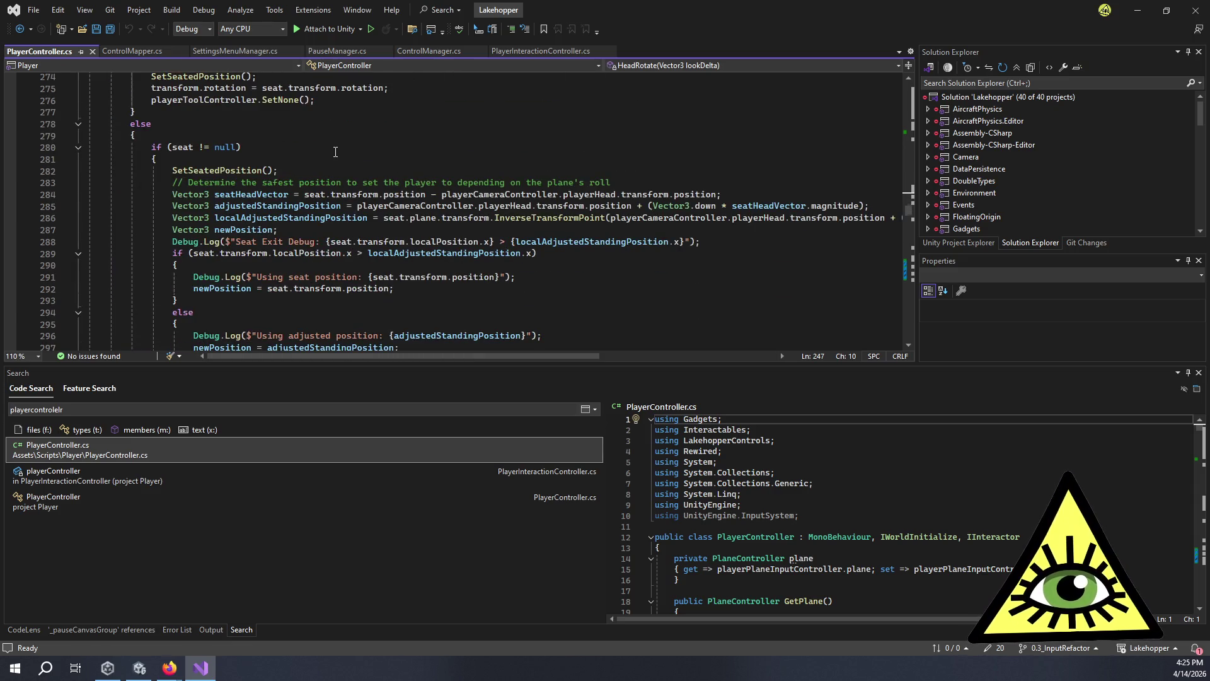
{"action": "scroll", "coordinate": [283, 203], "scroll_direction": "up", "scroll_amount": 6}
{"action": "scroll", "coordinate": [215, 233], "scroll_direction": "down", "scroll_amount": 12}
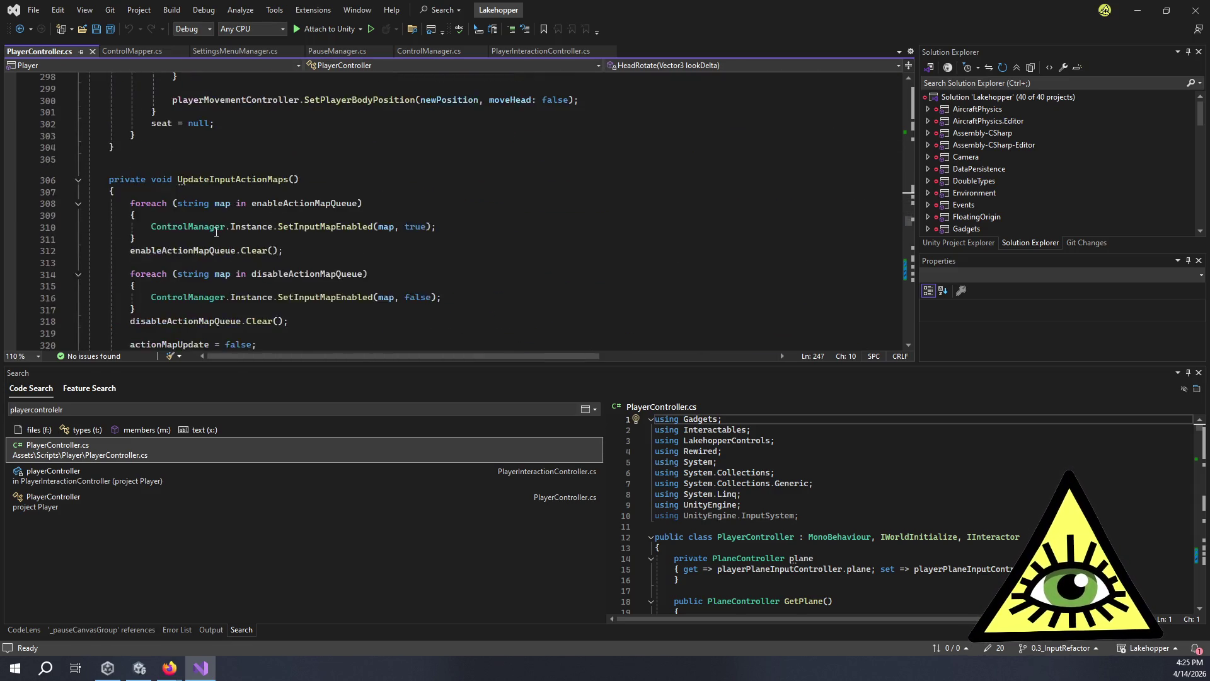
{"action": "scroll", "coordinate": [226, 222], "scroll_direction": "up", "scroll_amount": 10}
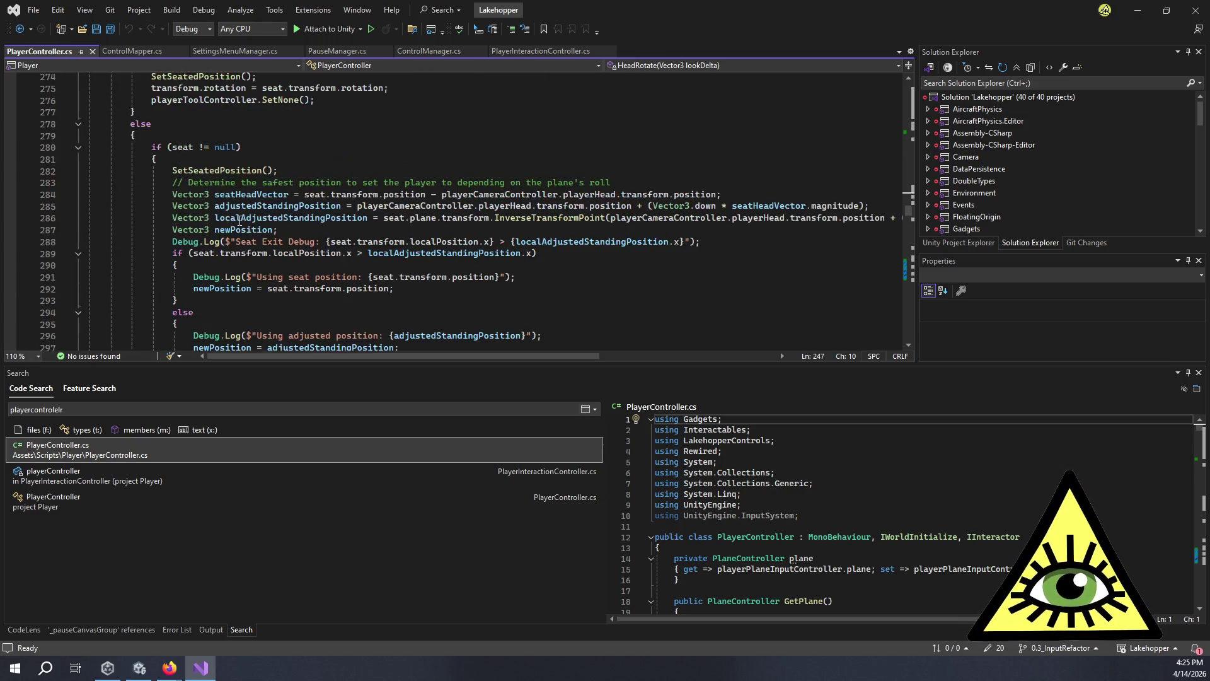
{"action": "scroll", "coordinate": [235, 185], "scroll_direction": "down", "scroll_amount": 12}
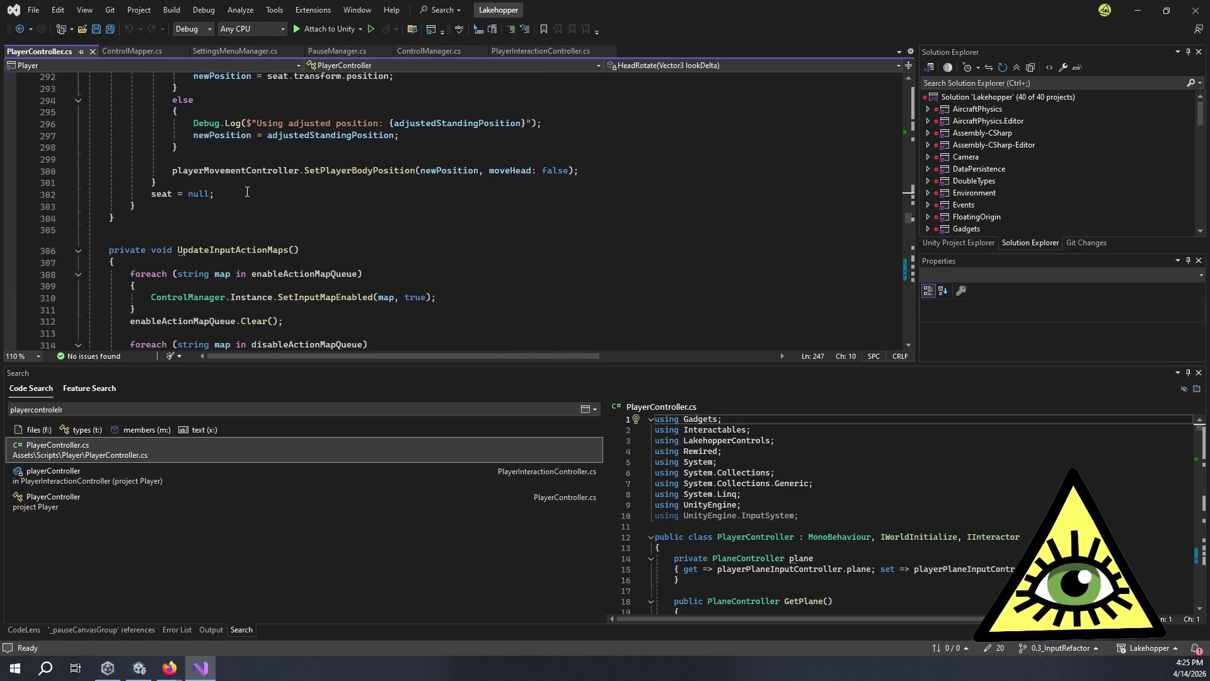
{"action": "scroll", "coordinate": [255, 193], "scroll_direction": "down", "scroll_amount": 20}
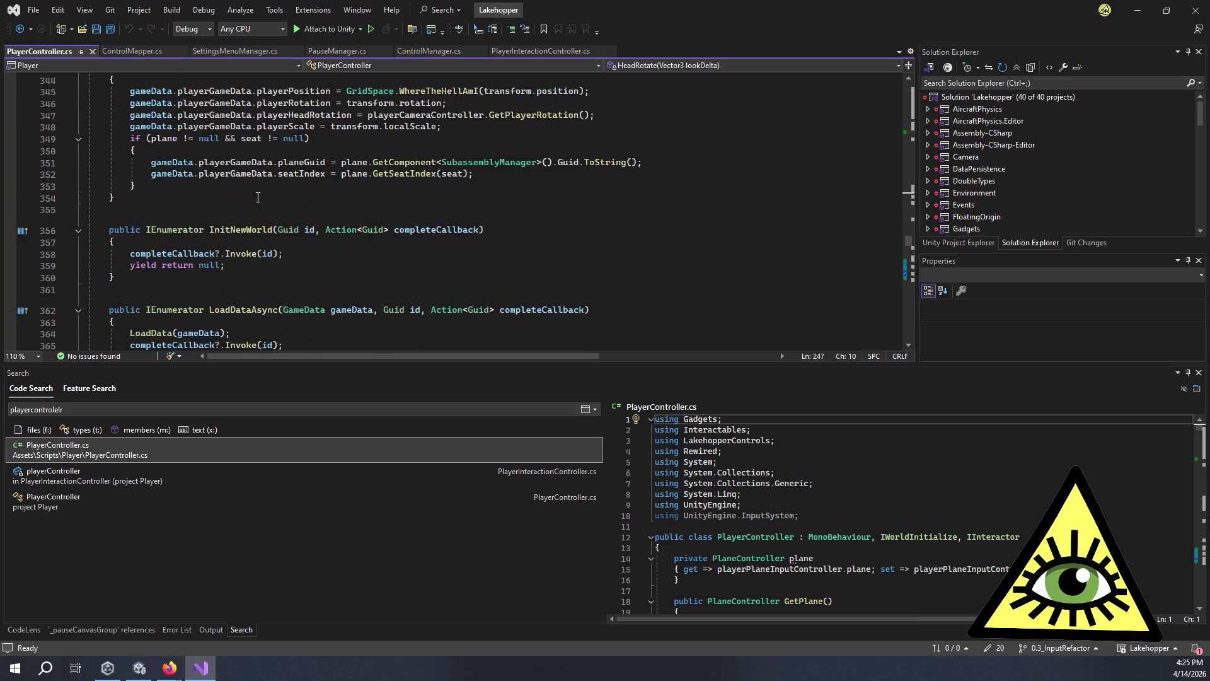
{"action": "scroll", "coordinate": [268, 189], "scroll_direction": "down", "scroll_amount": 1}
{"action": "scroll", "coordinate": [268, 189], "scroll_direction": "down", "scroll_amount": 8}
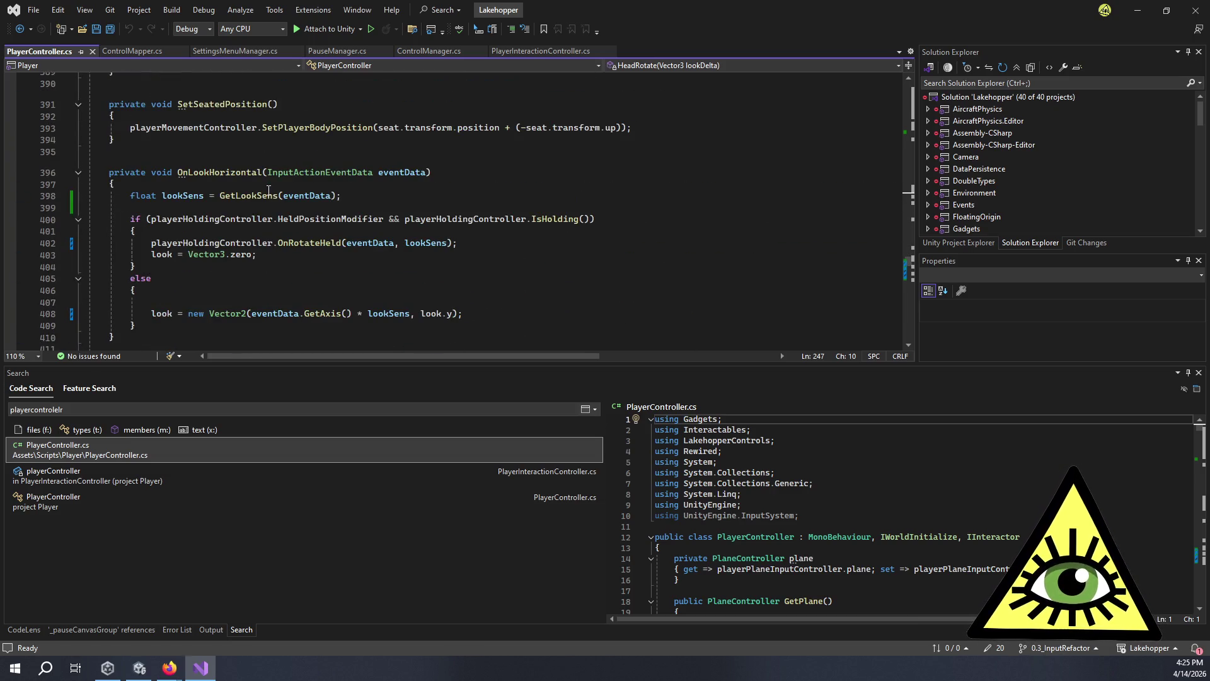
{"action": "scroll", "coordinate": [269, 190], "scroll_direction": "down", "scroll_amount": 8}
{"action": "scroll", "coordinate": [269, 190], "scroll_direction": "up", "scroll_amount": 4}
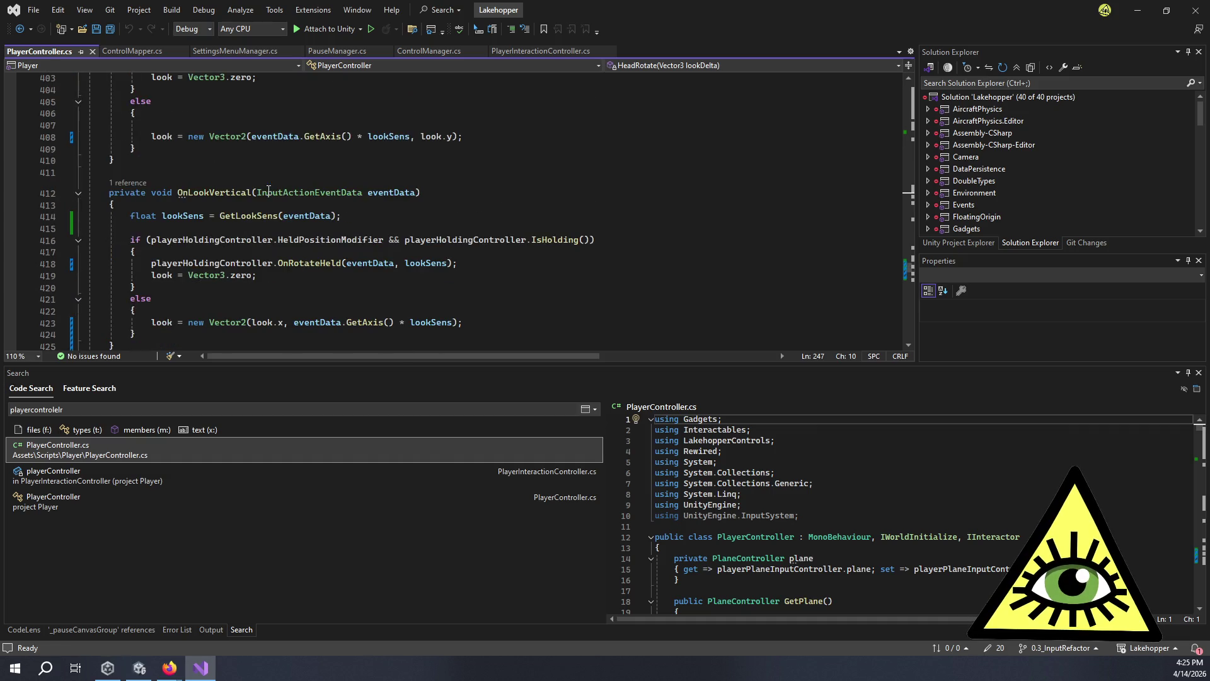
{"action": "scroll", "coordinate": [268, 191], "scroll_direction": "down", "scroll_amount": 18}
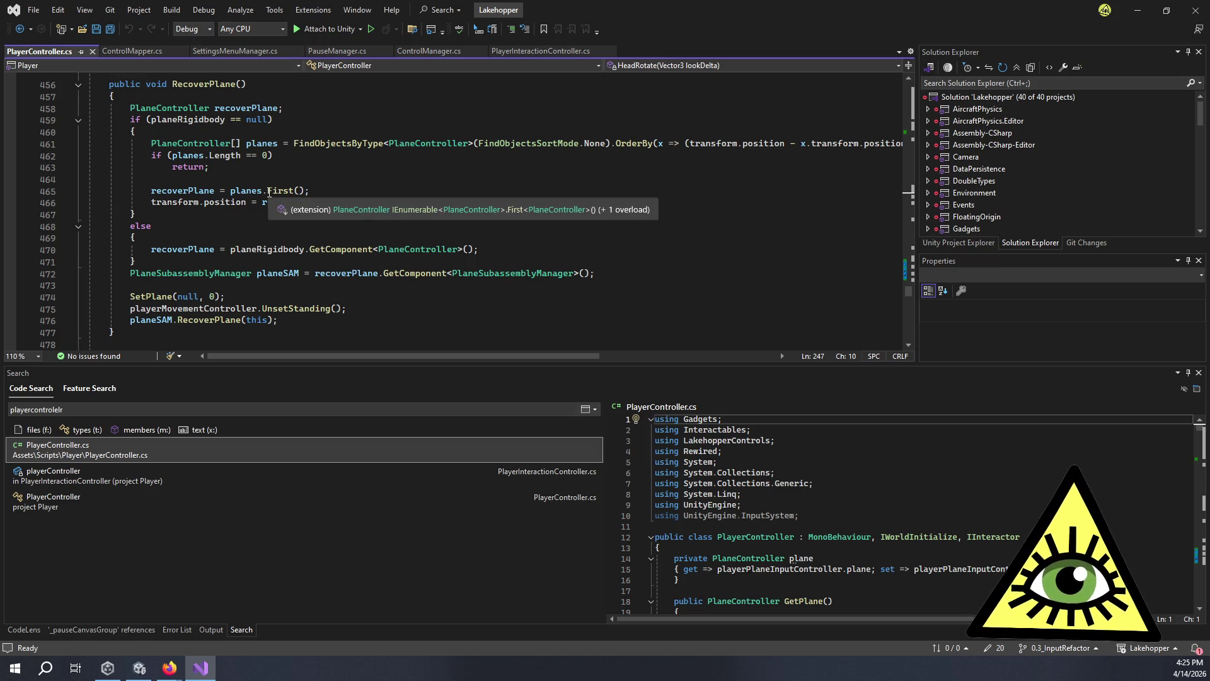
{"action": "scroll", "coordinate": [268, 192], "scroll_direction": "down", "scroll_amount": 9}
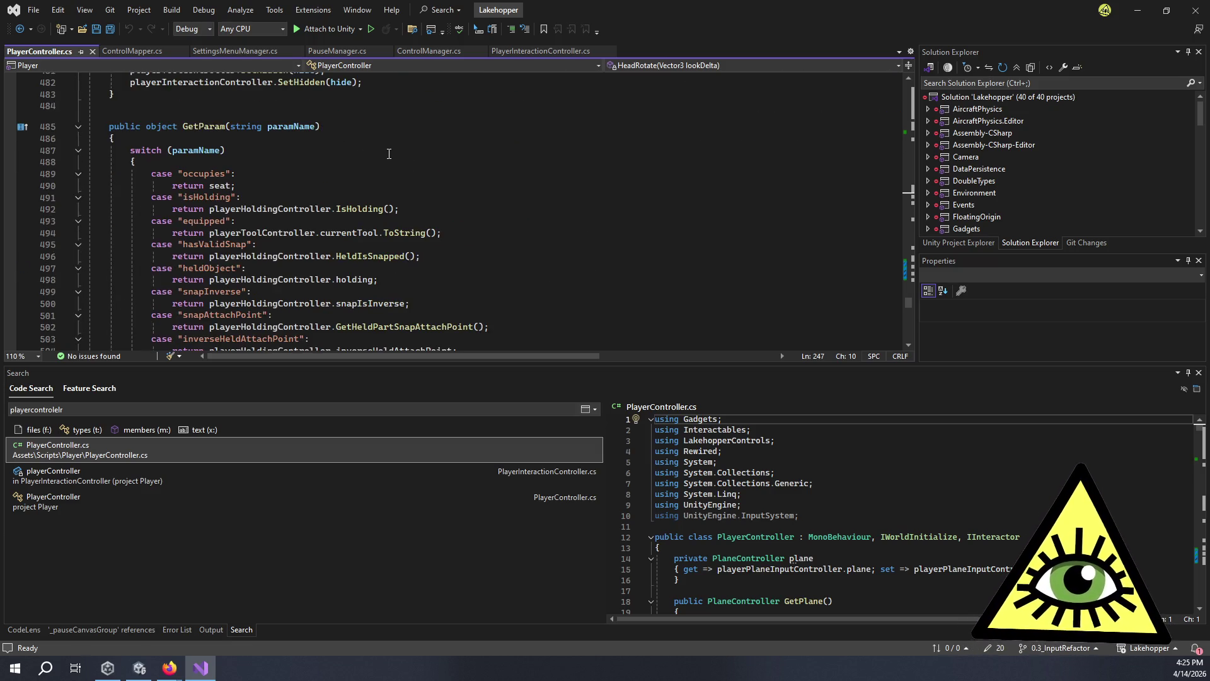
{"action": "scroll", "coordinate": [389, 138], "scroll_direction": "up", "scroll_amount": 4}
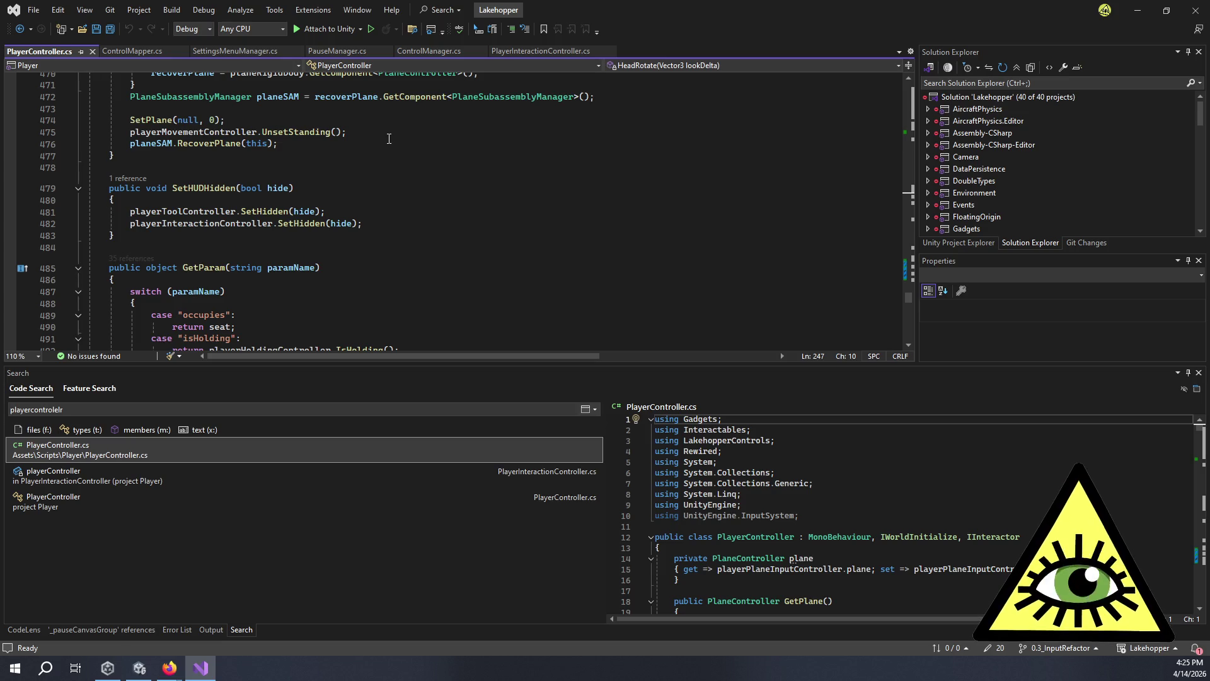
{"action": "key", "text": "ctrl+t"}
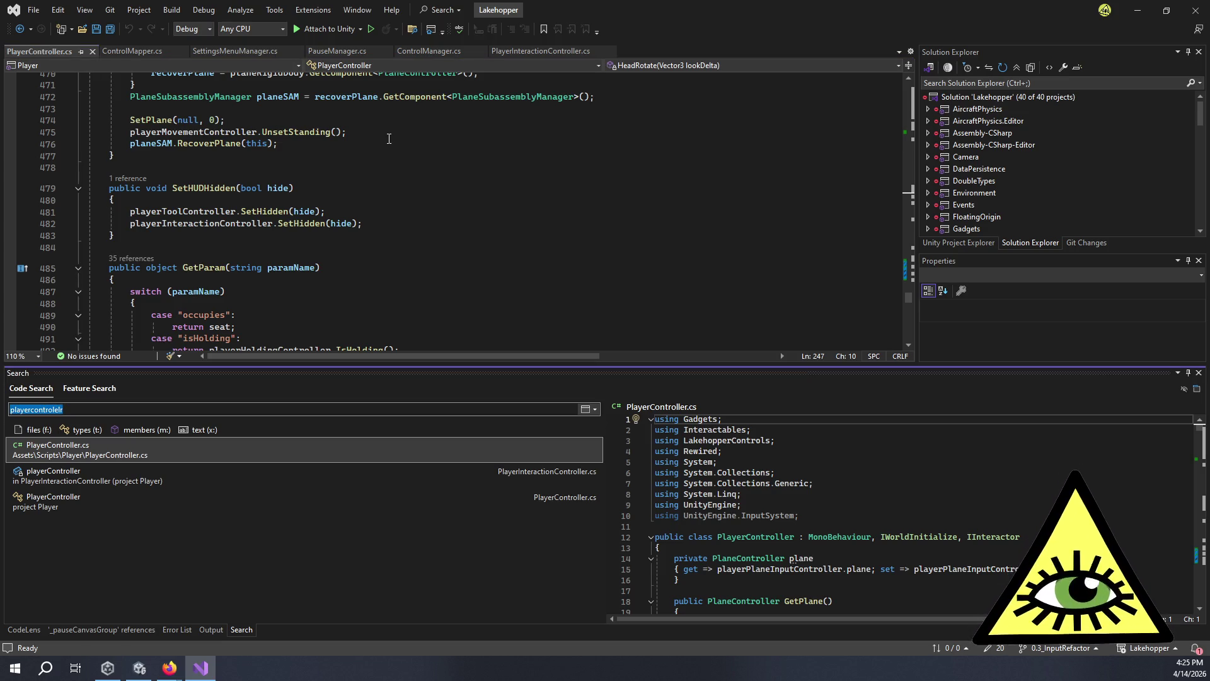
{"action": "type", "text": "player"}
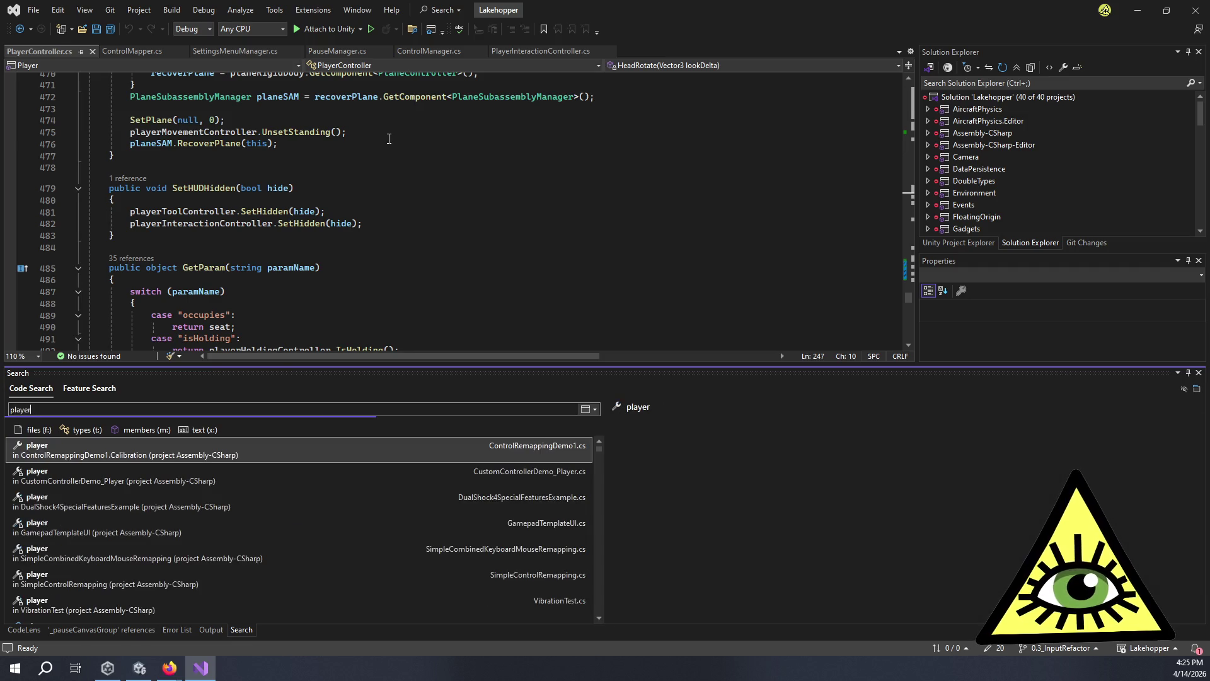
{"action": "type", "text": "planein"}
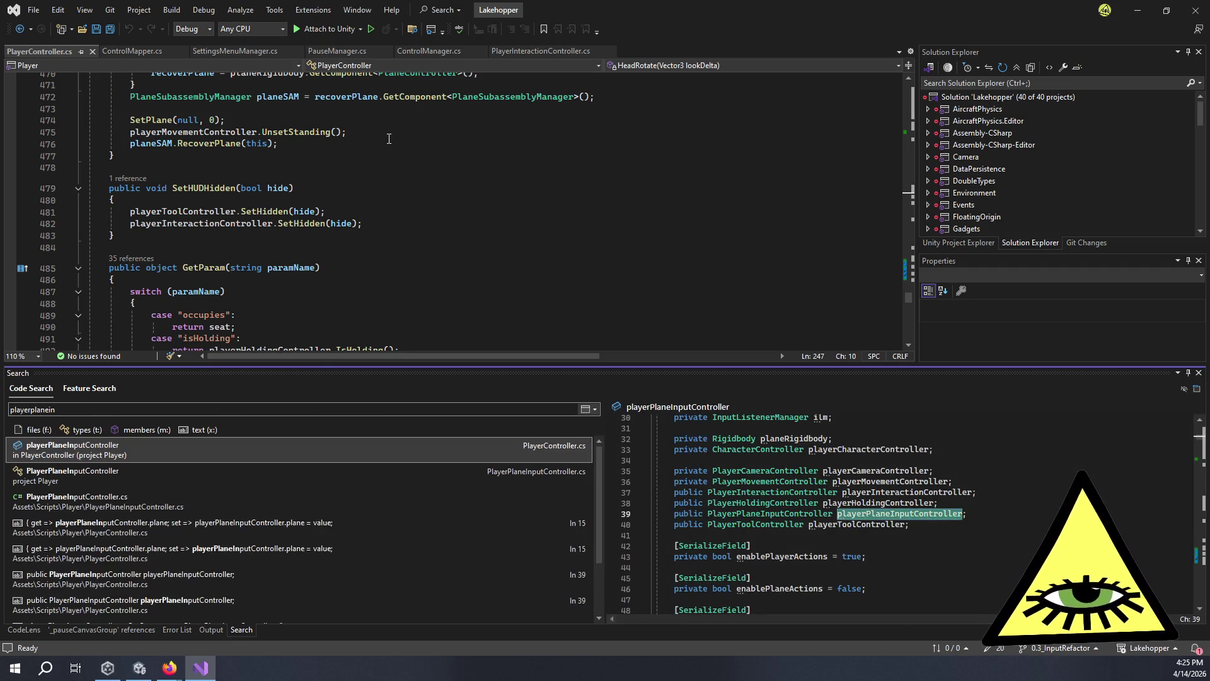
{"action": "double_click", "coordinate": [109, 479]}
{"action": "scroll", "coordinate": [456, 325], "scroll_direction": "down", "scroll_amount": 7}
{"action": "scroll", "coordinate": [456, 325], "scroll_direction": "down", "scroll_amount": 14}
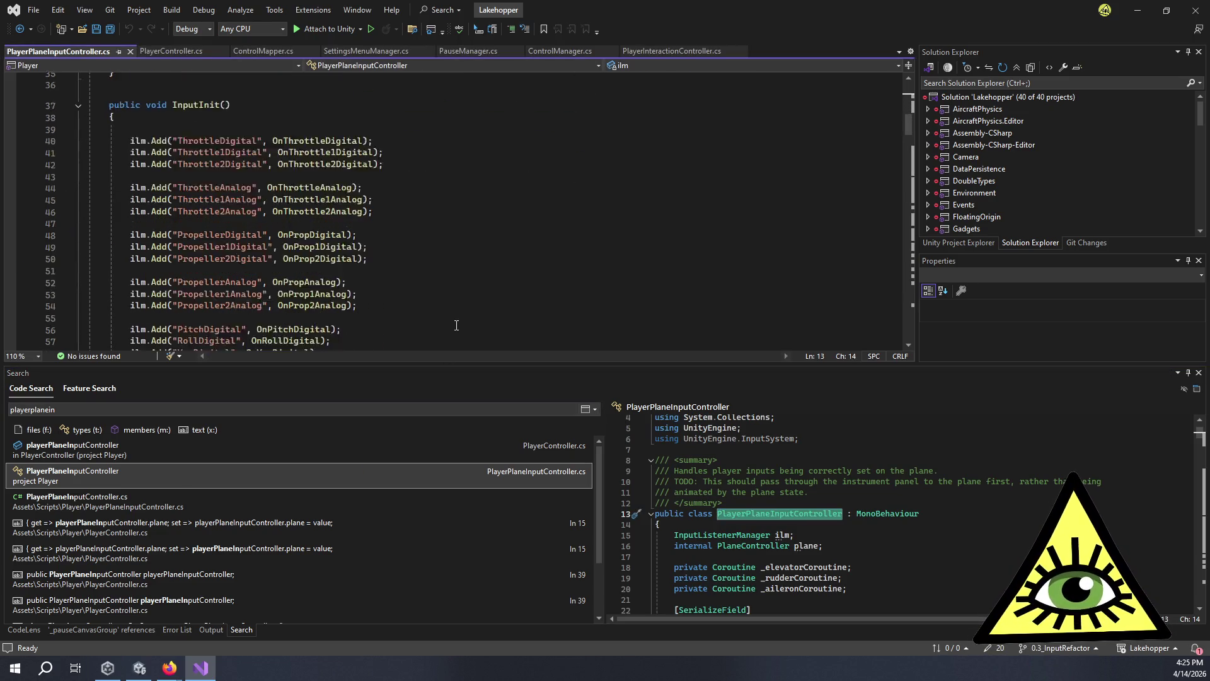
{"action": "scroll", "coordinate": [461, 301], "scroll_direction": "down", "scroll_amount": 20}
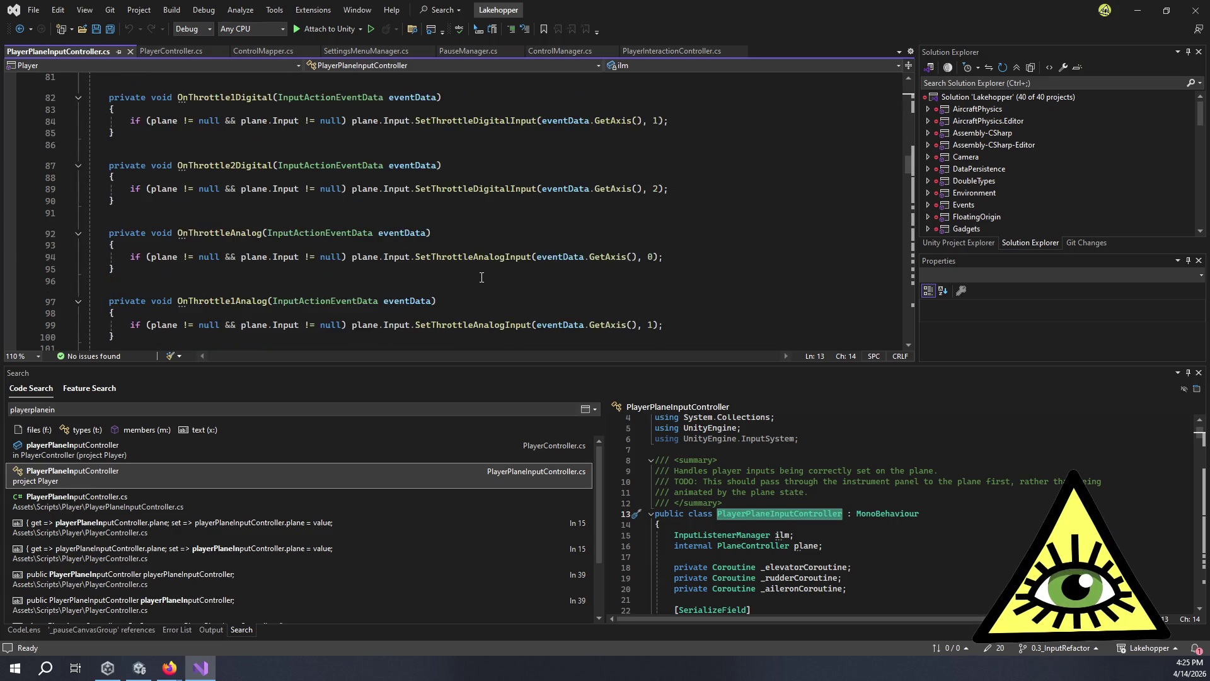
{"action": "scroll", "coordinate": [486, 276], "scroll_direction": "down", "scroll_amount": 20}
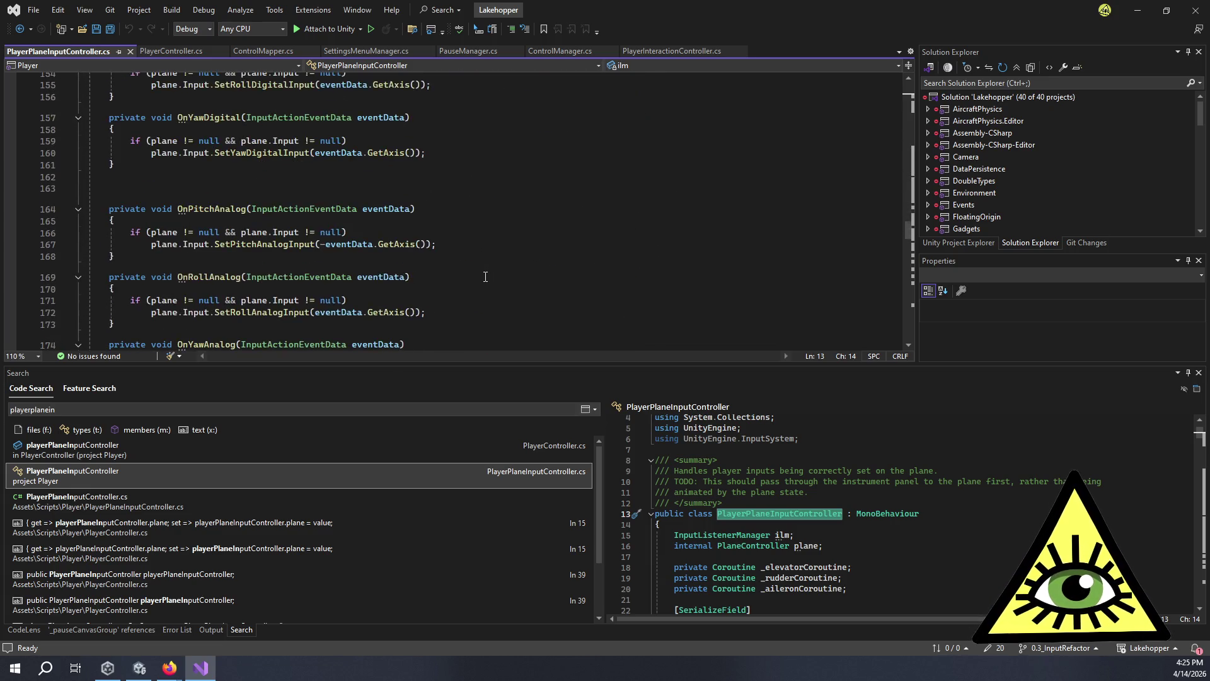
{"action": "scroll", "coordinate": [485, 274], "scroll_direction": "down", "scroll_amount": 11}
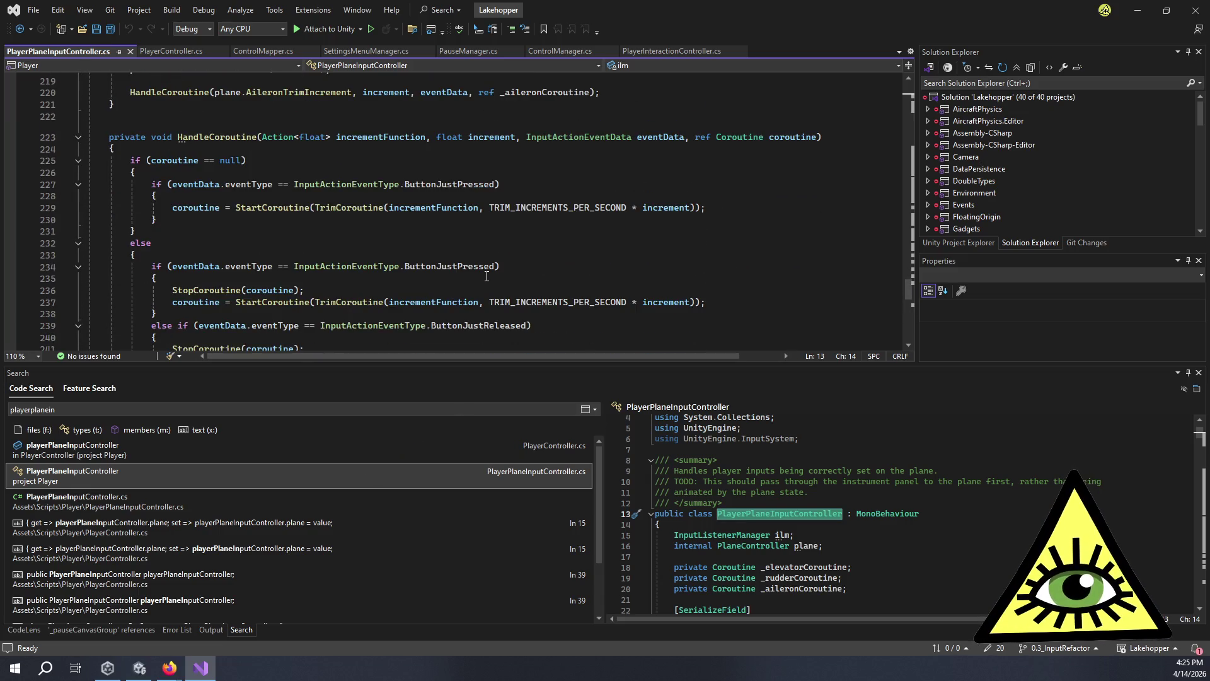
{"action": "scroll", "coordinate": [485, 277], "scroll_direction": "up", "scroll_amount": 7}
{"action": "scroll", "coordinate": [443, 251], "scroll_direction": "down", "scroll_amount": 13}
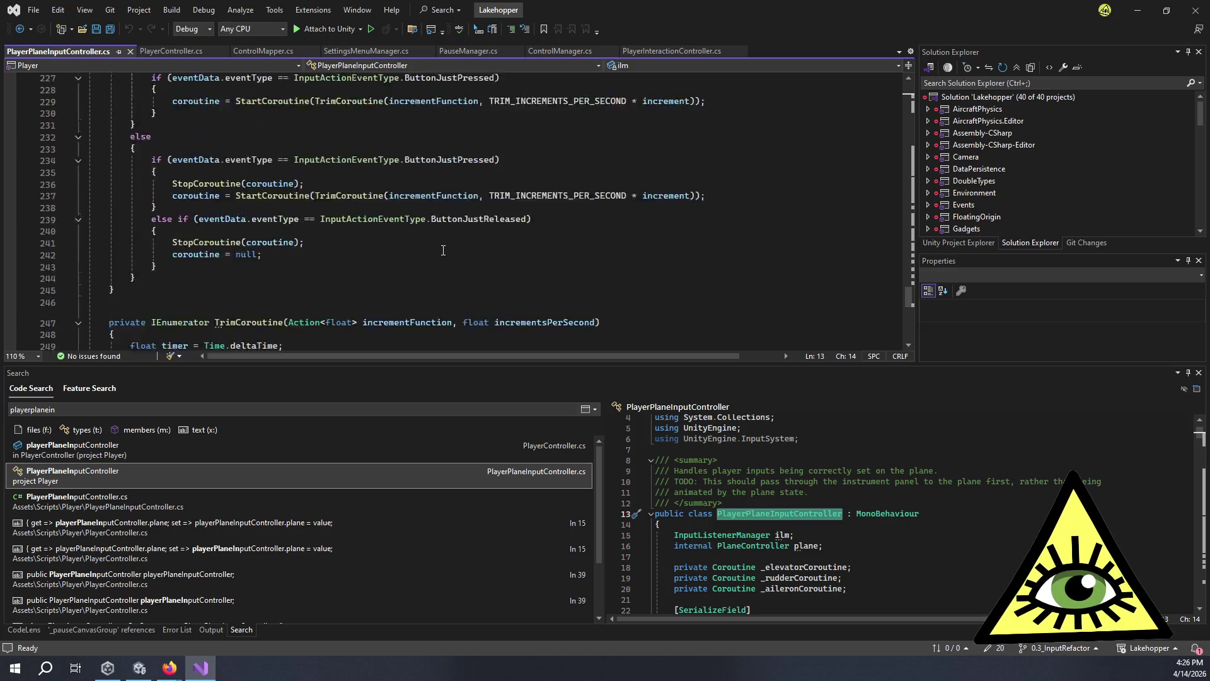
{"action": "scroll", "coordinate": [443, 250], "scroll_direction": "up", "scroll_amount": 20}
{"action": "scroll", "coordinate": [443, 250], "scroll_direction": "up", "scroll_amount": 20}
{"action": "scroll", "coordinate": [443, 250], "scroll_direction": "down", "scroll_amount": 9}
{"action": "scroll", "coordinate": [443, 250], "scroll_direction": "down", "scroll_amount": 1}
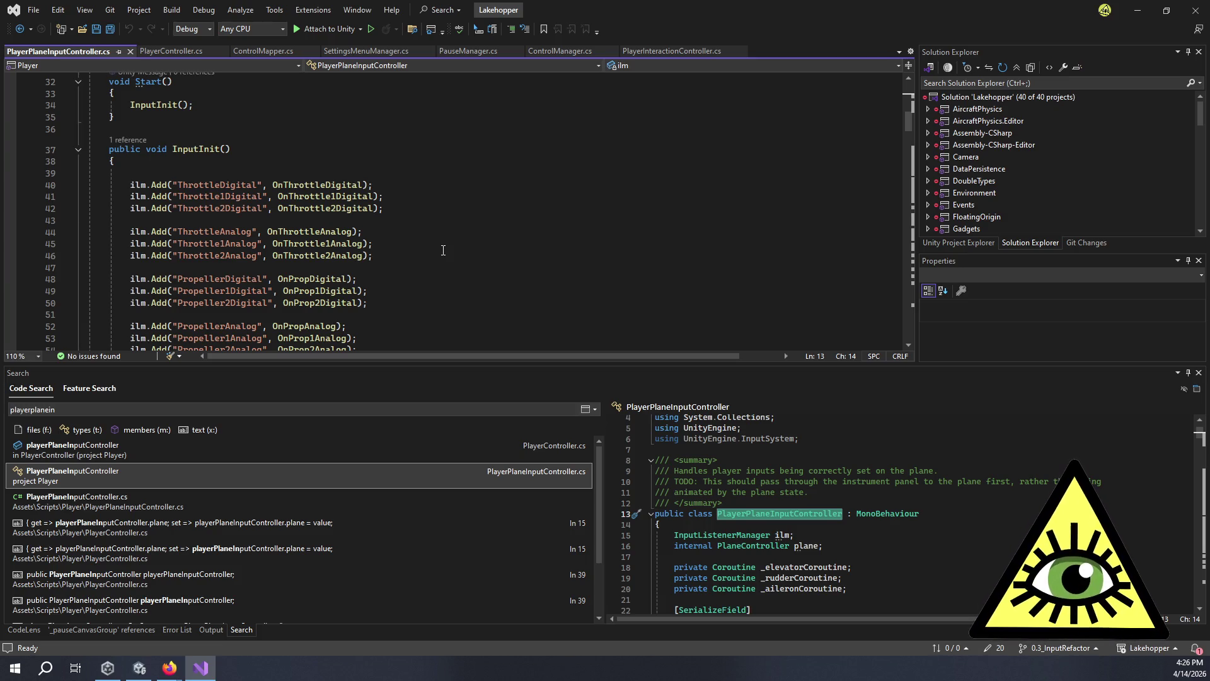
{"action": "scroll", "coordinate": [443, 250], "scroll_direction": "up", "scroll_amount": 8}
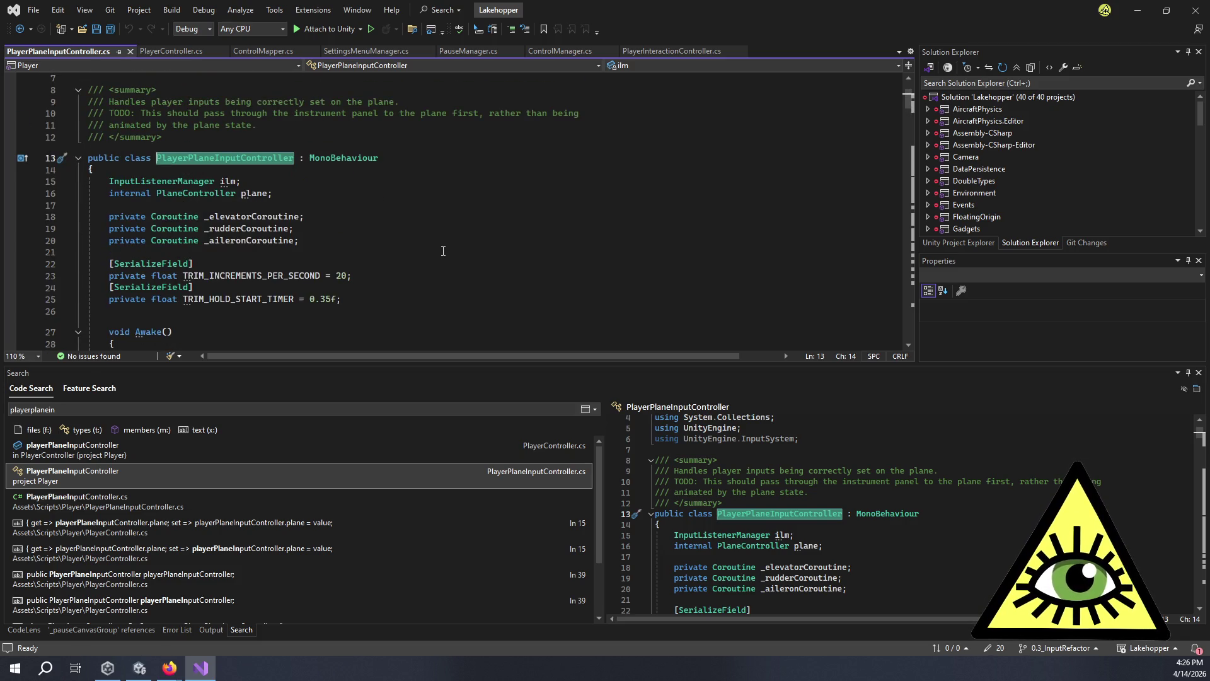
{"action": "left_click", "coordinate": [246, 193]}
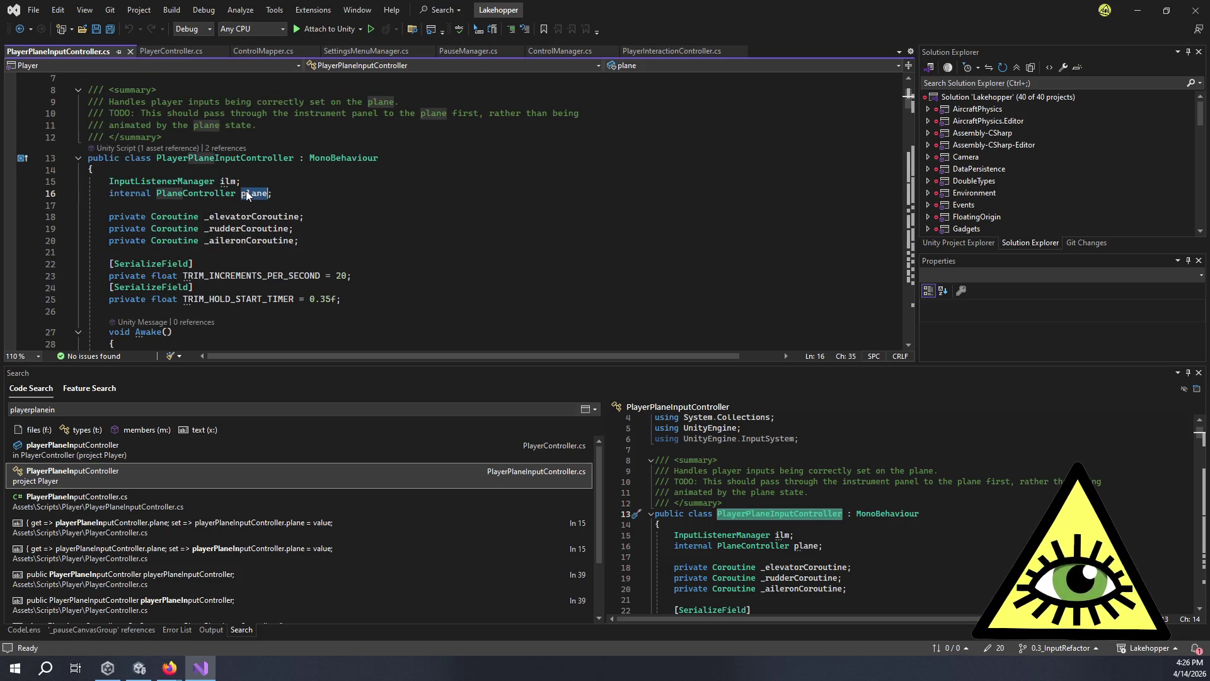
List all 68 references to plane and open its property and GetPlane in PlayerController.cs.
{"action": "key", "text": "shift+F12"}
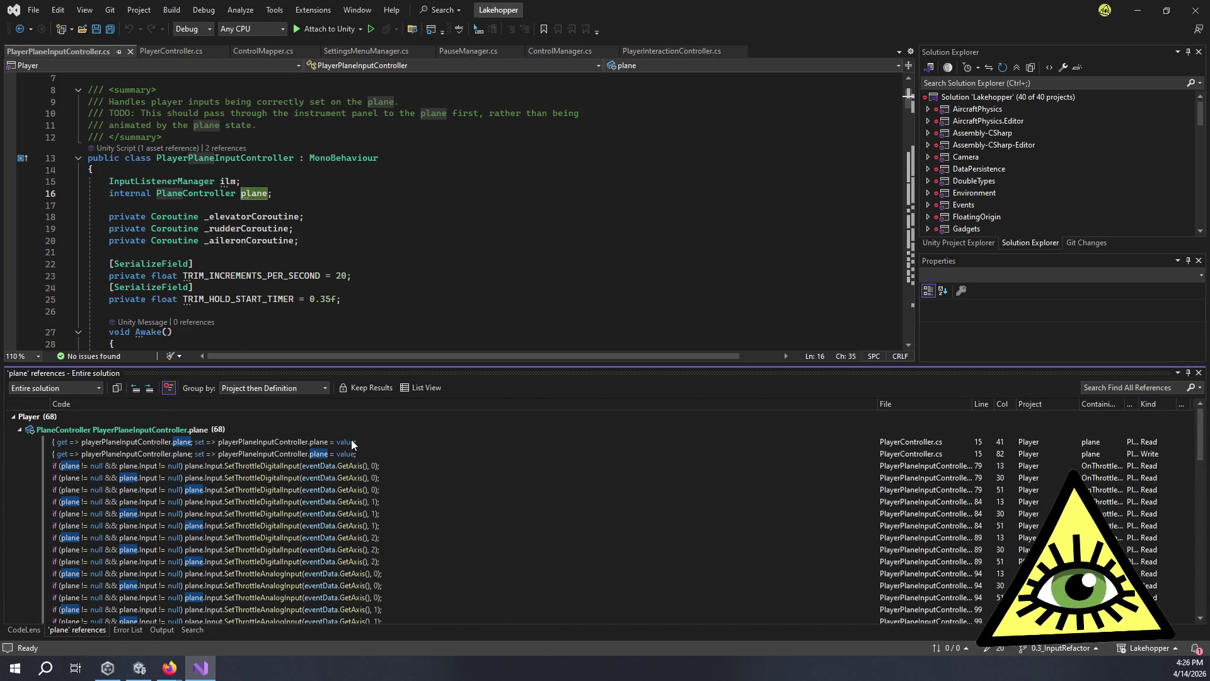
{"action": "mouse_move", "coordinate": [385, 444]}
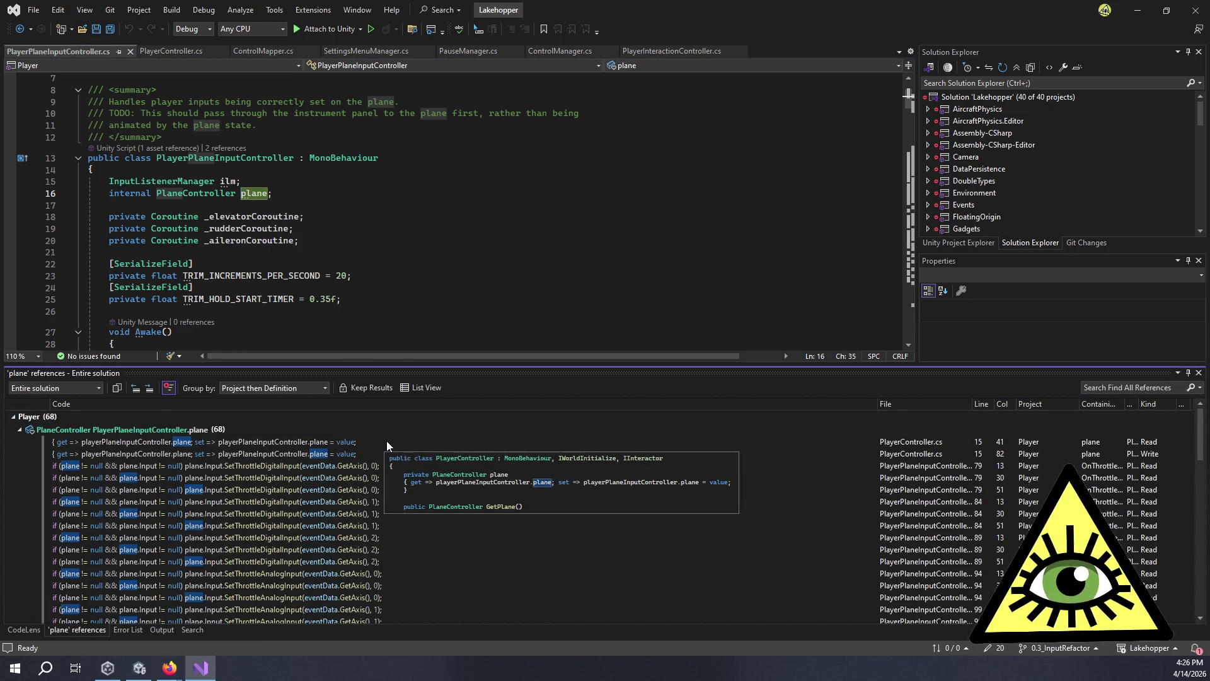
{"action": "scroll", "coordinate": [387, 441], "scroll_direction": "down", "scroll_amount": 10}
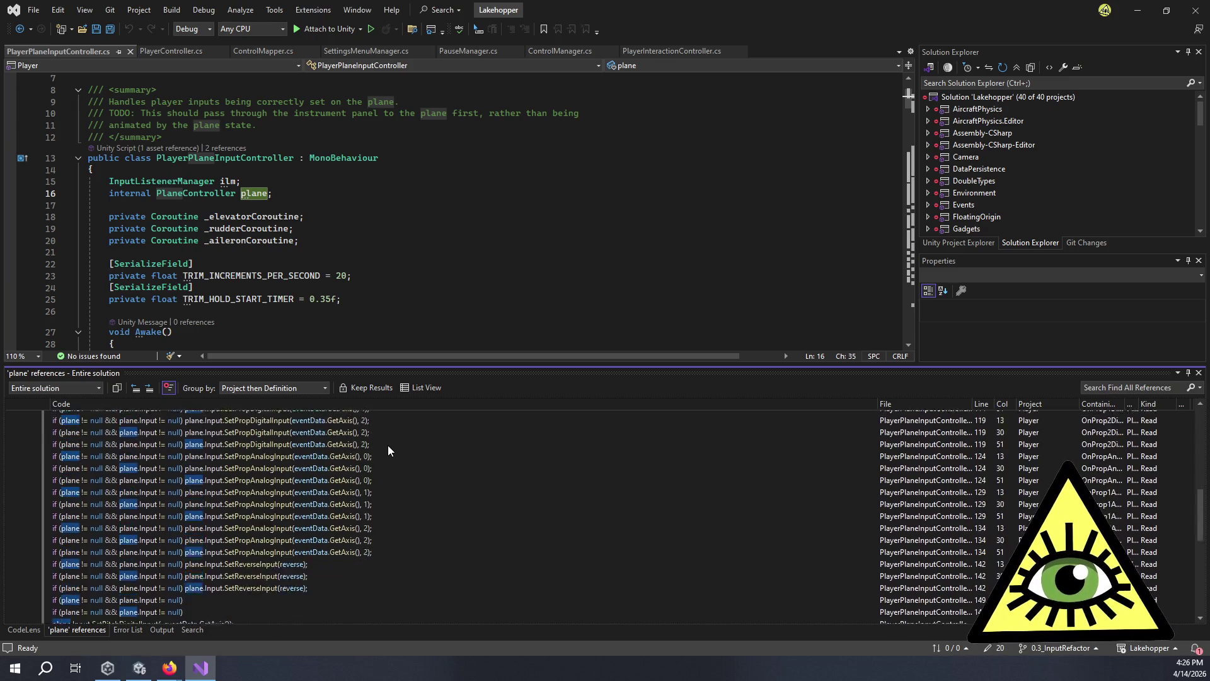
{"action": "scroll", "coordinate": [387, 460], "scroll_direction": "down", "scroll_amount": 3}
{"action": "scroll", "coordinate": [388, 465], "scroll_direction": "down", "scroll_amount": 3}
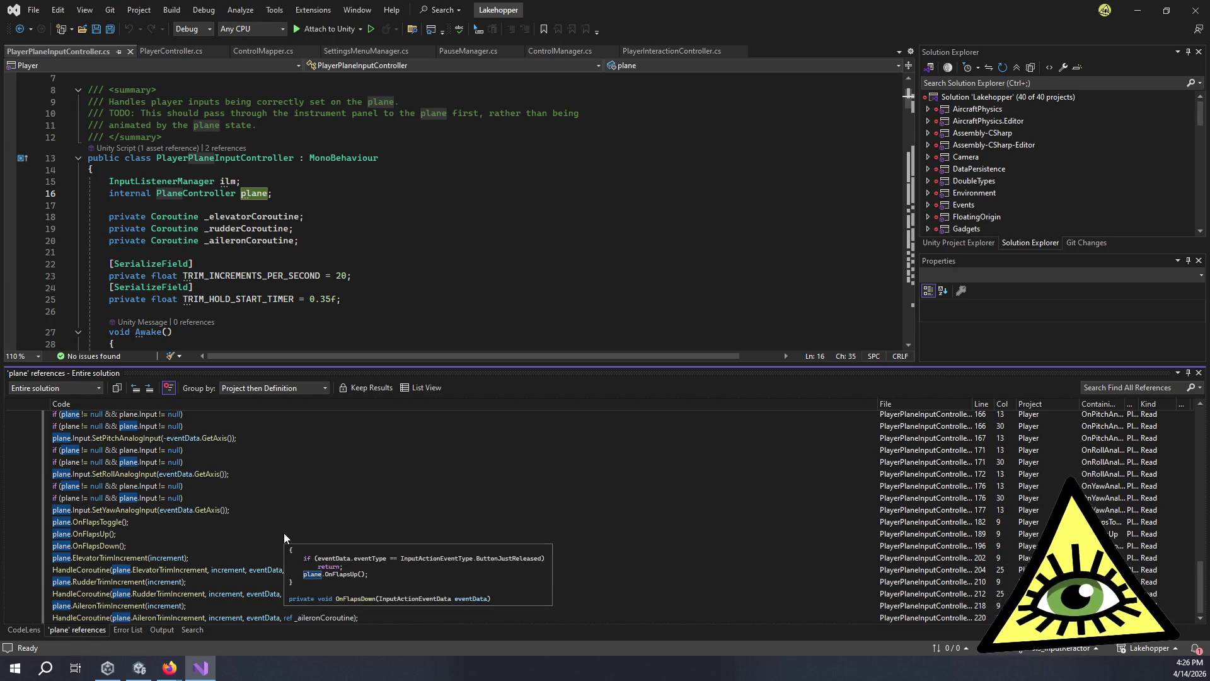
{"action": "mouse_move", "coordinate": [276, 519]}
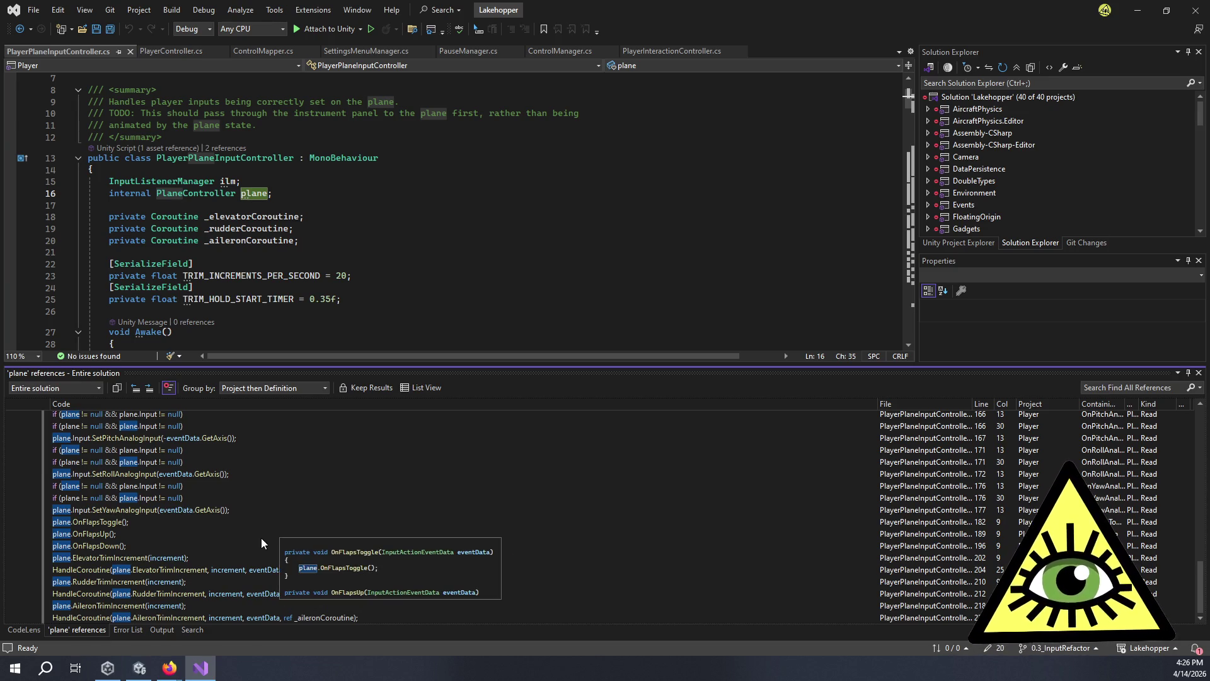
{"action": "mouse_move", "coordinate": [252, 558]}
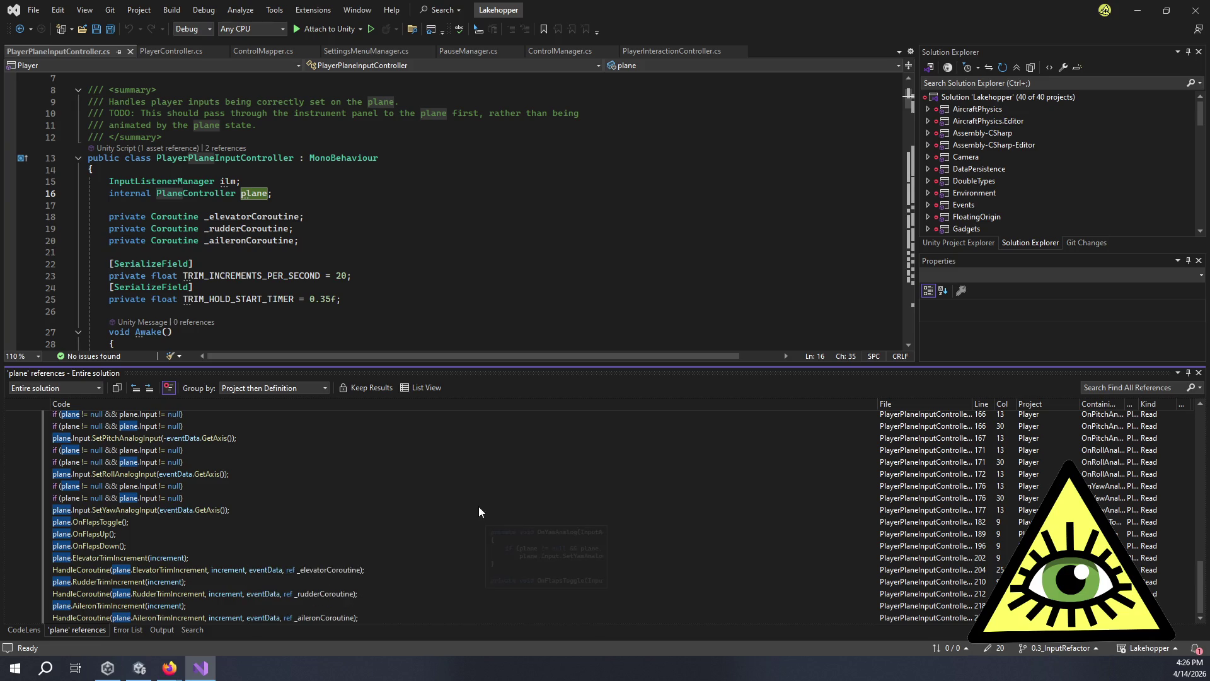
{"action": "mouse_move", "coordinate": [467, 507]}
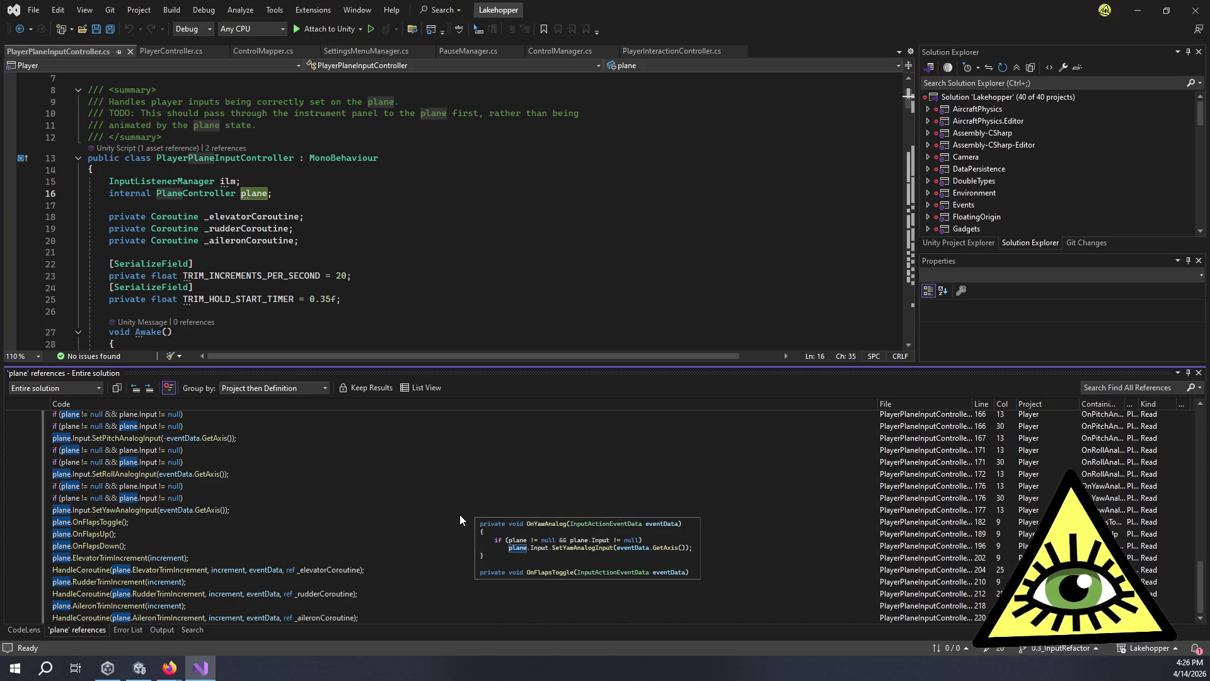
{"action": "scroll", "coordinate": [460, 513], "scroll_direction": "up", "scroll_amount": 13}
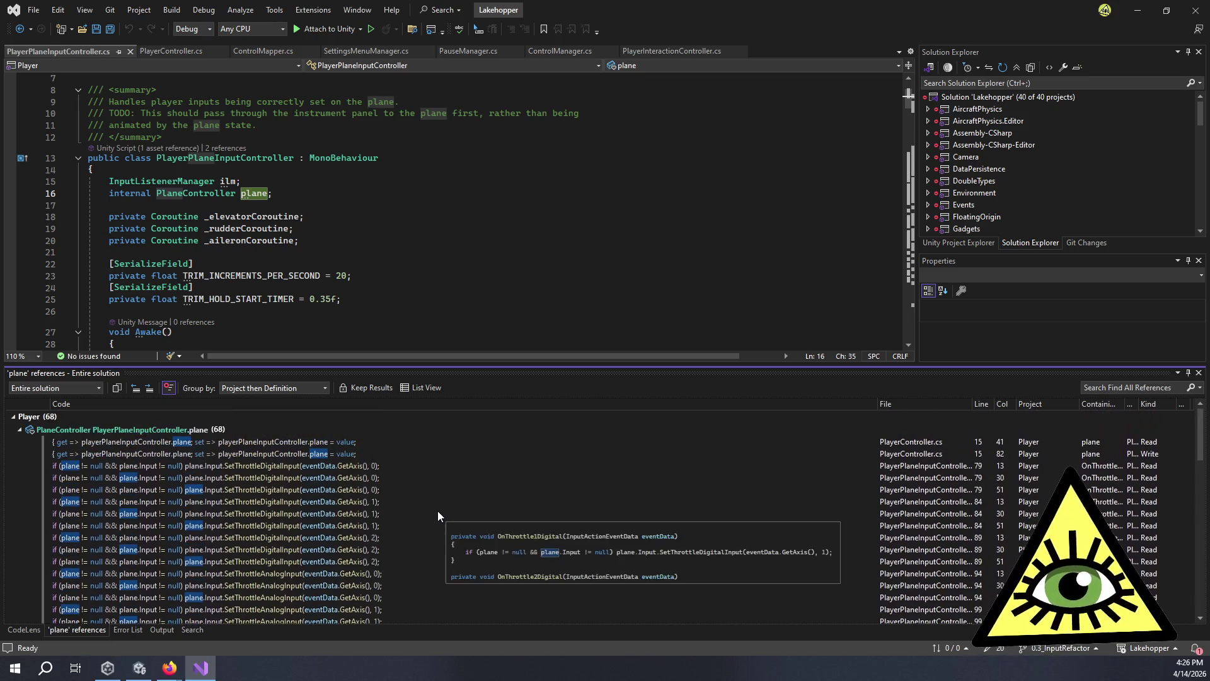
{"action": "double_click", "coordinate": [152, 441]}
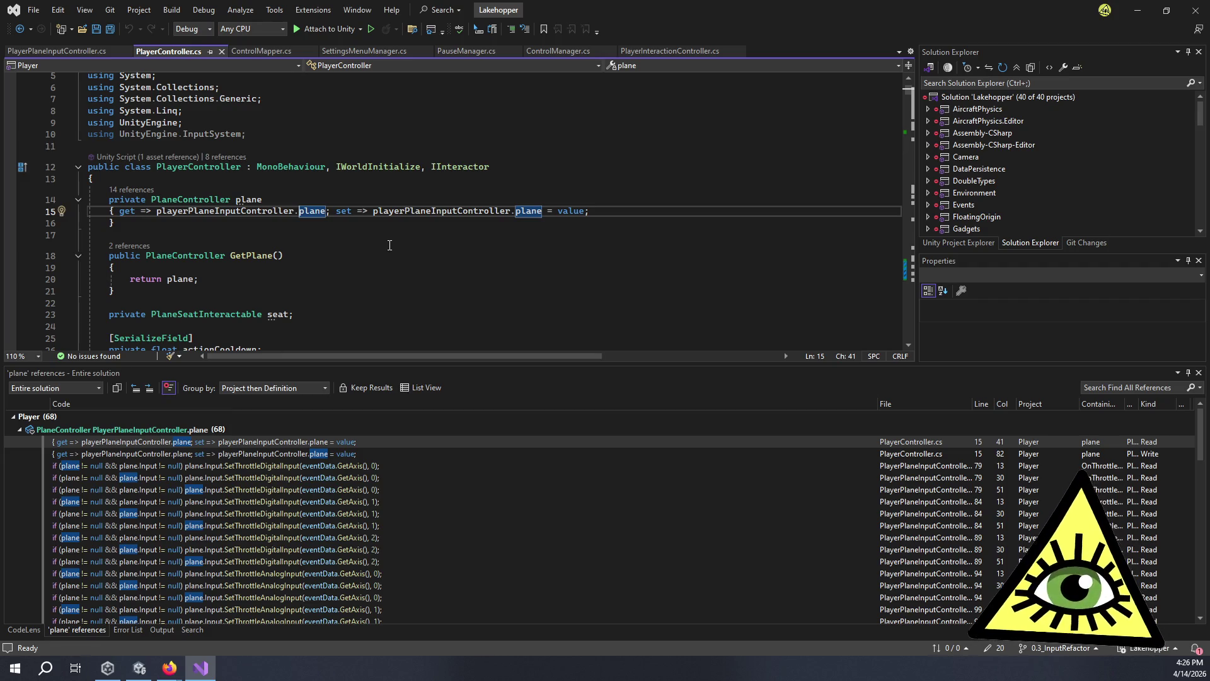
{"action": "left_click", "coordinate": [248, 281]}
Check the plane setter, then review PlayerPlaneInputController.cs's OnThrottle1Digital and OnThrottleAnalog bindings.
{"action": "left_click", "coordinate": [336, 210]}
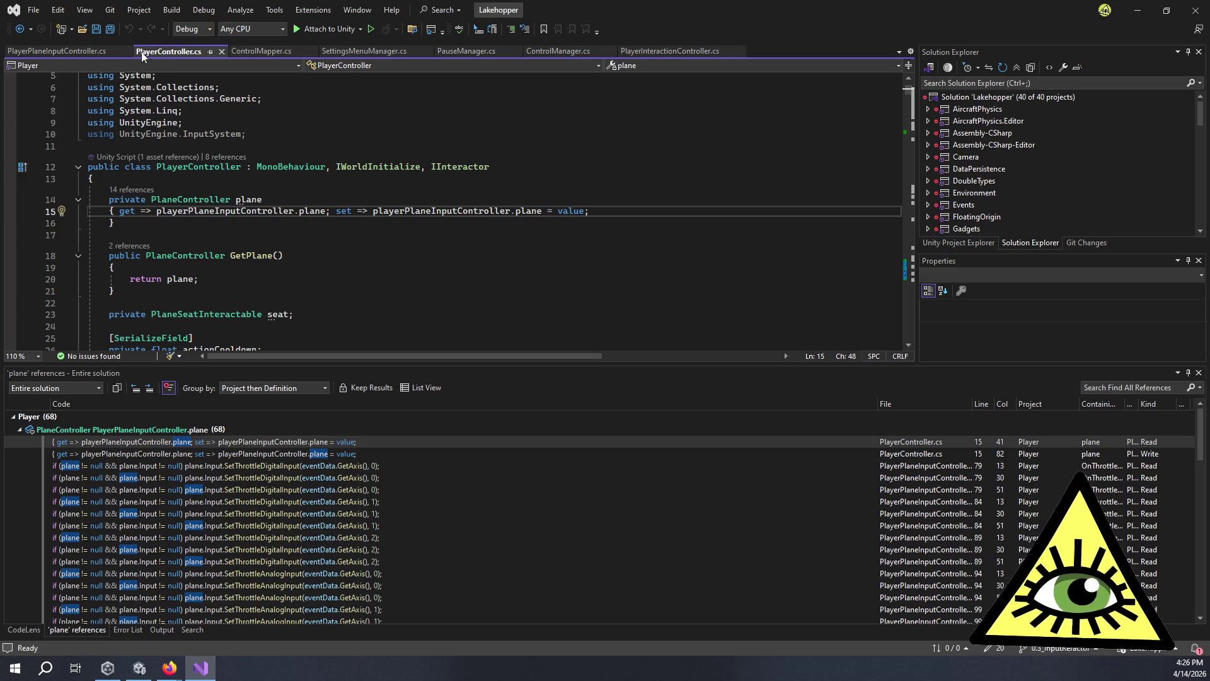
{"action": "left_click", "coordinate": [105, 50]}
{"action": "scroll", "coordinate": [236, 196], "scroll_direction": "down", "scroll_amount": 20}
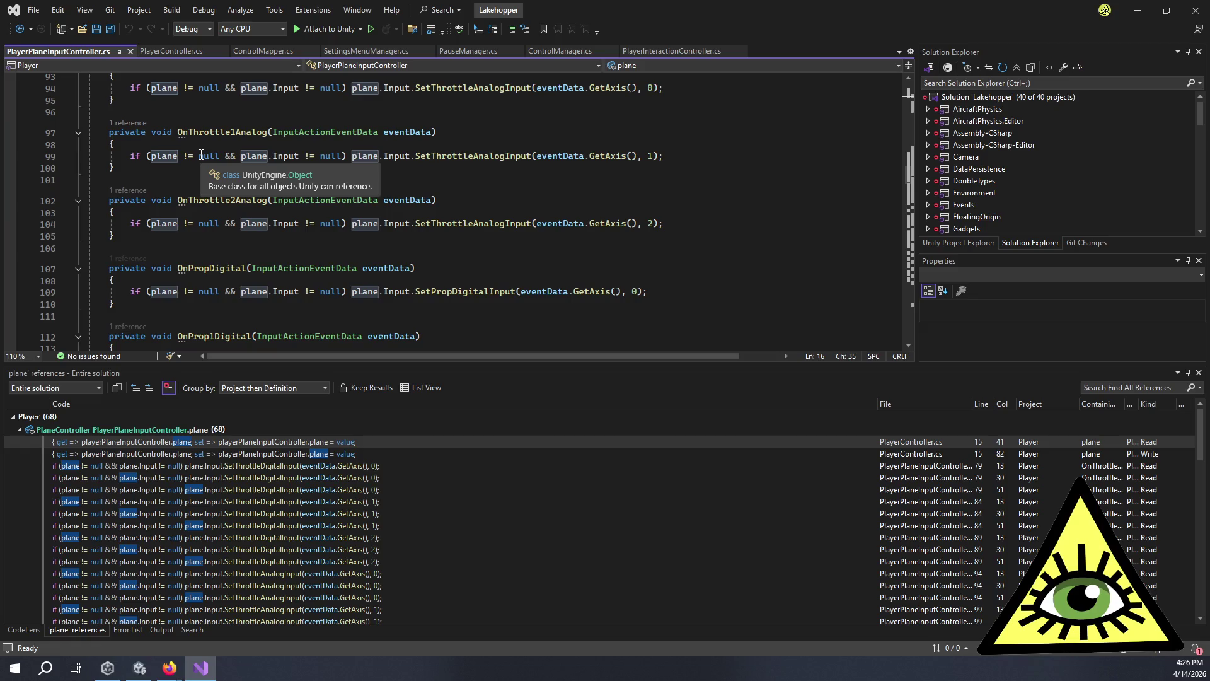
{"action": "scroll", "coordinate": [200, 155], "scroll_direction": "up", "scroll_amount": 17}
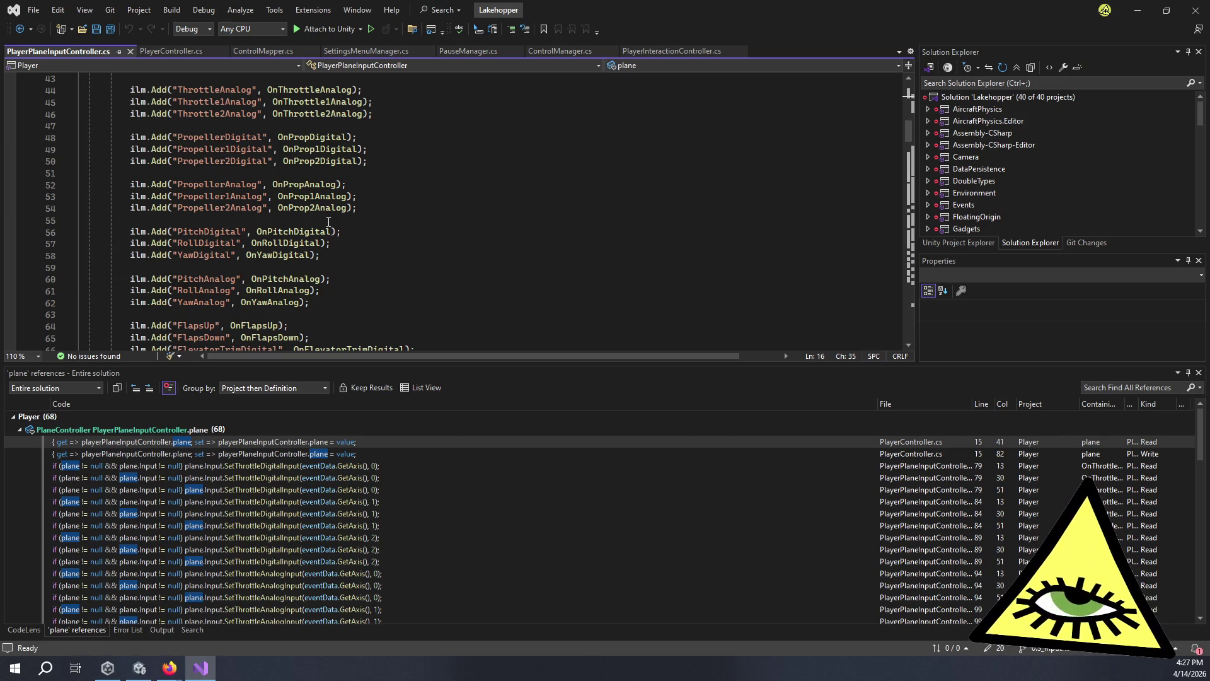
{"action": "scroll", "coordinate": [330, 223], "scroll_direction": "up", "scroll_amount": 1}
{"action": "scroll", "coordinate": [332, 225], "scroll_direction": "up", "scroll_amount": 2}
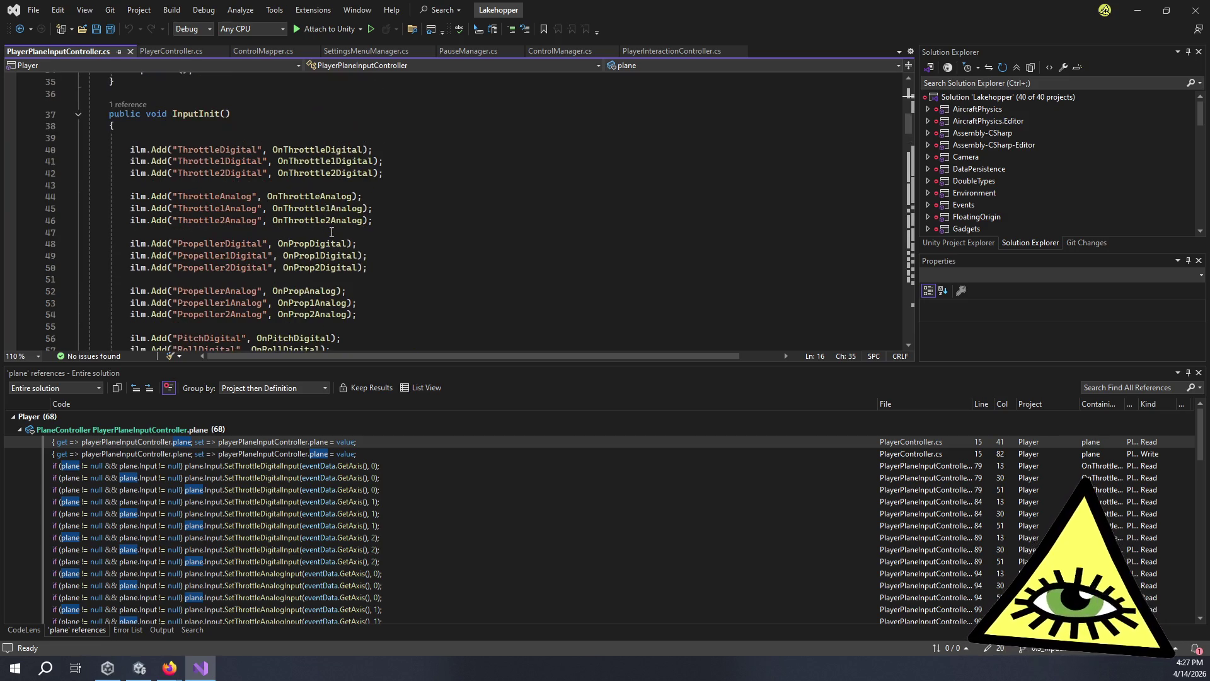
{"action": "double_click", "coordinate": [311, 161]}
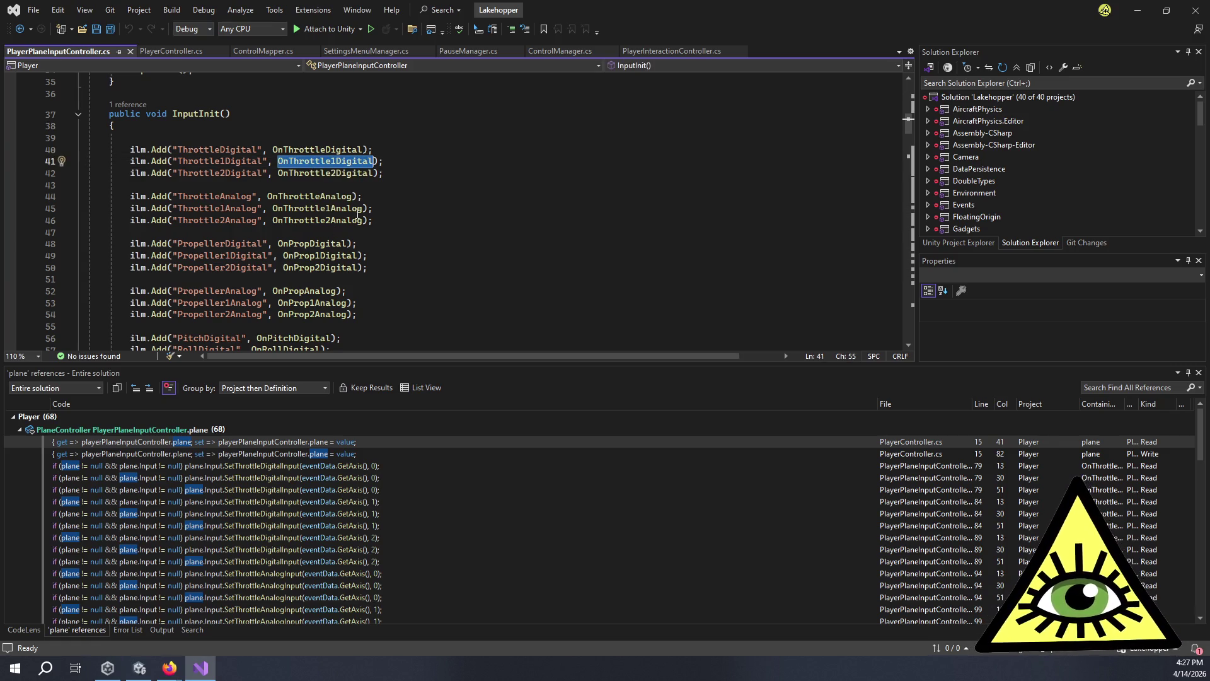
{"action": "double_click", "coordinate": [321, 197]}
{"action": "scroll", "coordinate": [417, 232], "scroll_direction": "down", "scroll_amount": 11}
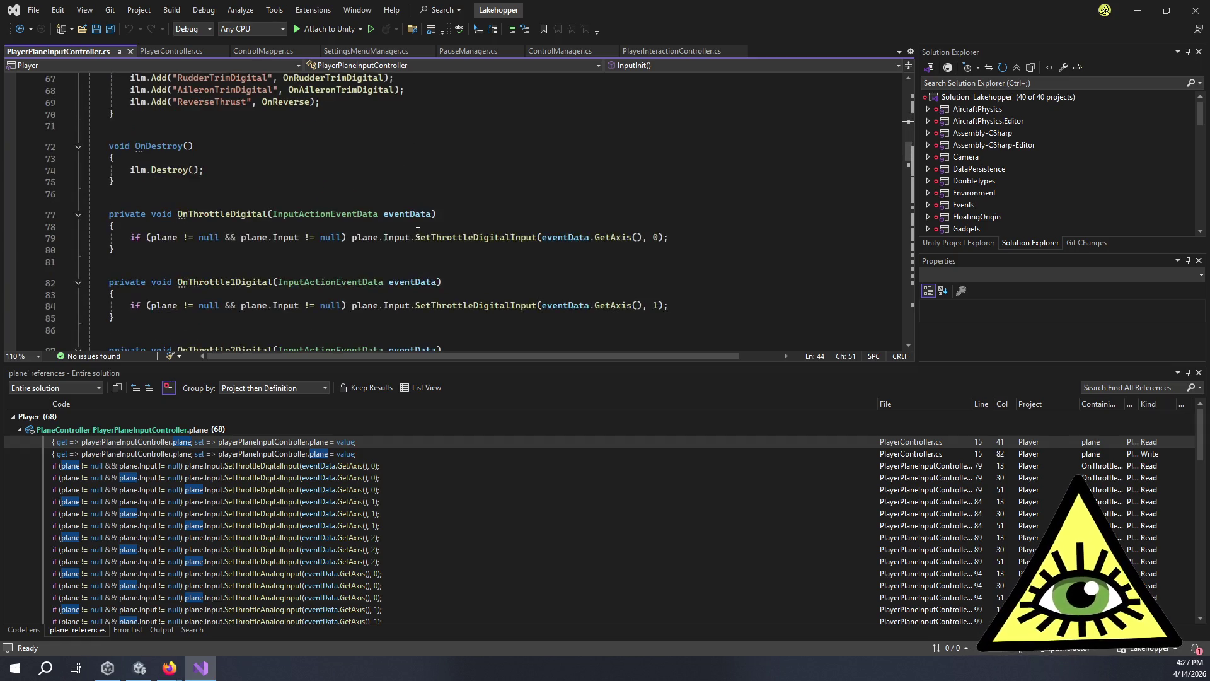
{"action": "mouse_move", "coordinate": [203, 238]}
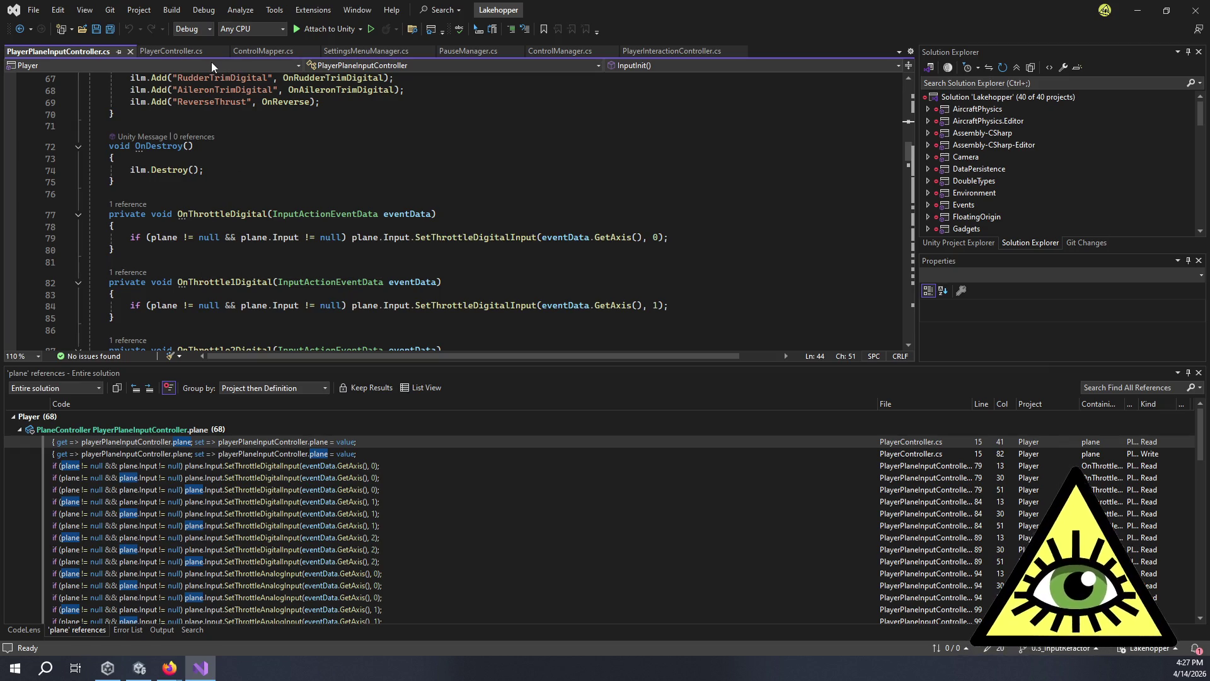
Highlight the SetThrottleDigitalInput call on line 79 inside OnThrottleDigital.
{"action": "left_click", "coordinate": [183, 50]}
{"action": "left_click", "coordinate": [97, 53]}
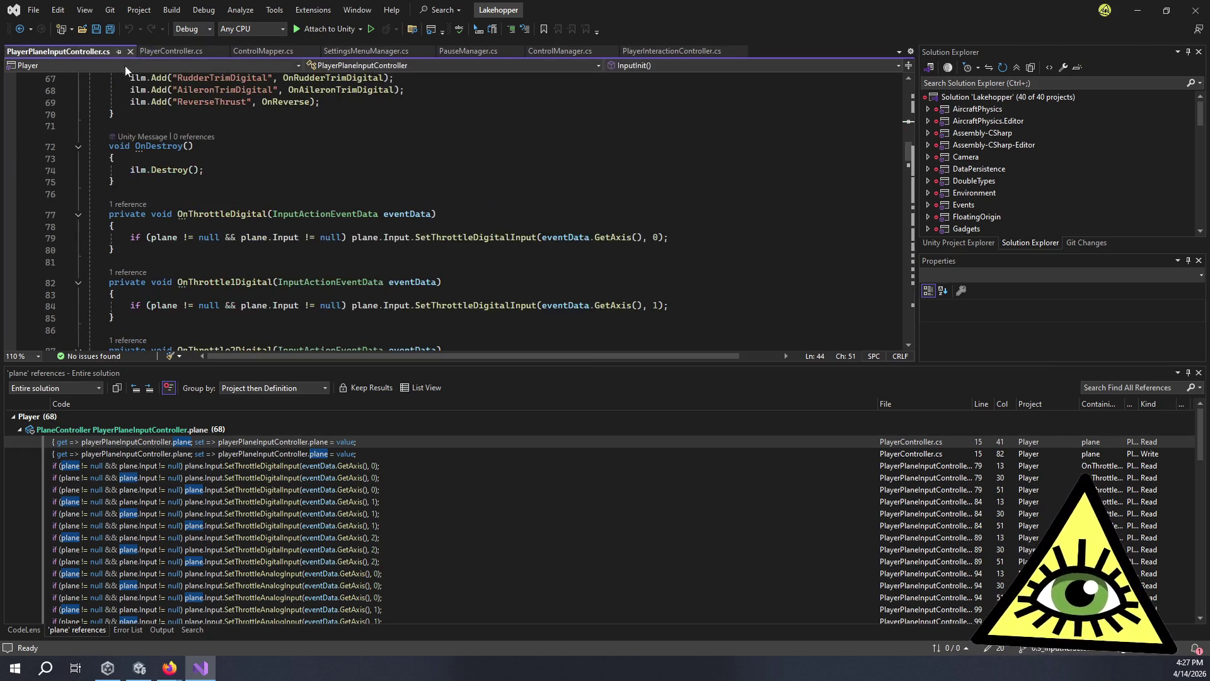
{"action": "mouse_move", "coordinate": [495, 236]}
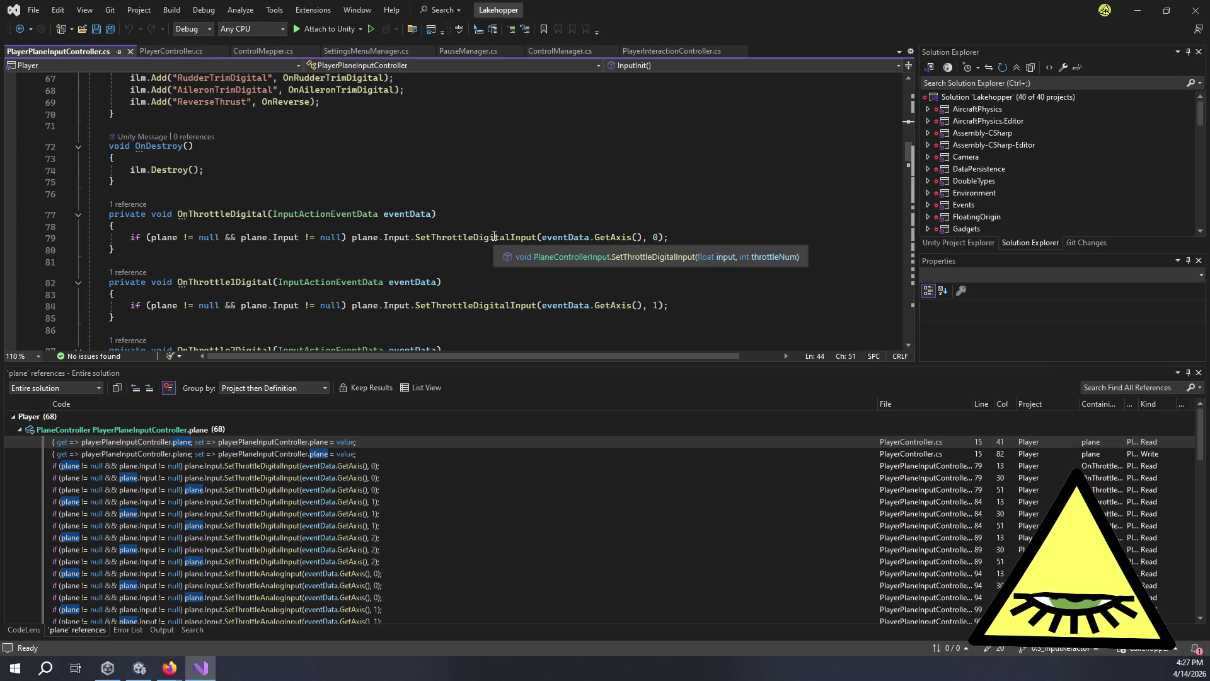
{"action": "double_click", "coordinate": [448, 237]}
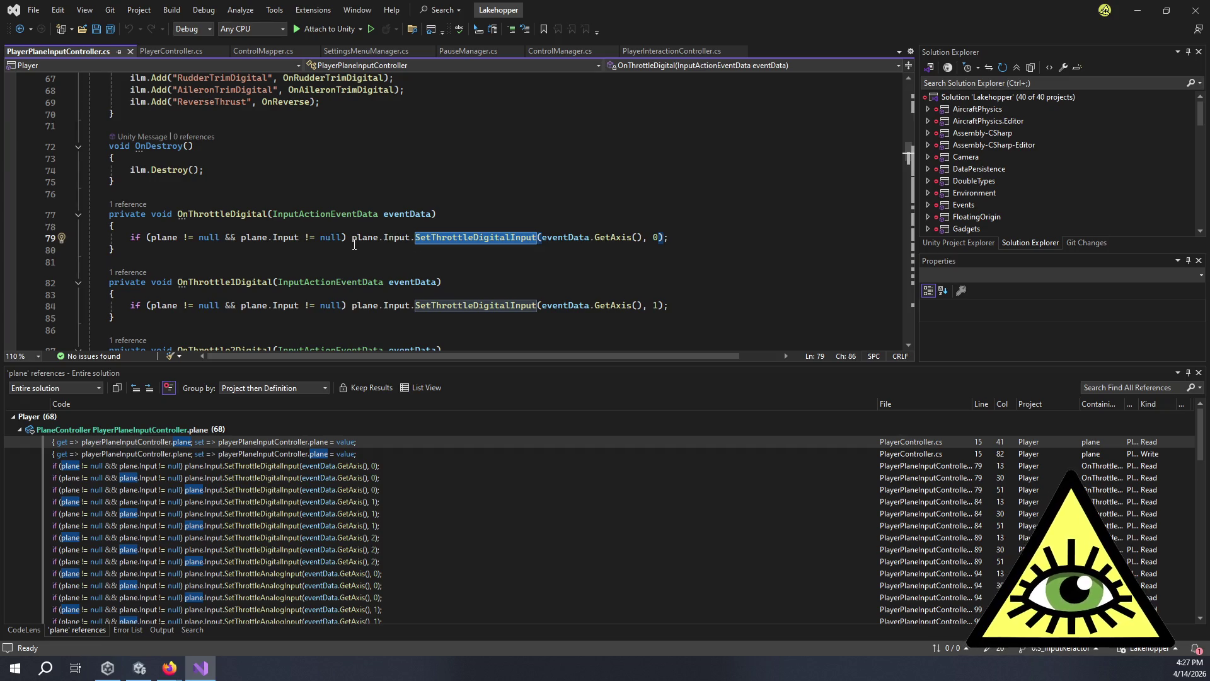
{"action": "left_click", "coordinate": [476, 237]}
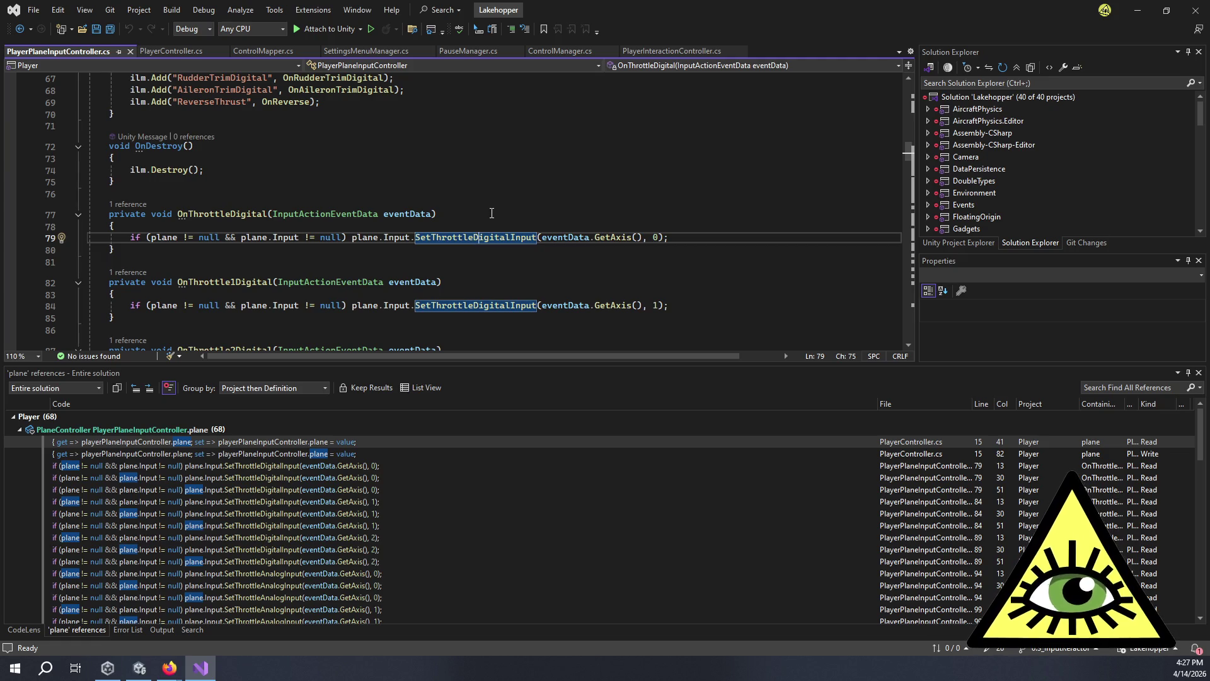
{"action": "left_click", "coordinate": [499, 221]}
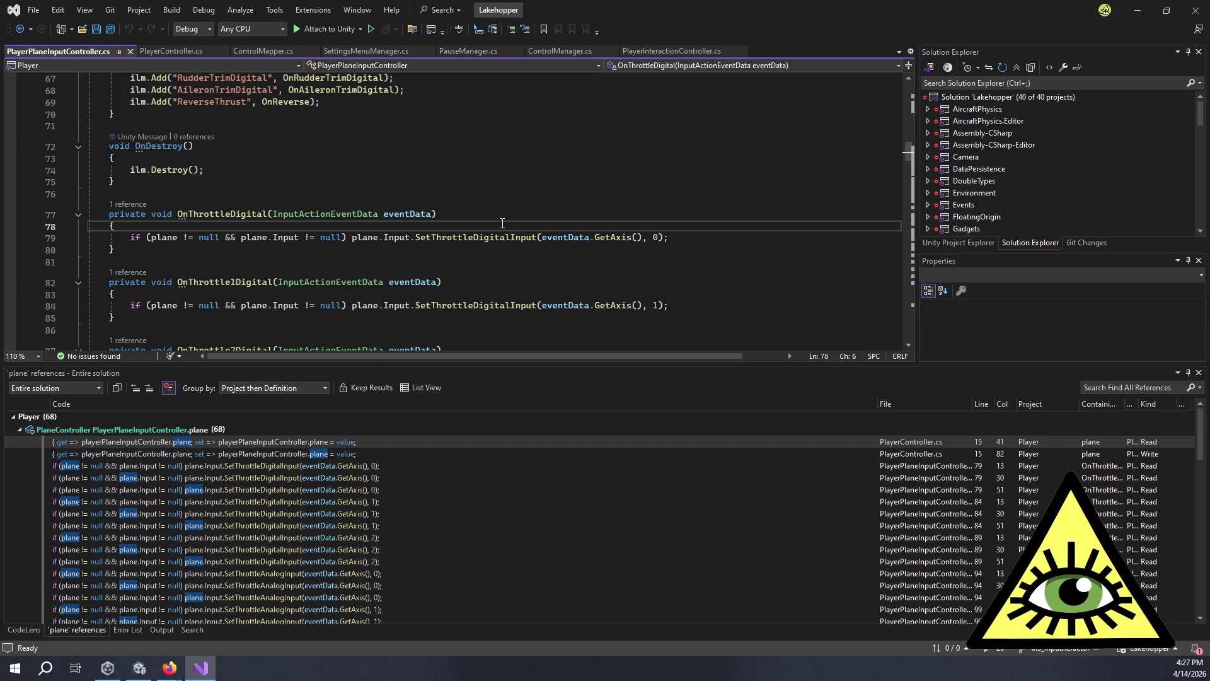
{"action": "double_click", "coordinate": [501, 238]}
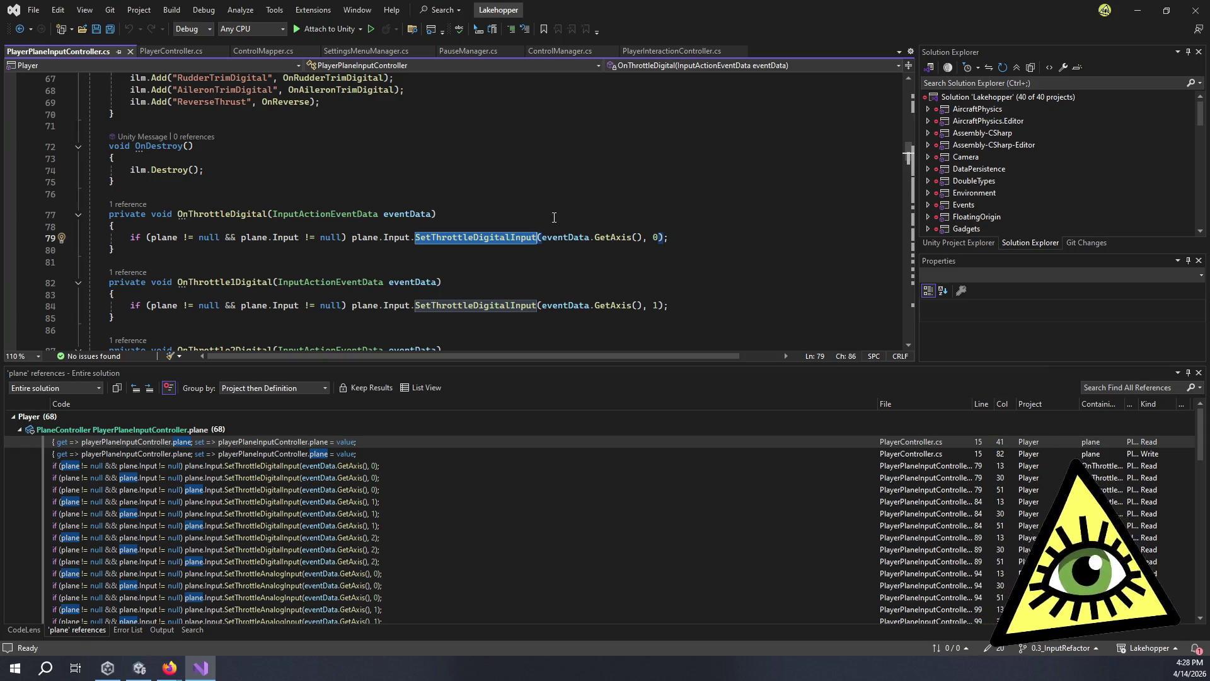
{"action": "left_click", "coordinate": [278, 251]}
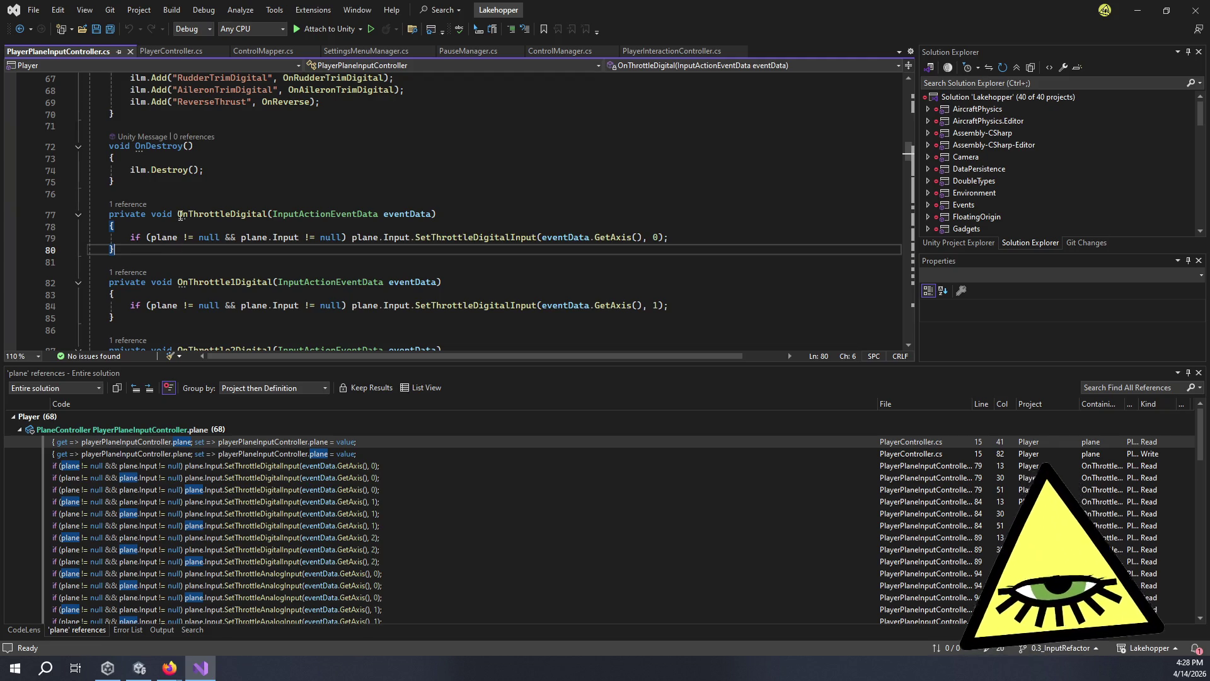
{"action": "mouse_move", "coordinate": [180, 215]}
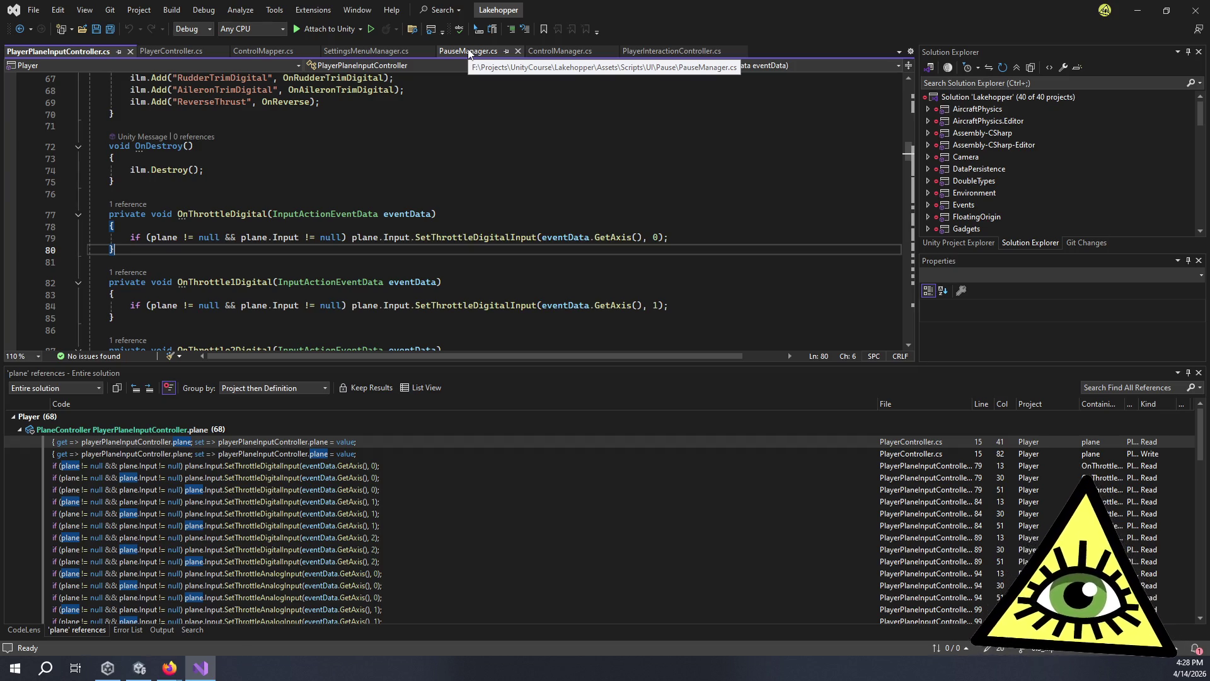
{"action": "left_click", "coordinate": [489, 116]}
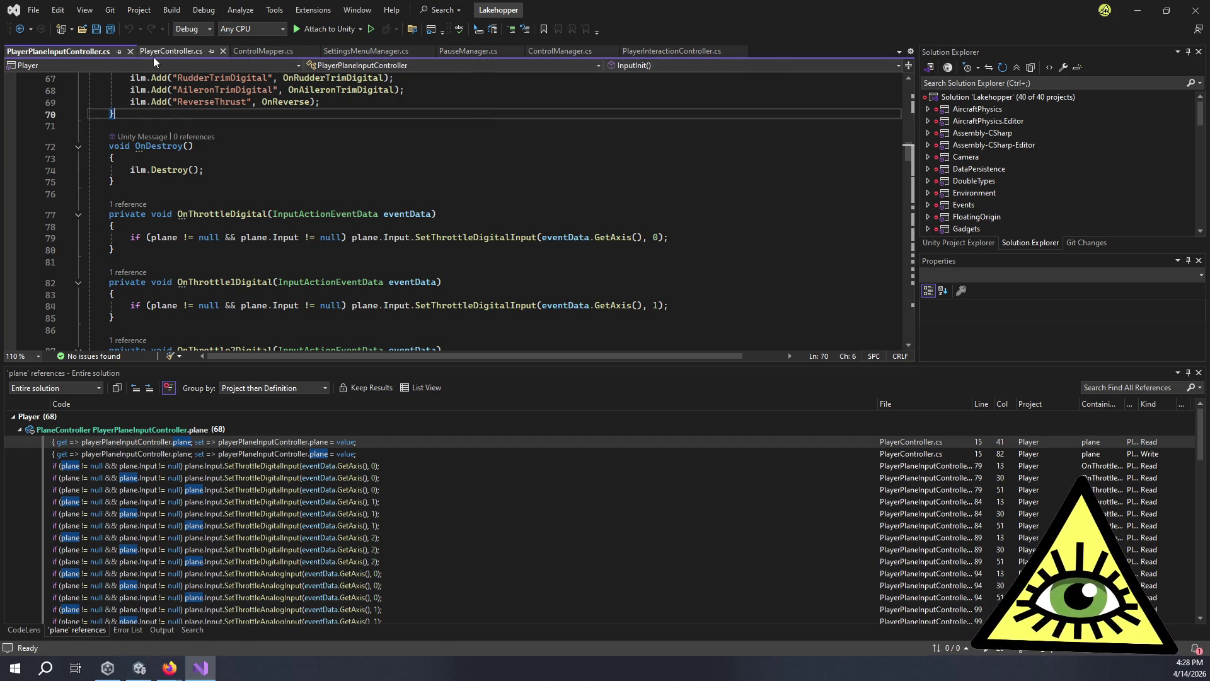
Close the PlayerPlaneInputController, PlayerController and PlayerInteractionController files in Visual Studio.
{"action": "left_click", "coordinate": [131, 50]}
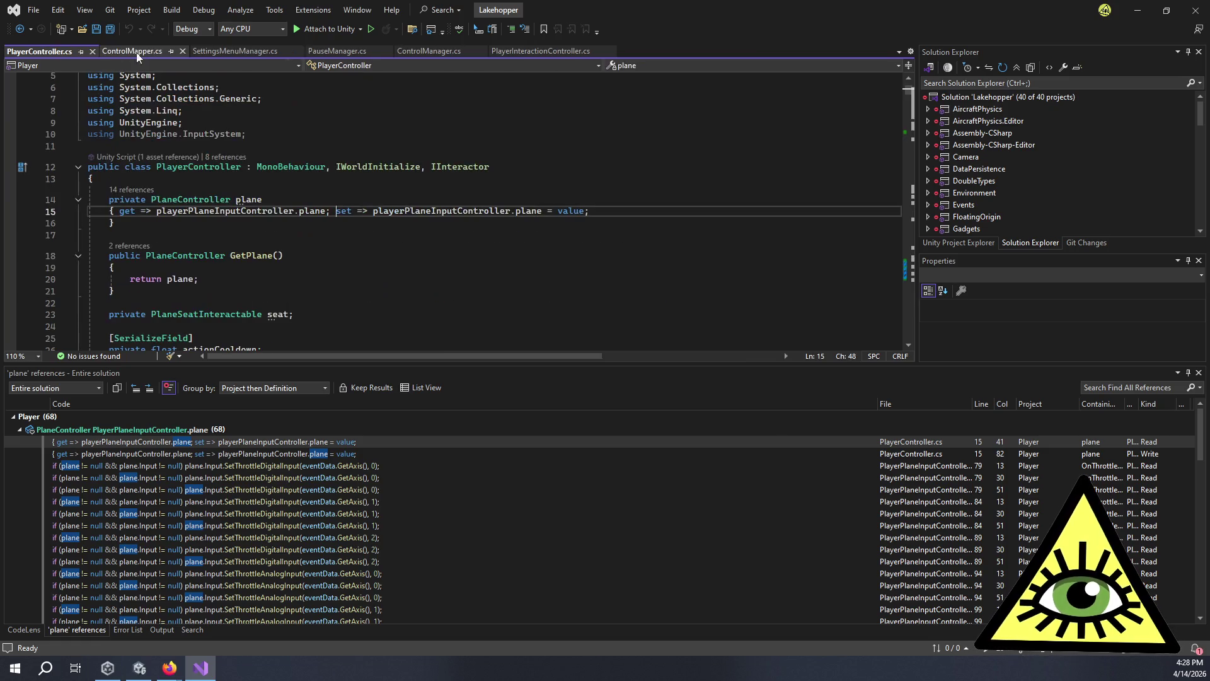
{"action": "left_click", "coordinate": [92, 51]}
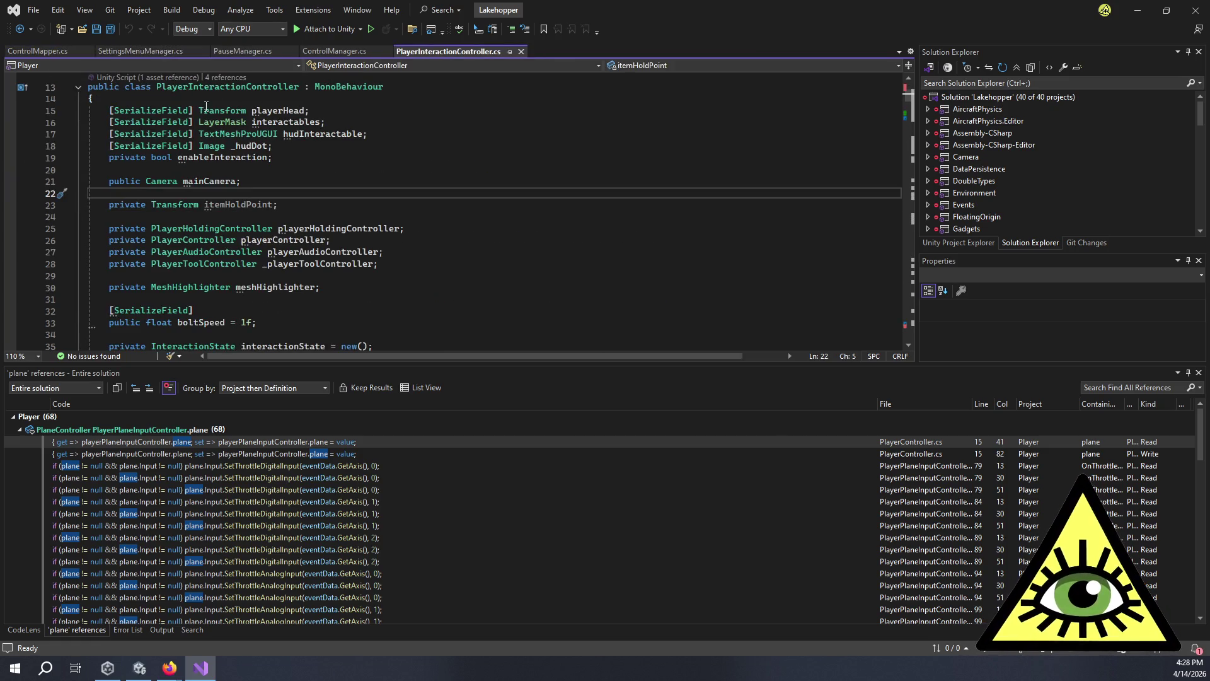
{"action": "left_click", "coordinate": [522, 51]}
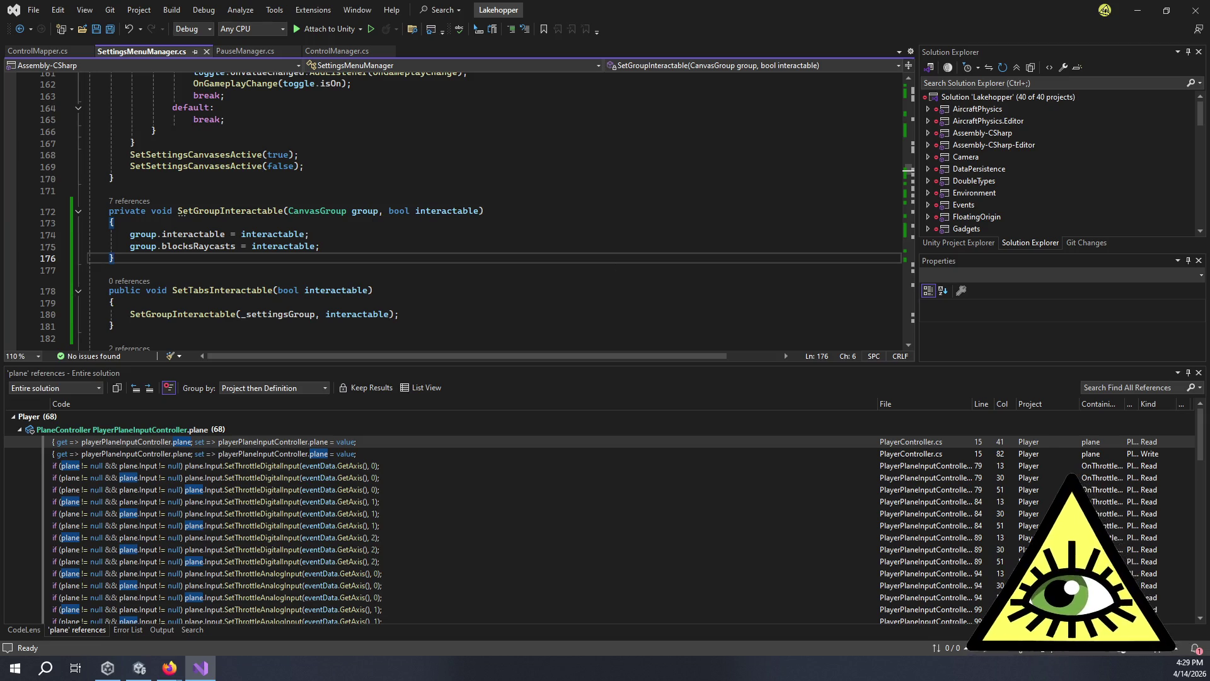
Check the Error List for 0 errors, review SetTabsInteractable, then switch to Unity.
{"action": "left_click", "coordinate": [128, 630]}
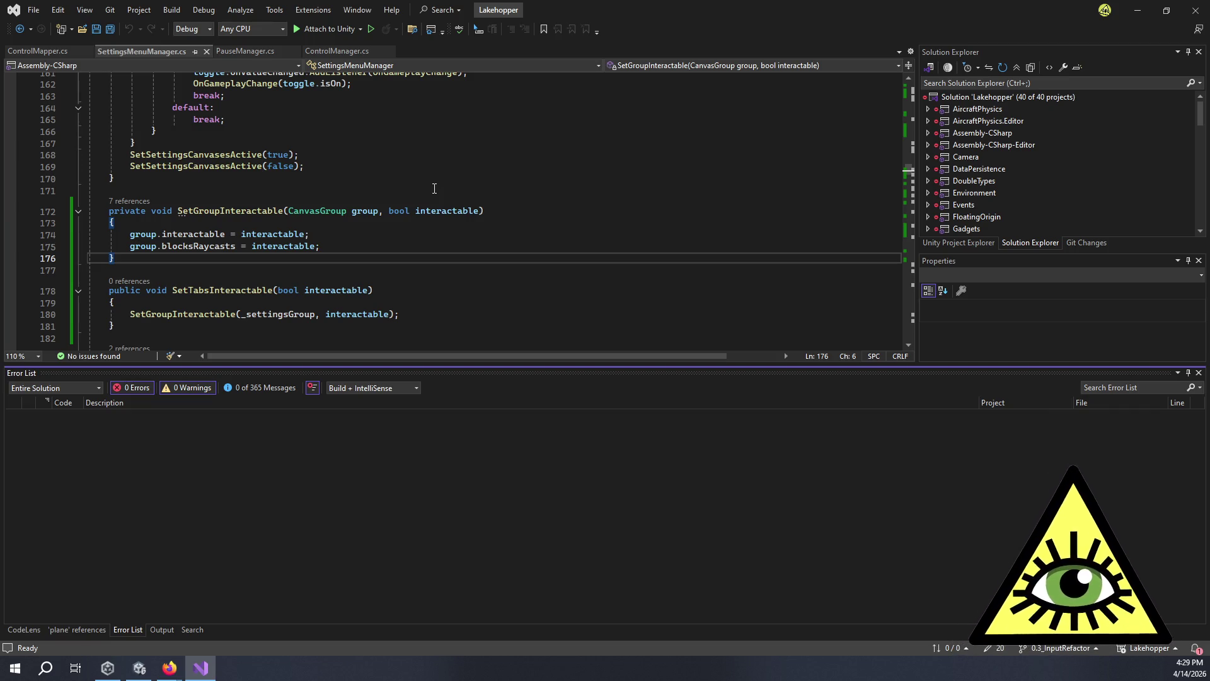
{"action": "left_click", "coordinate": [426, 270]}
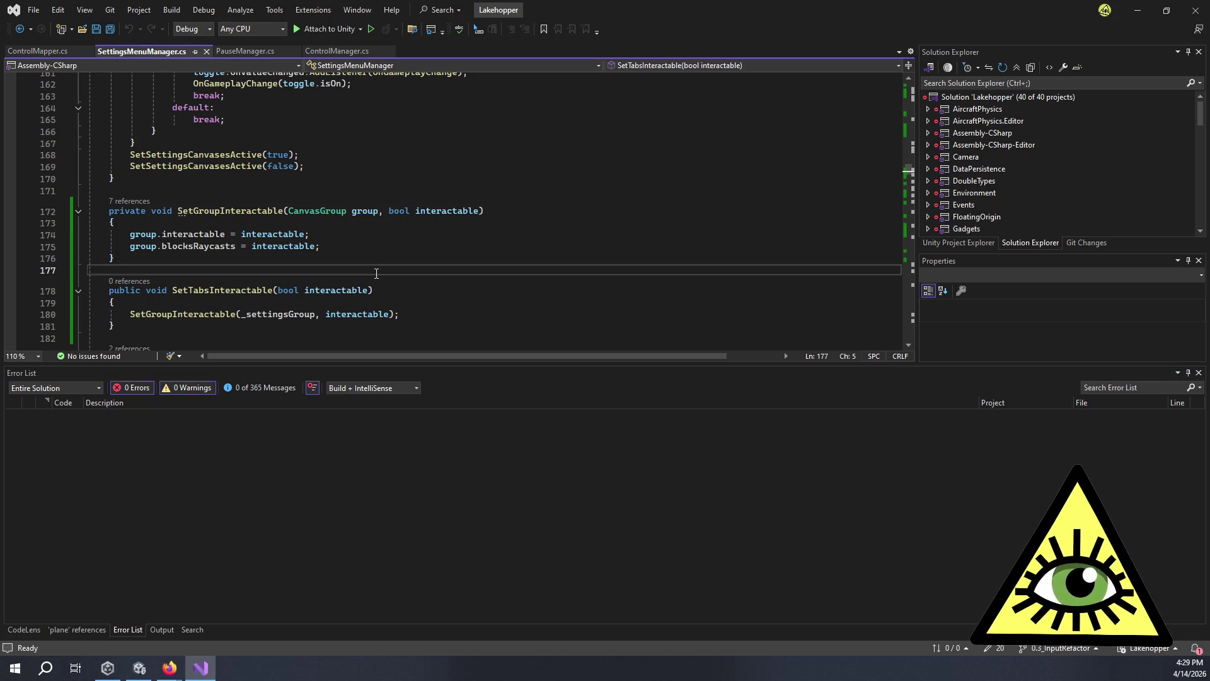
{"action": "left_click", "coordinate": [421, 313]}
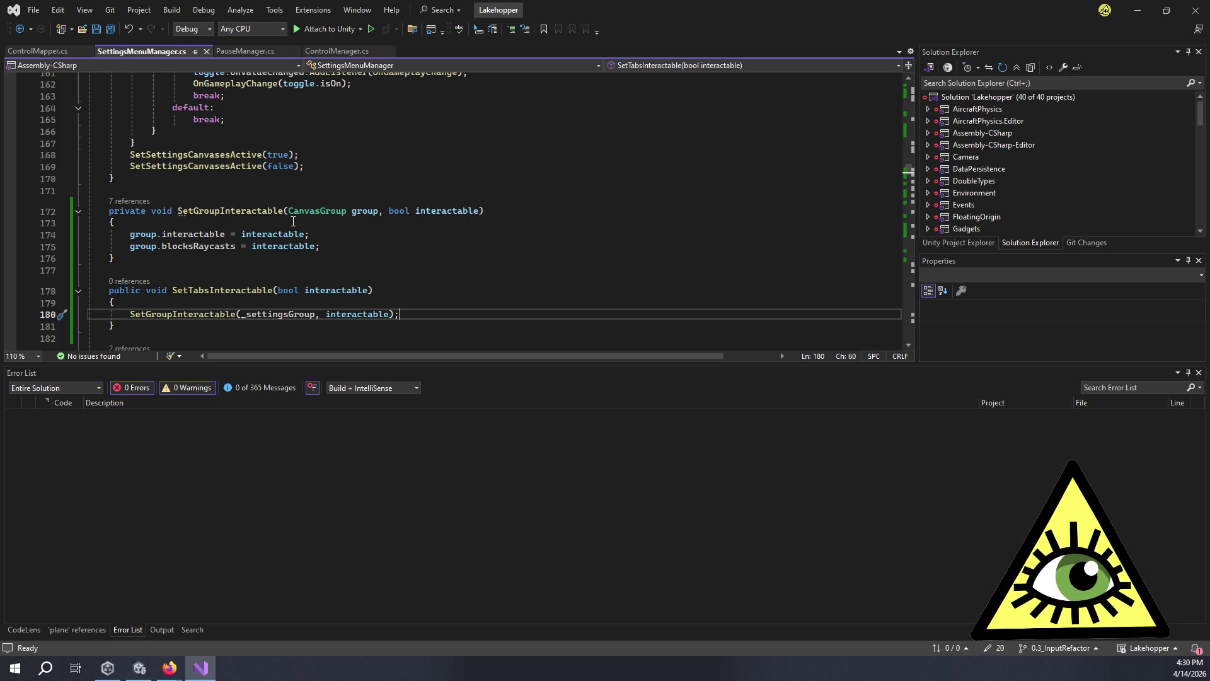
{"action": "key", "text": "alt+Tab"}
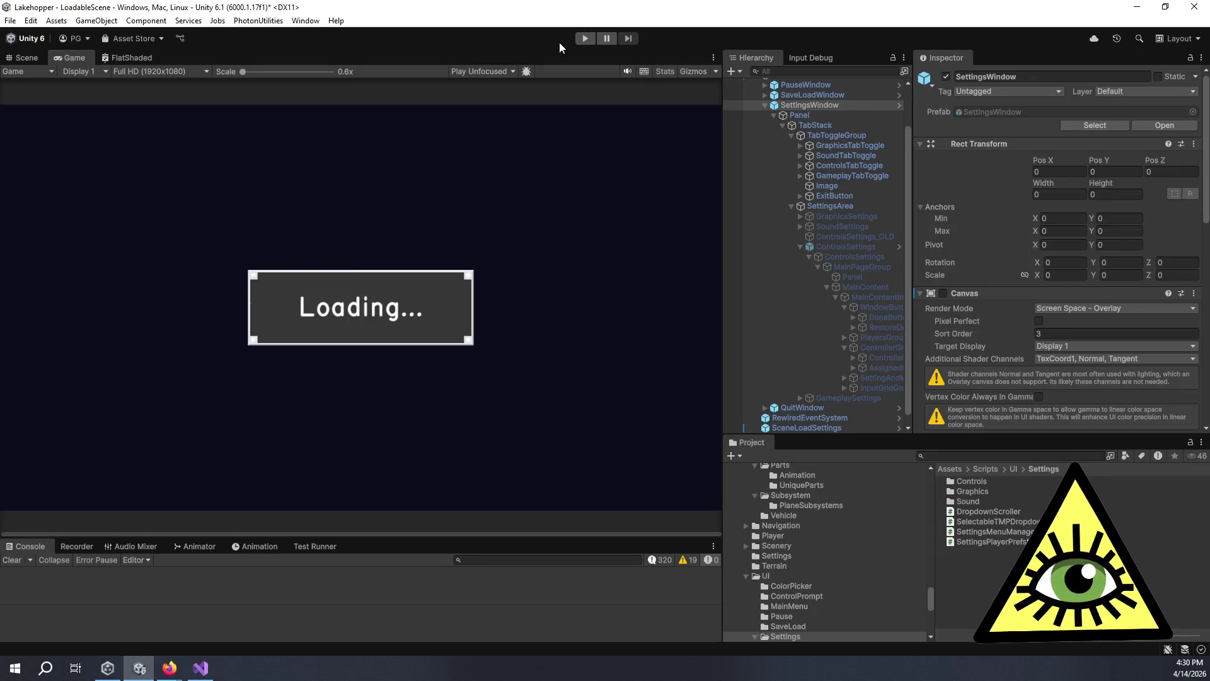
Run the game, pause it with Escape, and open SETTINGS from the pause menu.
{"action": "left_click", "coordinate": [584, 39]}
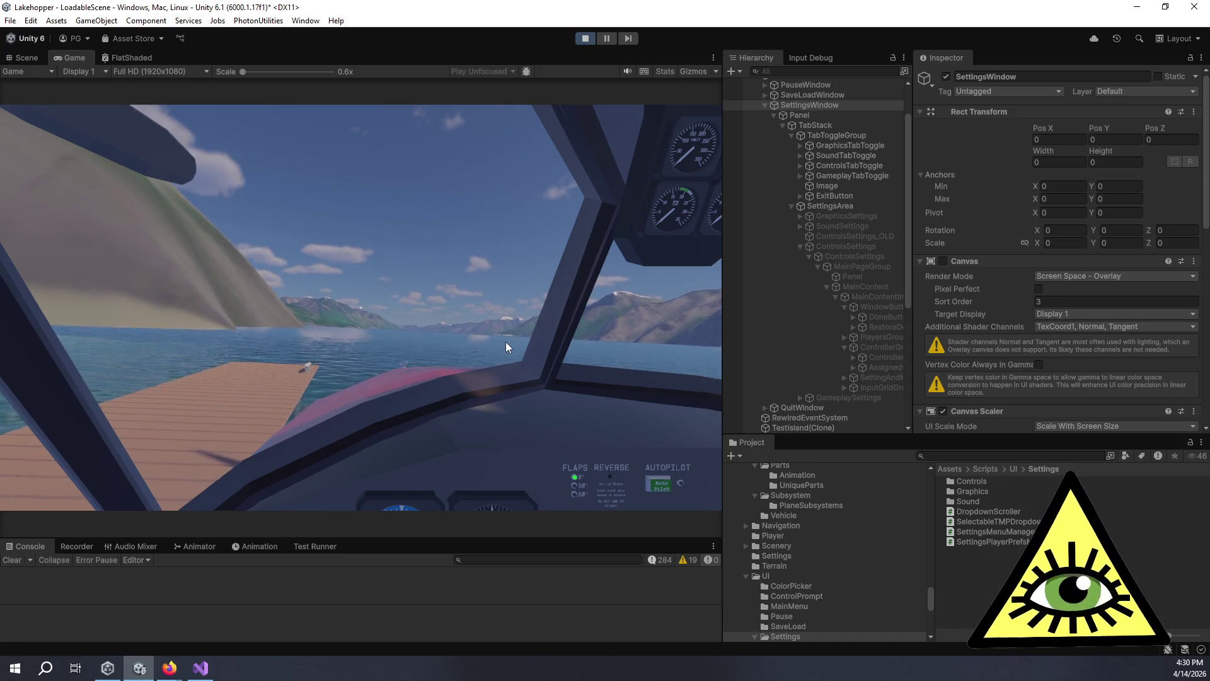
{"action": "left_click", "coordinate": [513, 343]}
{"action": "key", "text": "Escape"}
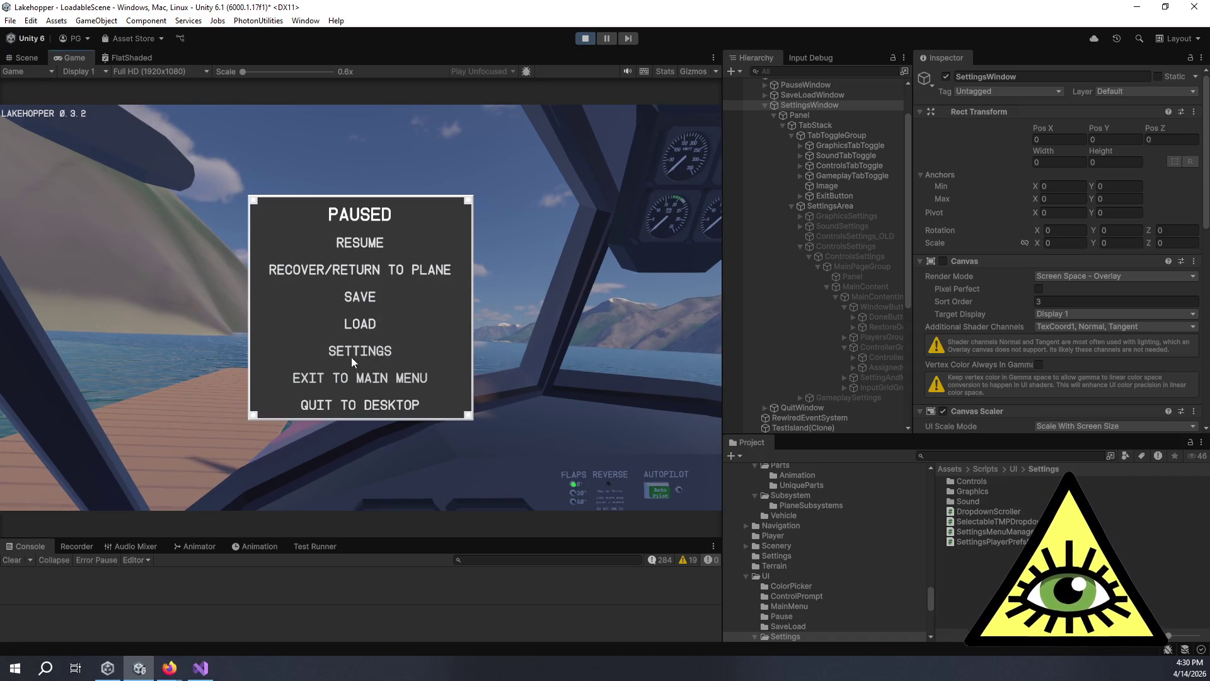
{"action": "left_click", "coordinate": [353, 350]}
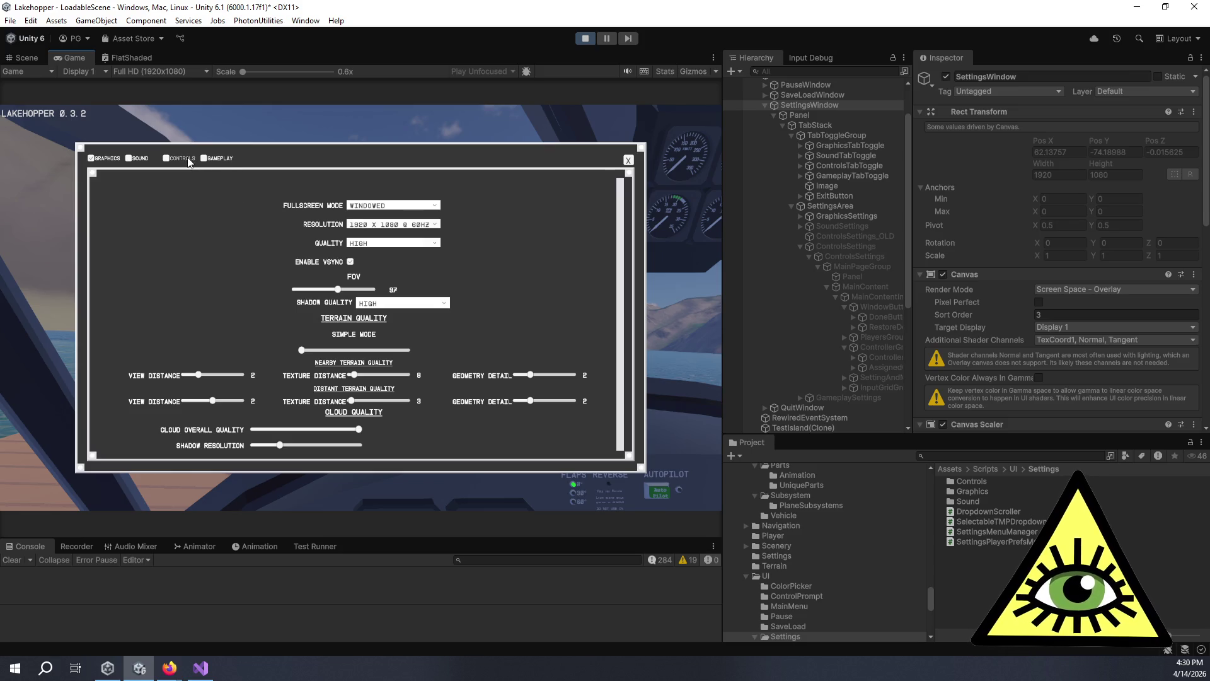
On the Controls settings page, inspect MainContent and MainPageGroup's Canvas Group in the Hierarchy.
{"action": "left_click", "coordinate": [181, 159]}
{"action": "scroll", "coordinate": [895, 322], "scroll_direction": "down", "scroll_amount": 4}
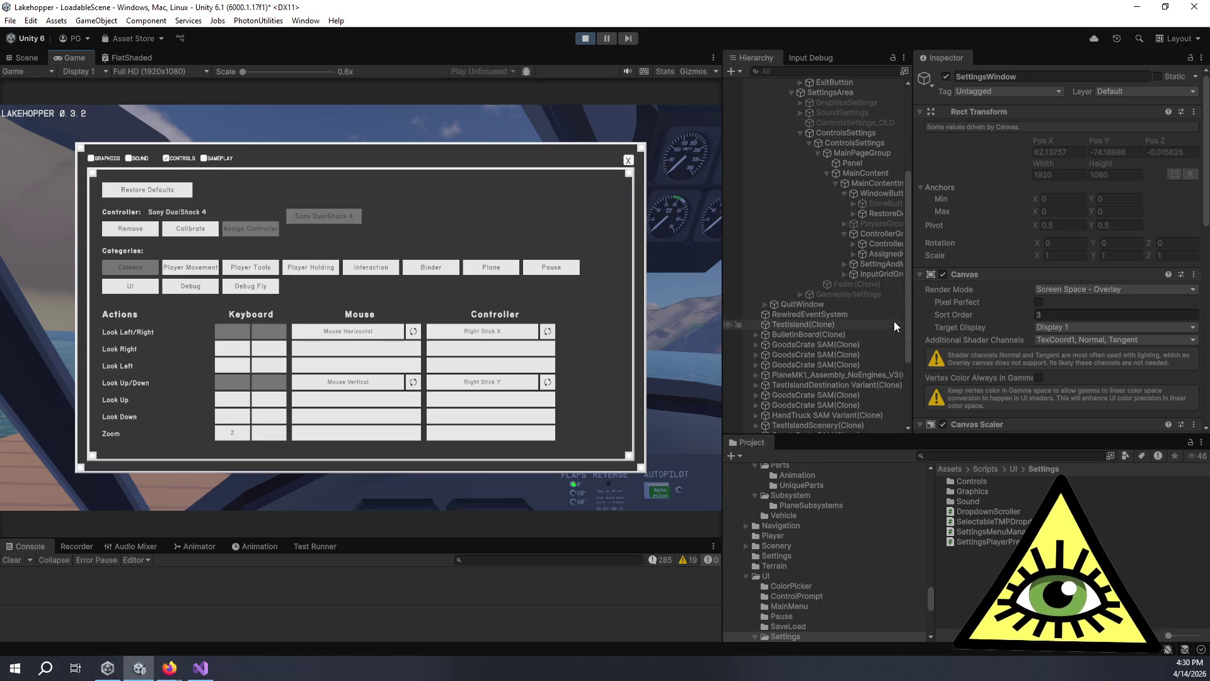
{"action": "mouse_move", "coordinate": [911, 273]}
{"action": "left_mouse_down"}
{"action": "mouse_move", "coordinate": [997, 273]}
{"action": "mouse_move", "coordinate": [964, 273]}
{"action": "left_mouse_up"}
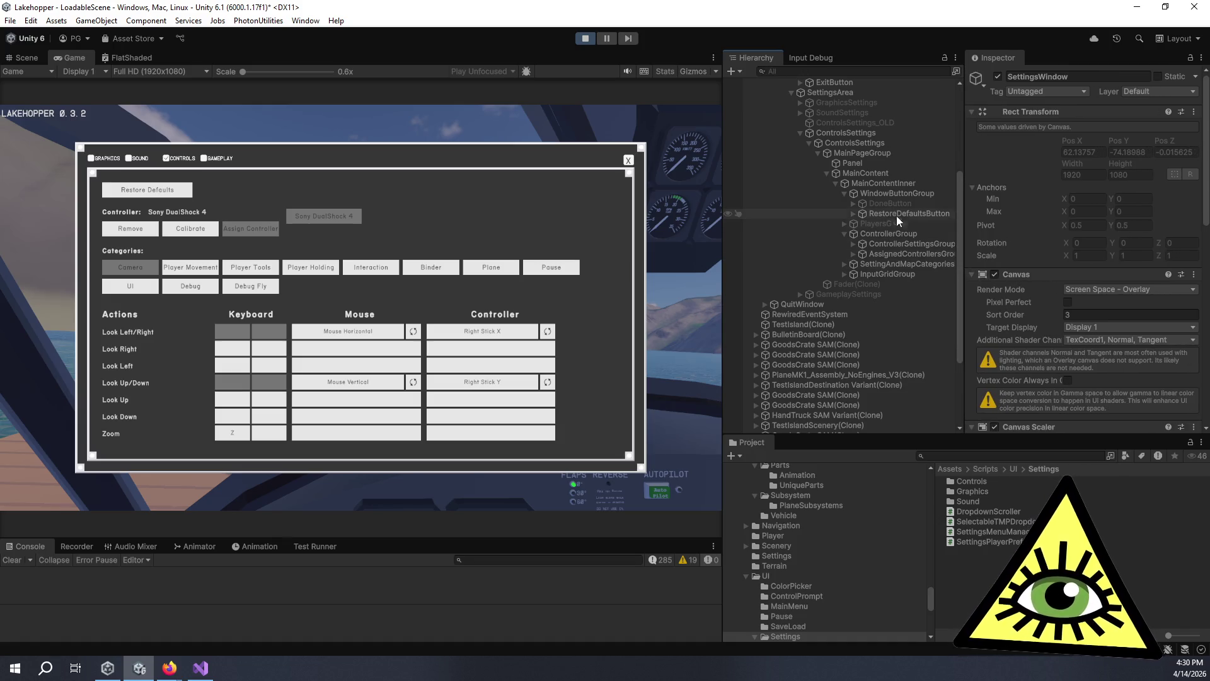
{"action": "left_click", "coordinate": [868, 183]}
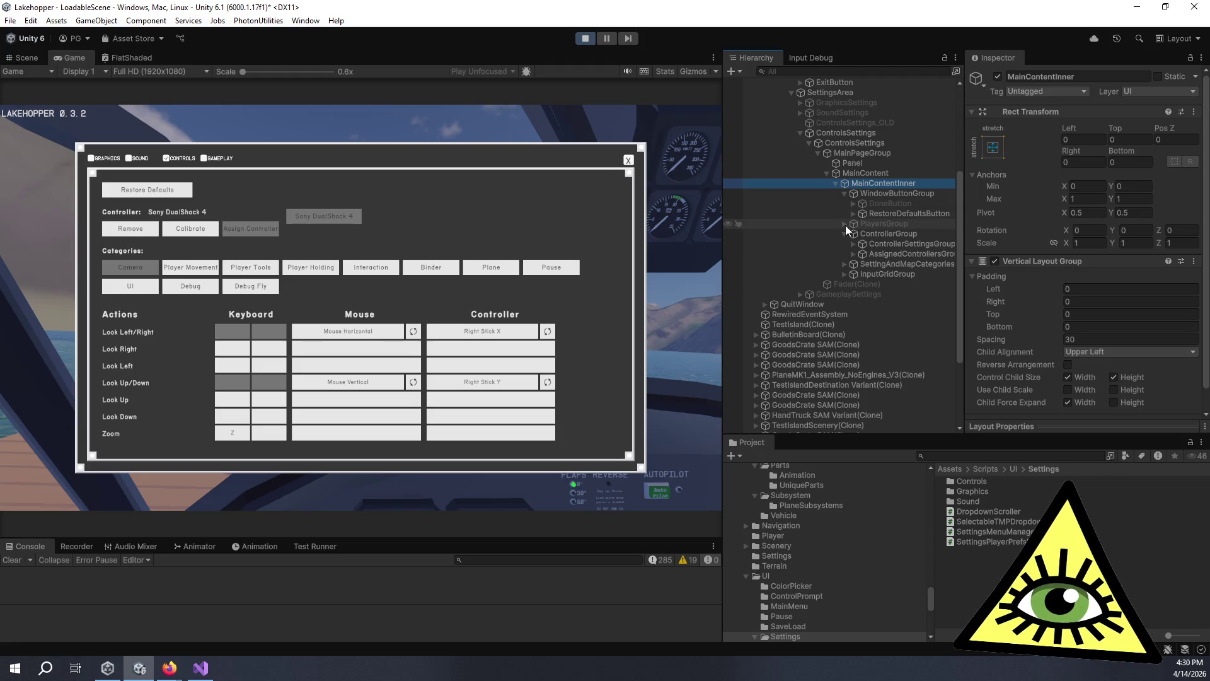
{"action": "left_click", "coordinate": [847, 176]}
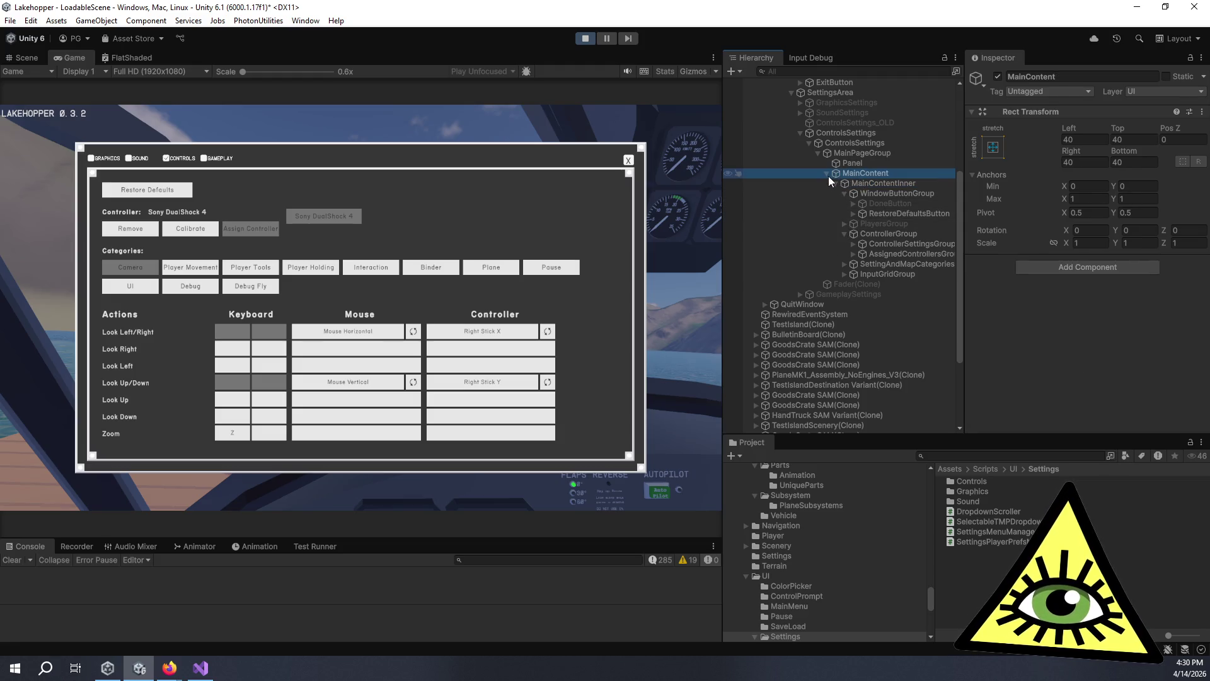
{"action": "left_click", "coordinate": [826, 174]}
{"action": "left_click", "coordinate": [826, 174]}
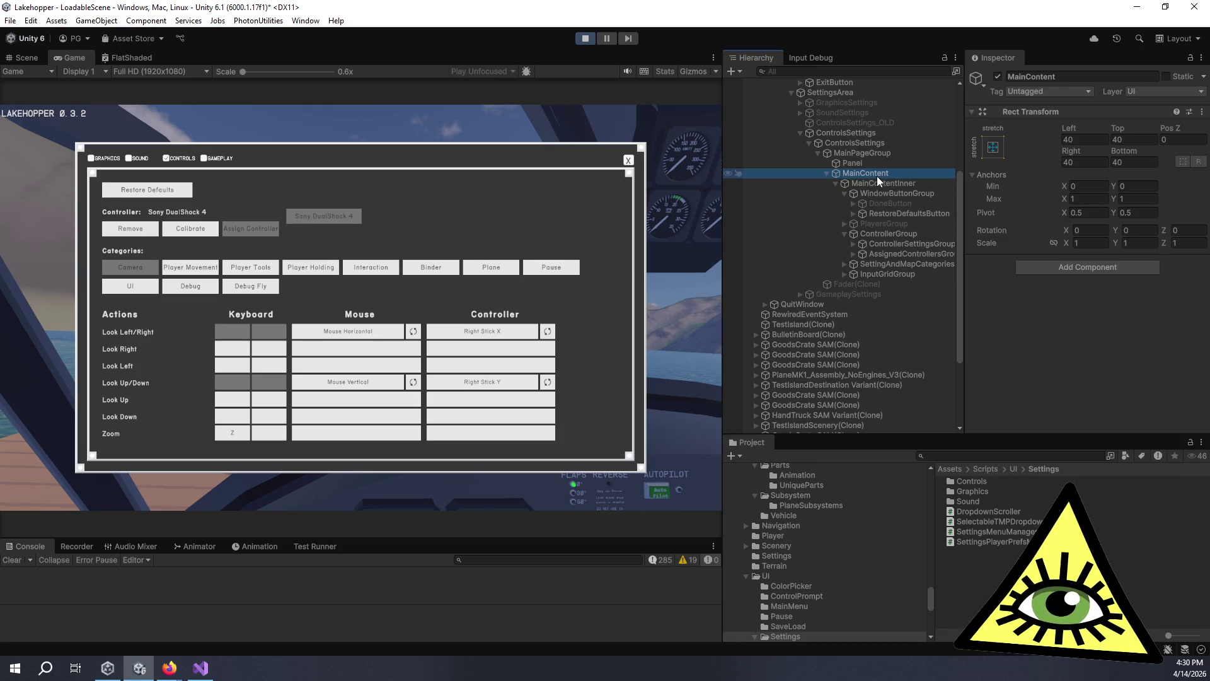
{"action": "left_click", "coordinate": [855, 153]}
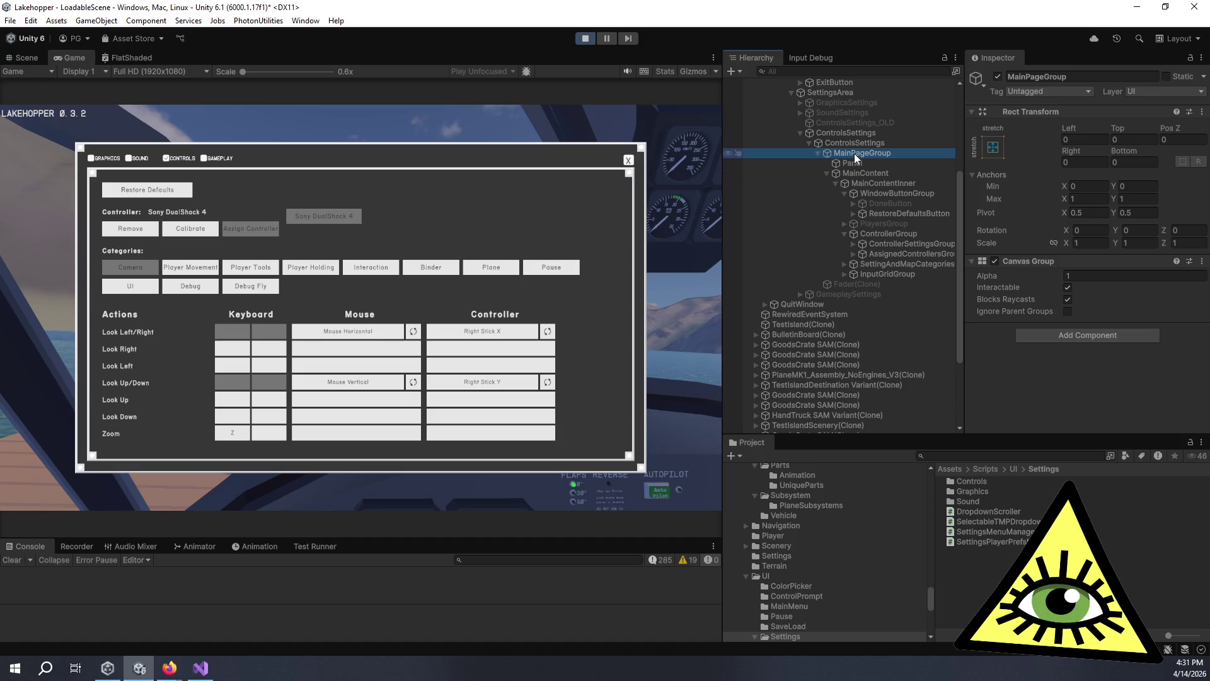
{"action": "left_click", "coordinate": [818, 155]}
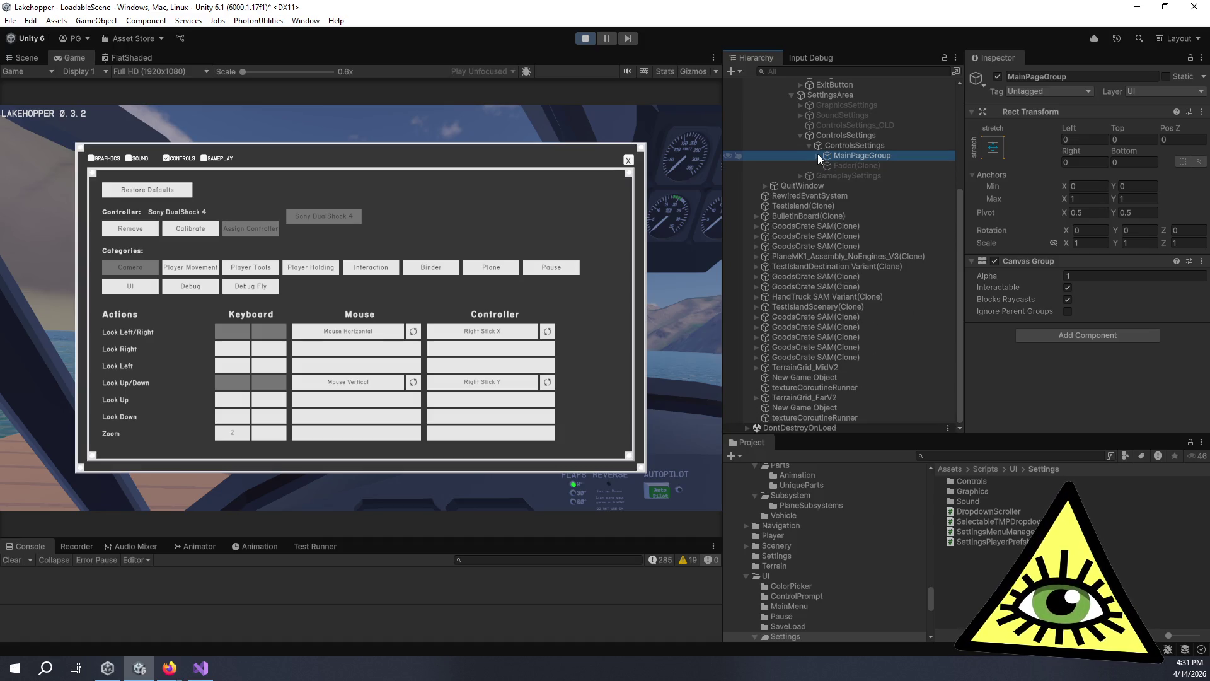
{"action": "left_click", "coordinate": [818, 155]}
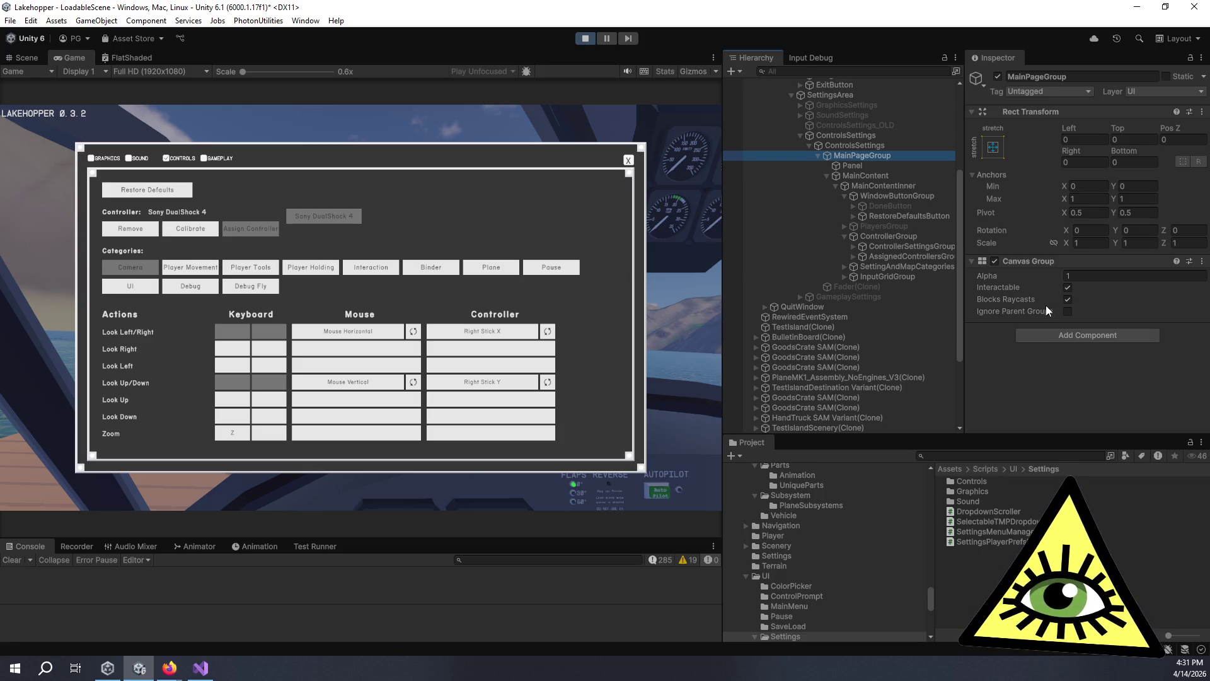
Open Calibrate, inspect the spawned CalibrationWindow, stop play, and select ControlsSettings.
{"action": "left_click", "coordinate": [201, 235]}
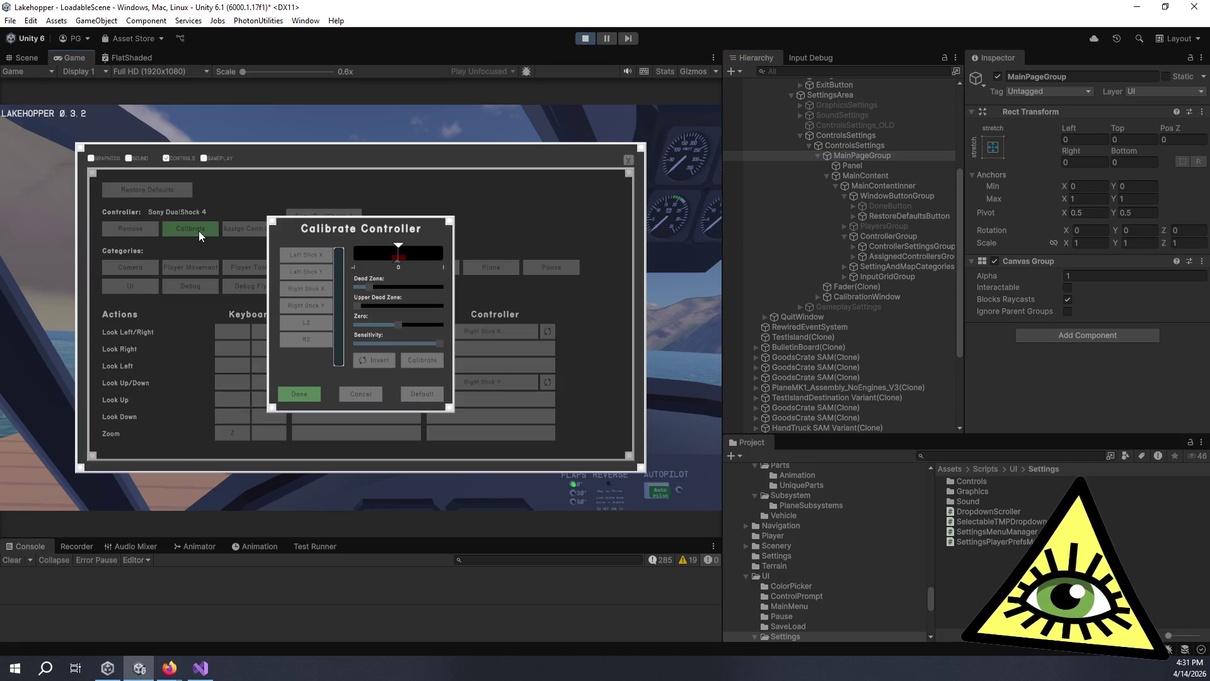
{"action": "left_click", "coordinate": [904, 297]}
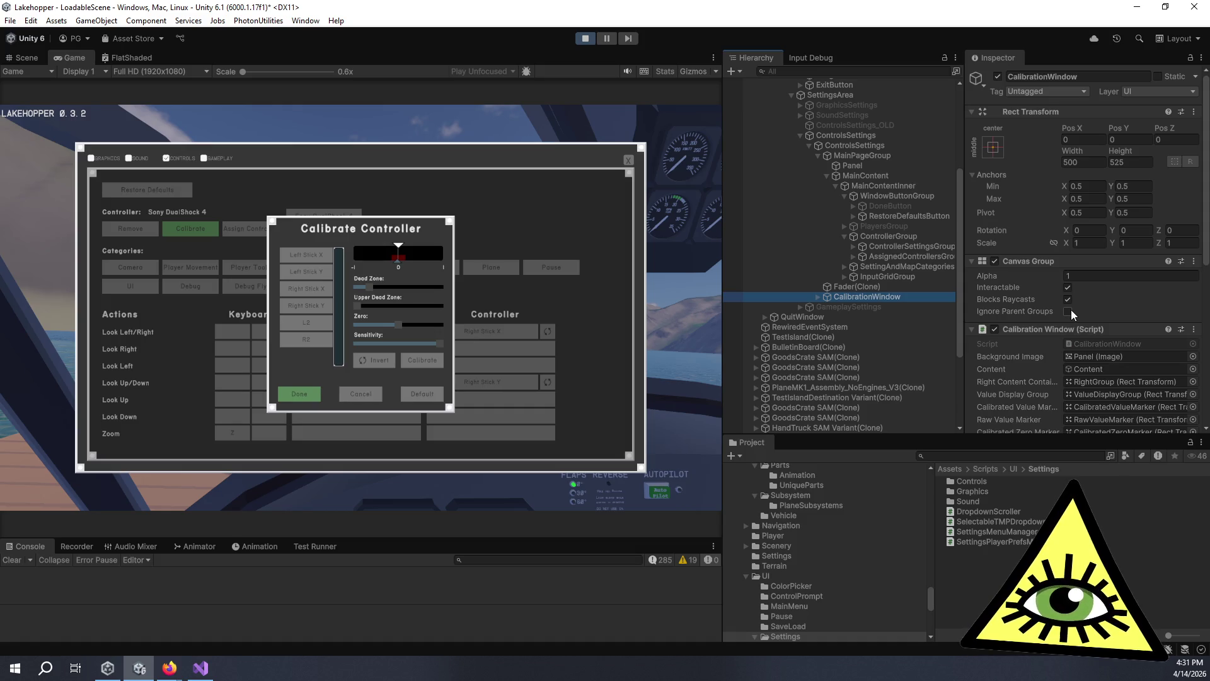
{"action": "left_click", "coordinate": [591, 38]}
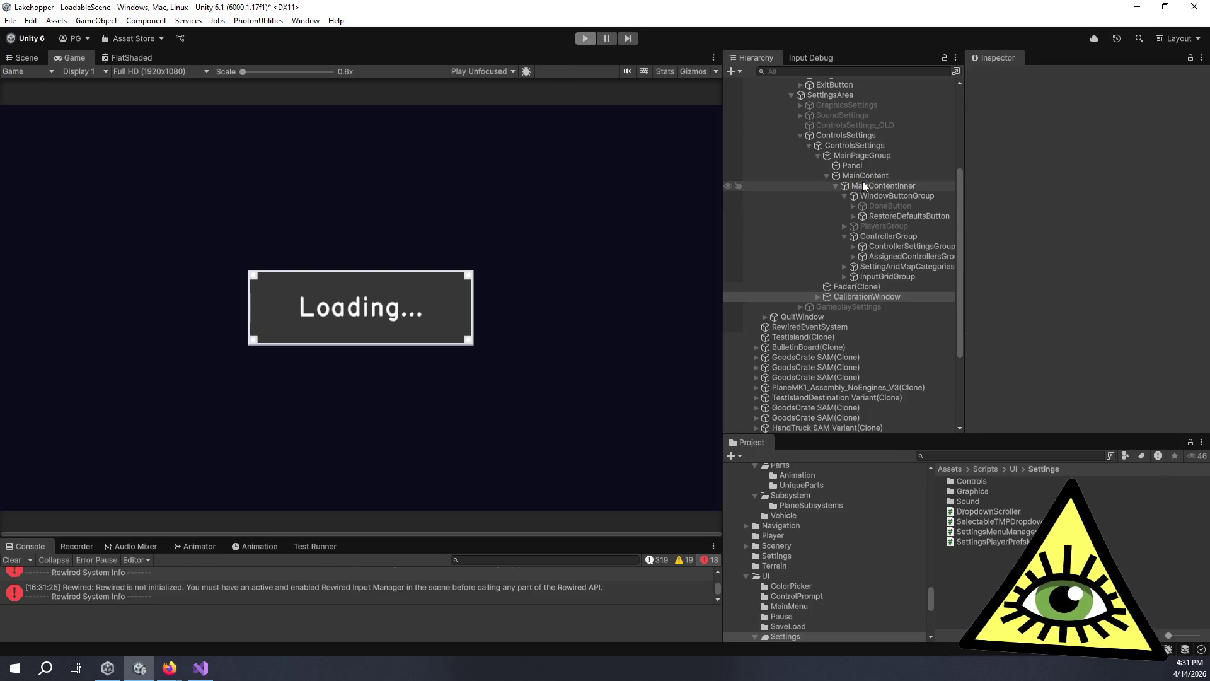
{"action": "left_click", "coordinate": [844, 237]}
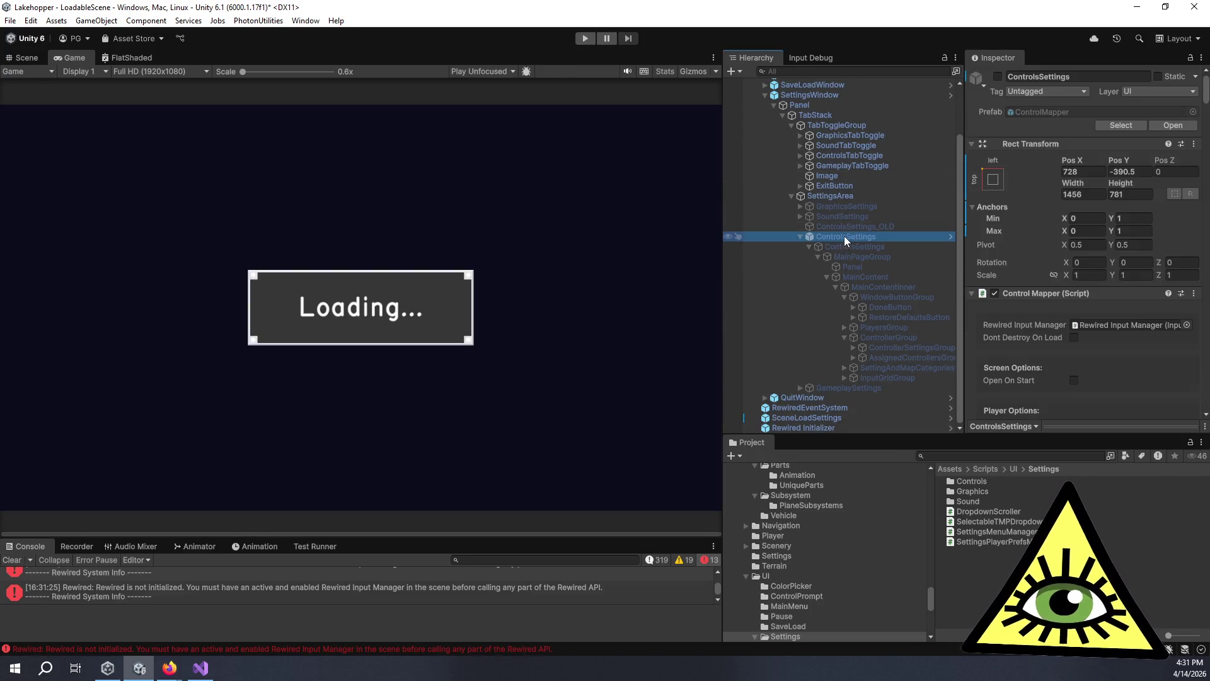
Expand Control Mapper's Advanced Settings > Internal Data and locate the assigned CalibrationWindow prefab.
{"action": "scroll", "coordinate": [1023, 291], "scroll_direction": "down", "scroll_amount": 4}
{"action": "scroll", "coordinate": [978, 319], "scroll_direction": "down", "scroll_amount": 5}
{"action": "scroll", "coordinate": [975, 305], "scroll_direction": "down", "scroll_amount": 10}
{"action": "scroll", "coordinate": [980, 301], "scroll_direction": "down", "scroll_amount": 10}
{"action": "scroll", "coordinate": [981, 301], "scroll_direction": "down", "scroll_amount": 10}
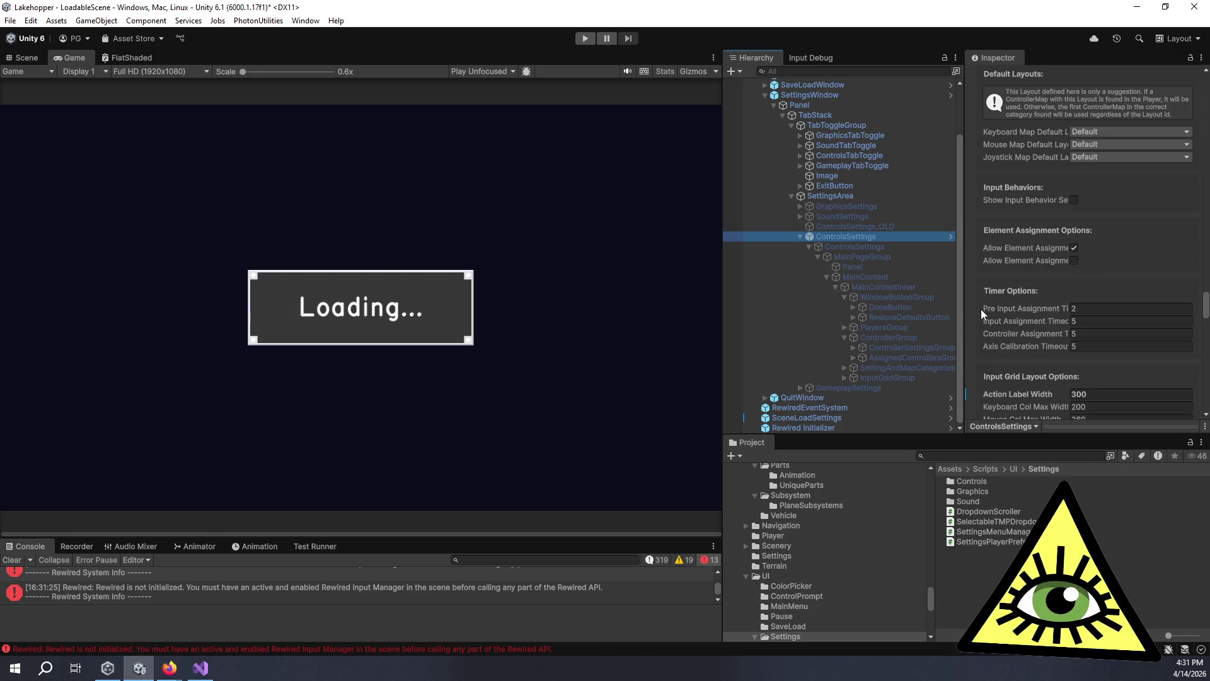
{"action": "scroll", "coordinate": [981, 309], "scroll_direction": "down", "scroll_amount": 5}
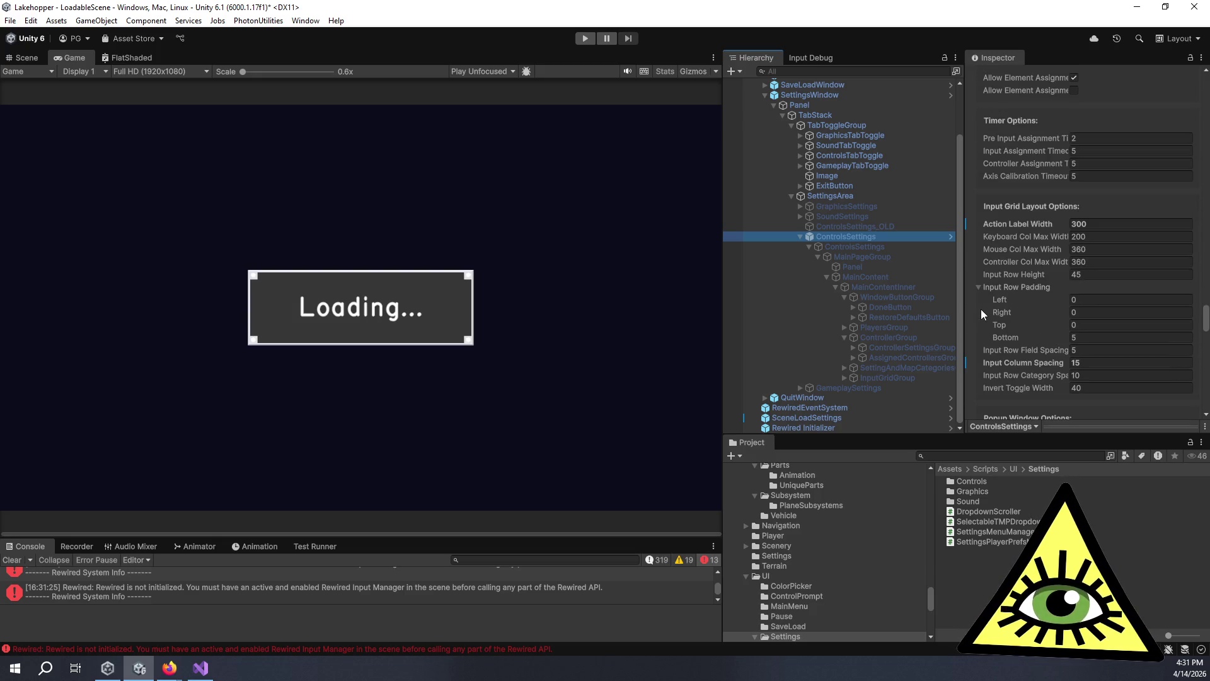
{"action": "scroll", "coordinate": [970, 317], "scroll_direction": "down", "scroll_amount": 5}
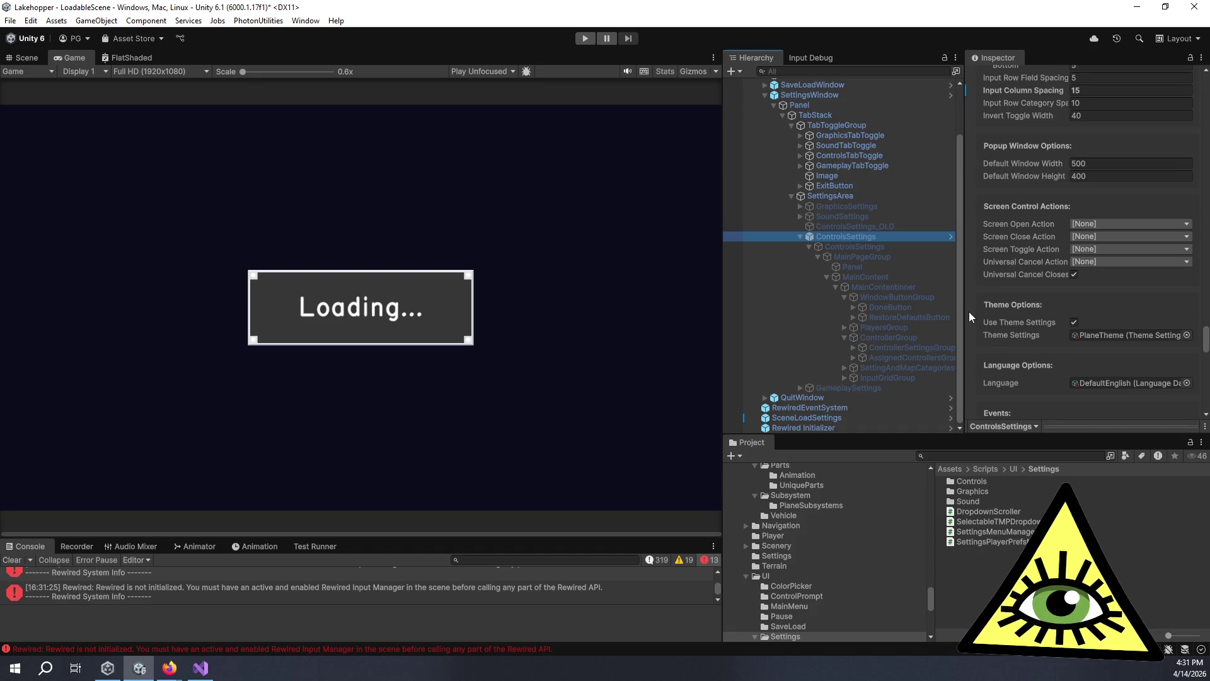
{"action": "scroll", "coordinate": [969, 311], "scroll_direction": "down", "scroll_amount": 7}
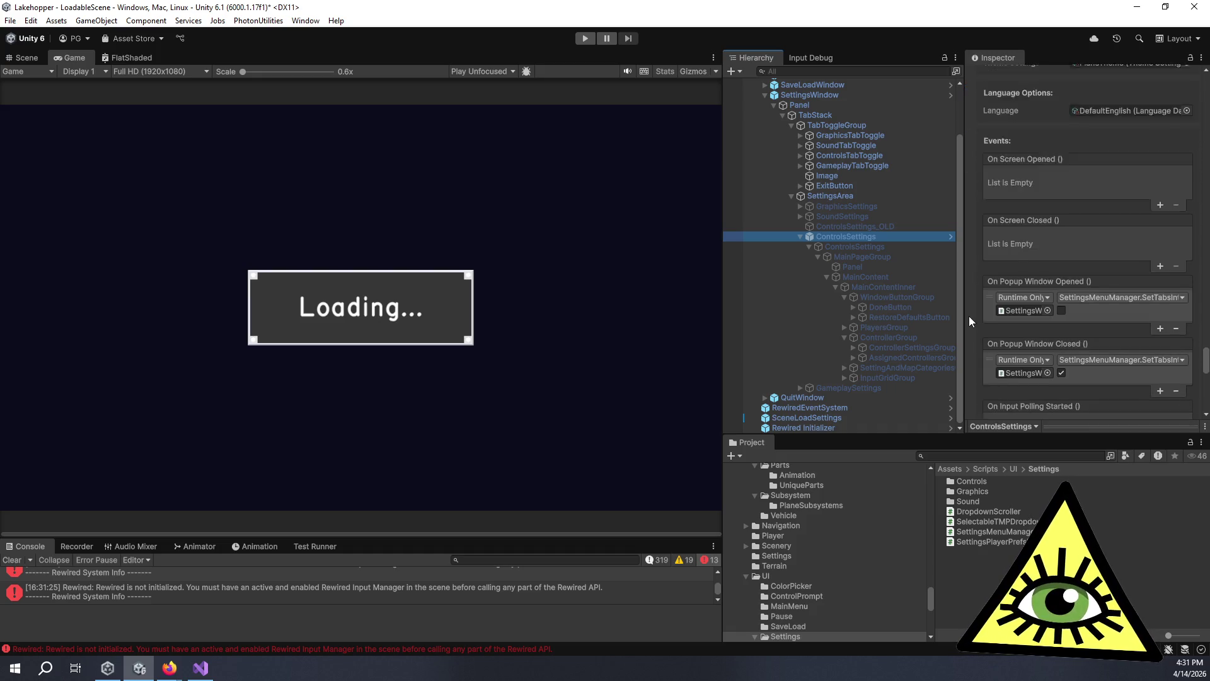
{"action": "scroll", "coordinate": [969, 316], "scroll_direction": "down", "scroll_amount": 3}
{"action": "scroll", "coordinate": [970, 317], "scroll_direction": "down", "scroll_amount": 4}
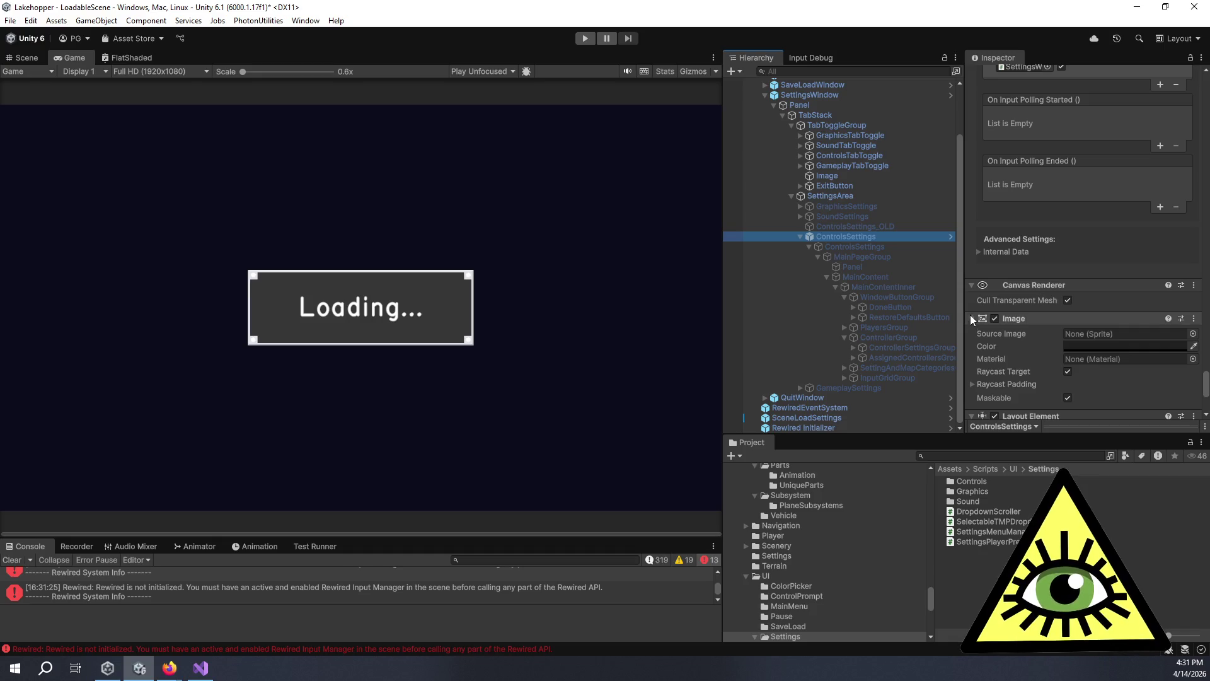
{"action": "left_click", "coordinate": [977, 251]}
{"action": "scroll", "coordinate": [995, 301], "scroll_direction": "down", "scroll_amount": 3}
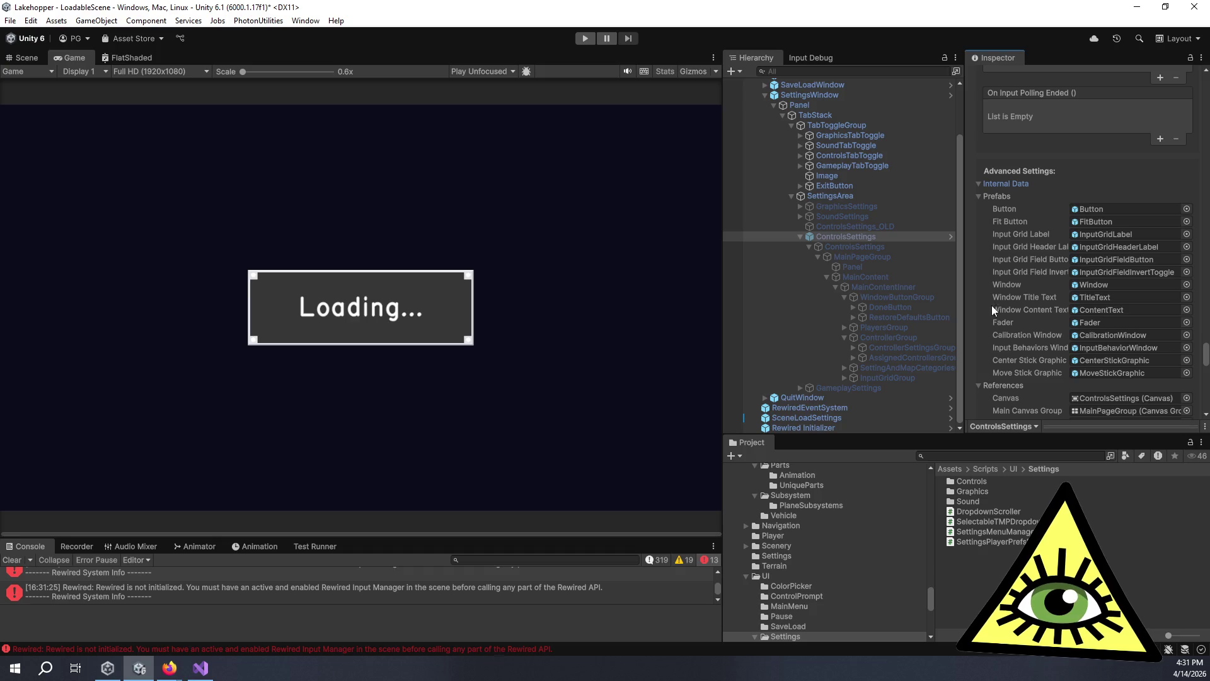
{"action": "left_click", "coordinate": [1095, 335]}
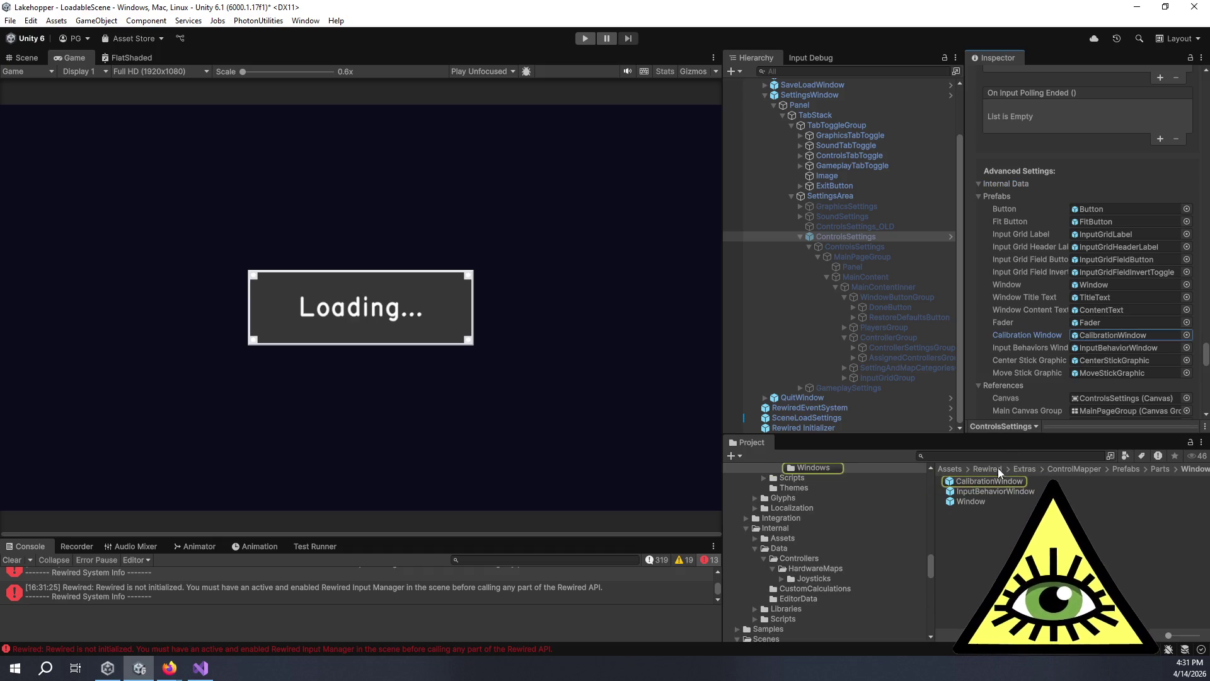
In Prefabs/Rewired/MapperOptions, tick Ignore Parent Groups on the CalibrationWindow prefab's Canvas Group.
{"action": "left_click", "coordinate": [993, 482]}
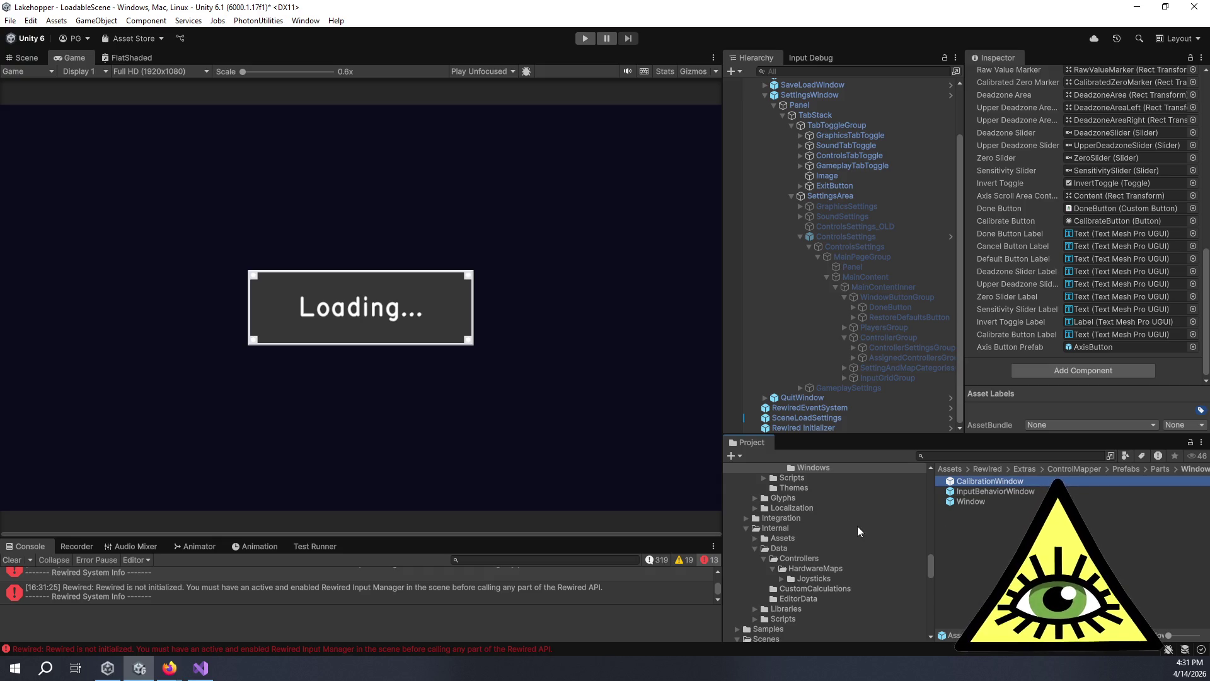
{"action": "scroll", "coordinate": [850, 526], "scroll_direction": "up", "scroll_amount": 5}
{"action": "scroll", "coordinate": [819, 520], "scroll_direction": "up", "scroll_amount": 10}
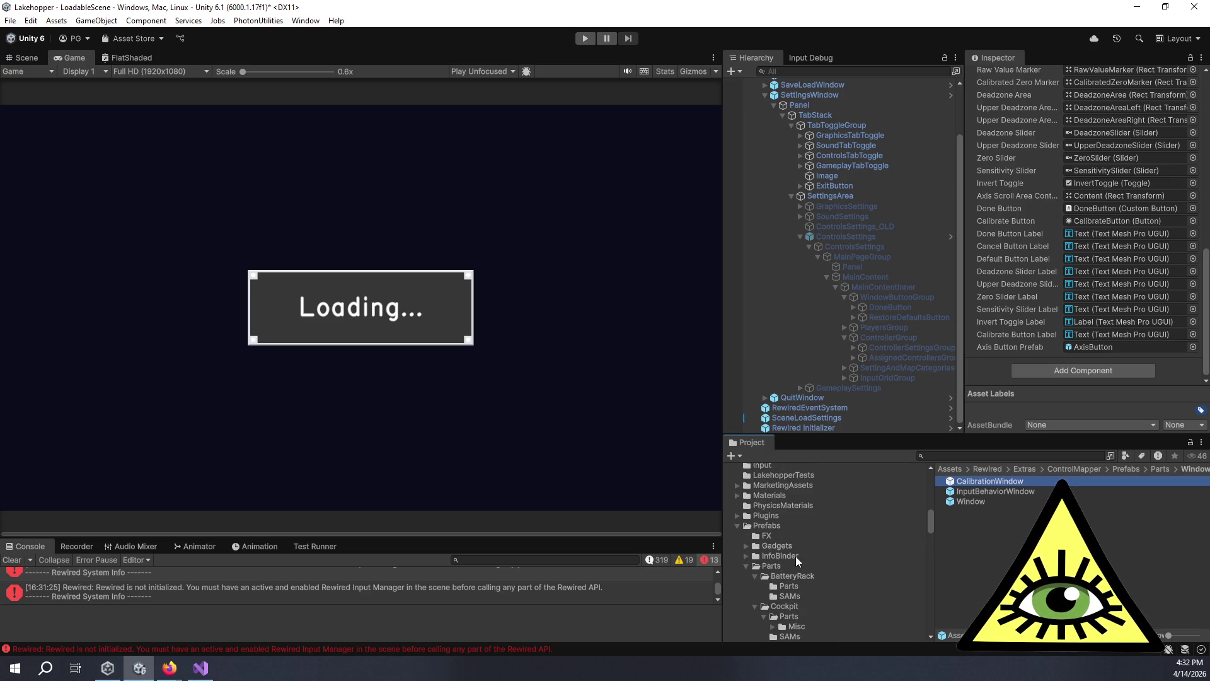
{"action": "scroll", "coordinate": [785, 543], "scroll_direction": "down", "scroll_amount": 2}
{"action": "scroll", "coordinate": [780, 541], "scroll_direction": "down", "scroll_amount": 3}
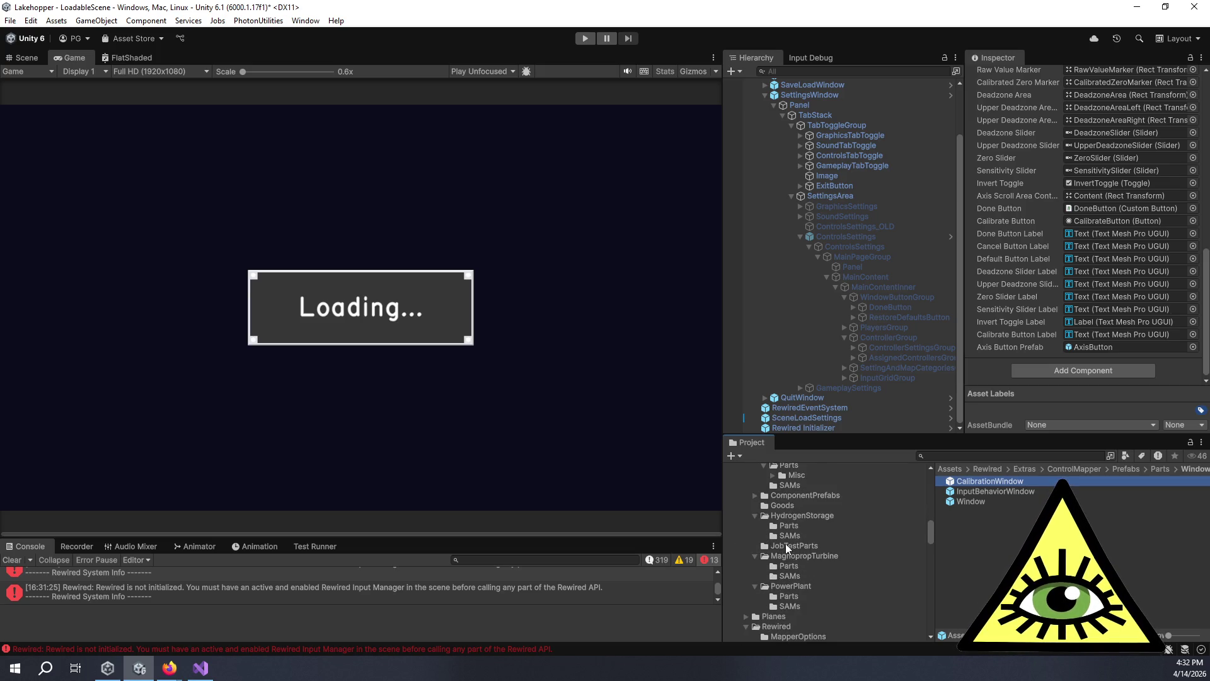
{"action": "scroll", "coordinate": [798, 580], "scroll_direction": "down", "scroll_amount": 3}
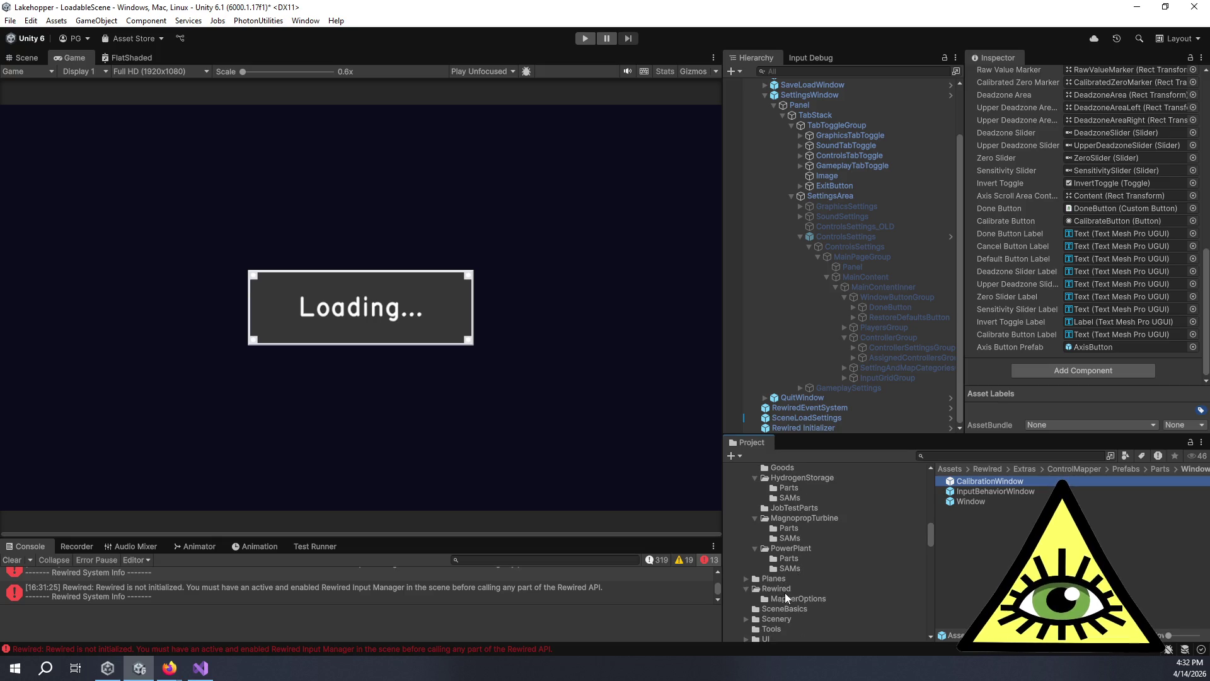
{"action": "left_click", "coordinate": [784, 595]}
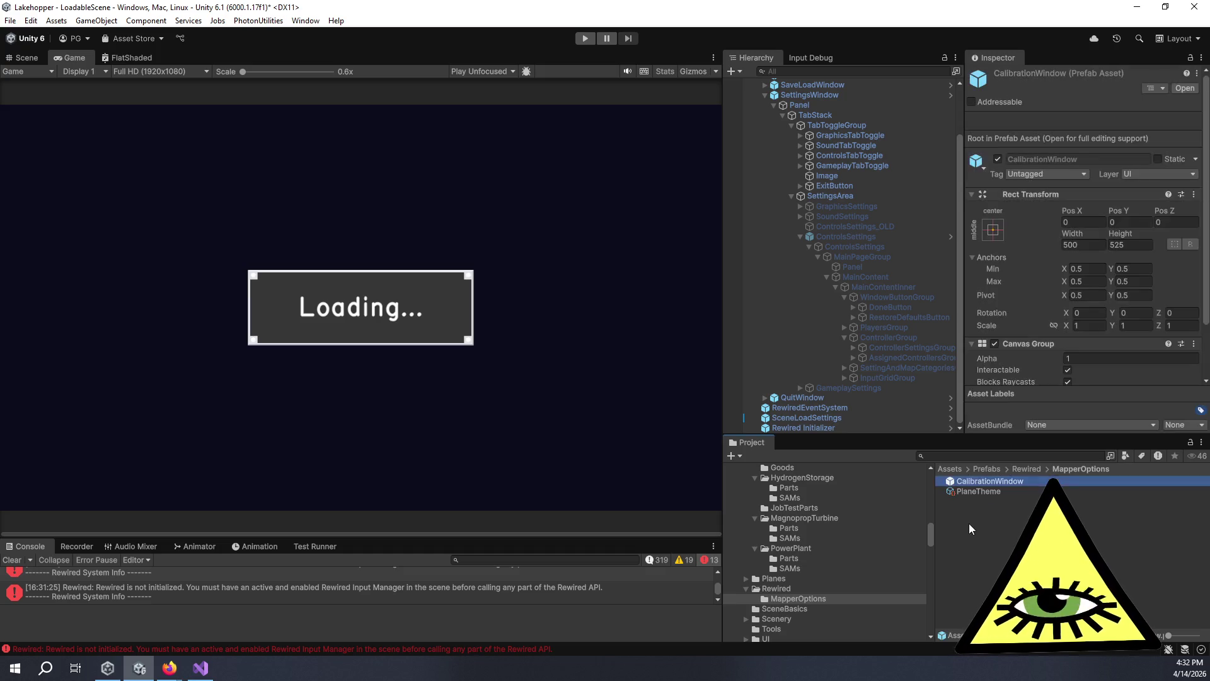
{"action": "scroll", "coordinate": [1011, 323], "scroll_direction": "down", "scroll_amount": 4}
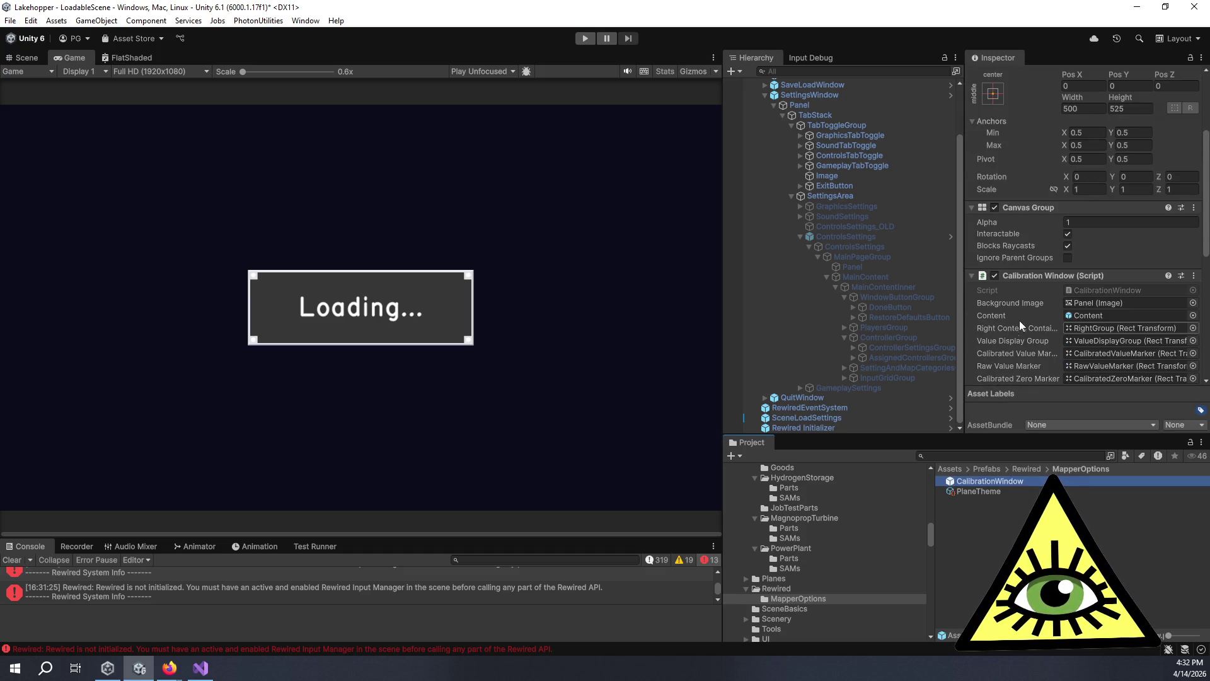
{"action": "left_click", "coordinate": [1068, 257]}
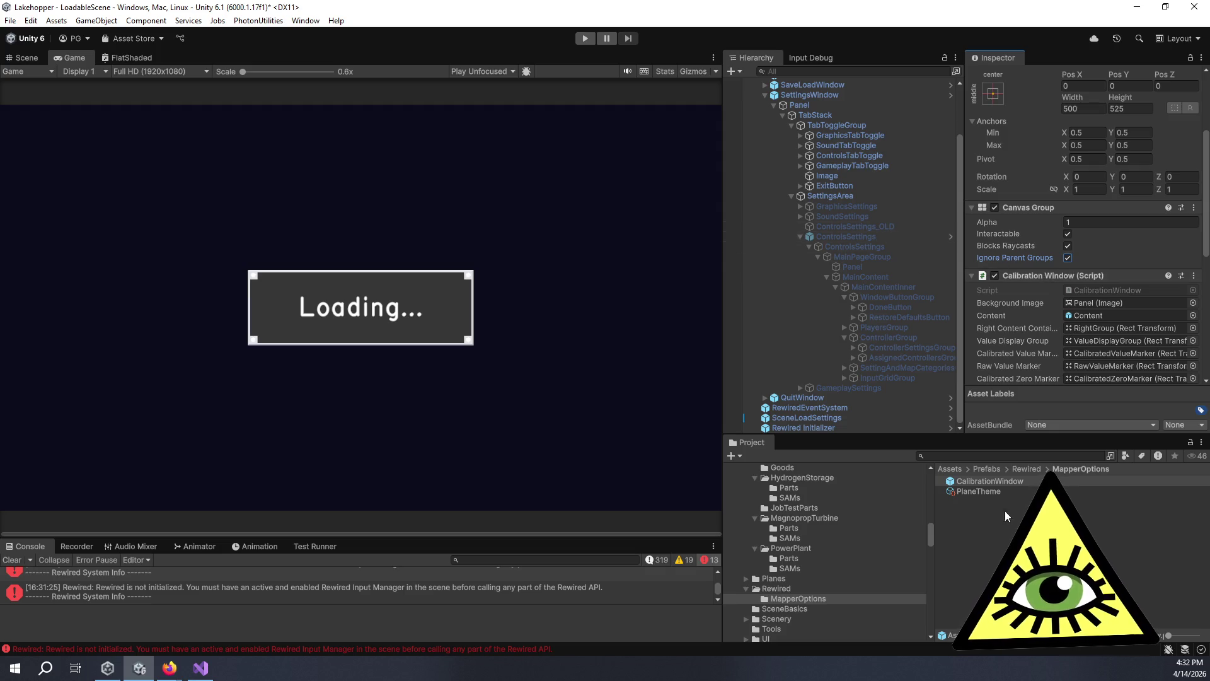
Compare the CalibrationWindow prefab with the ControlsSettings Control Mapper's fields.
{"action": "left_click", "coordinate": [986, 481]}
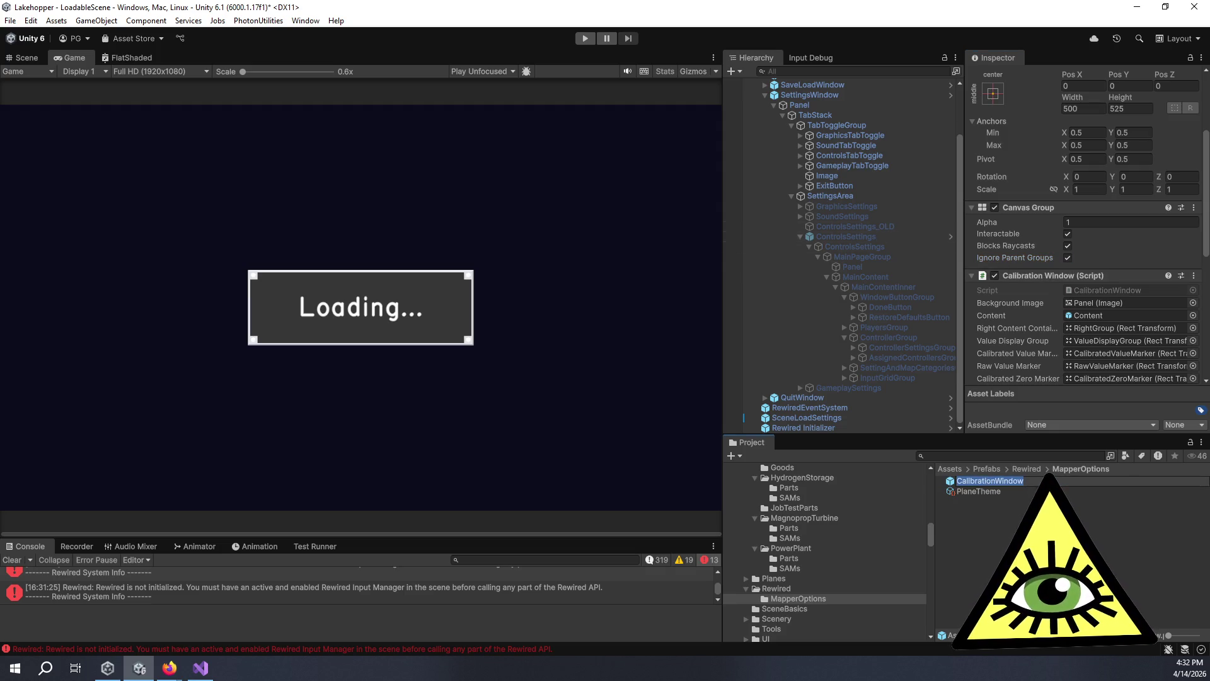
{"action": "key", "text": "Escape"}
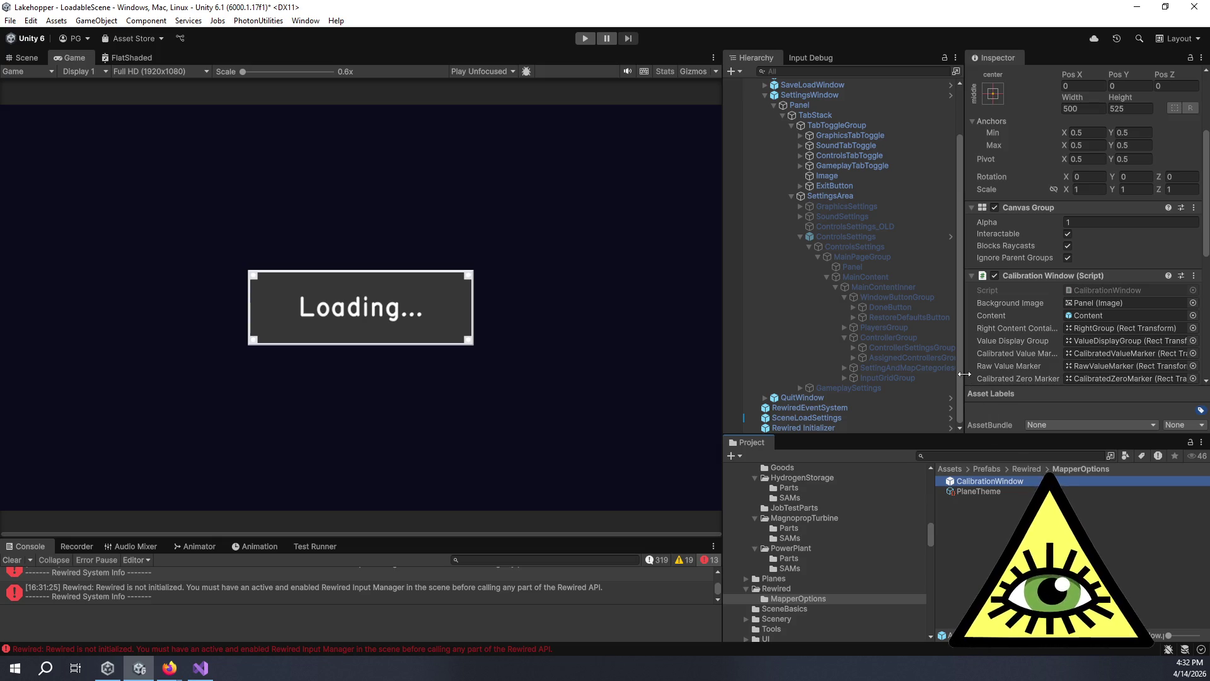
{"action": "left_click", "coordinate": [890, 238]}
{"action": "scroll", "coordinate": [1015, 282], "scroll_direction": "down", "scroll_amount": 15}
{"action": "scroll", "coordinate": [987, 302], "scroll_direction": "down", "scroll_amount": 5}
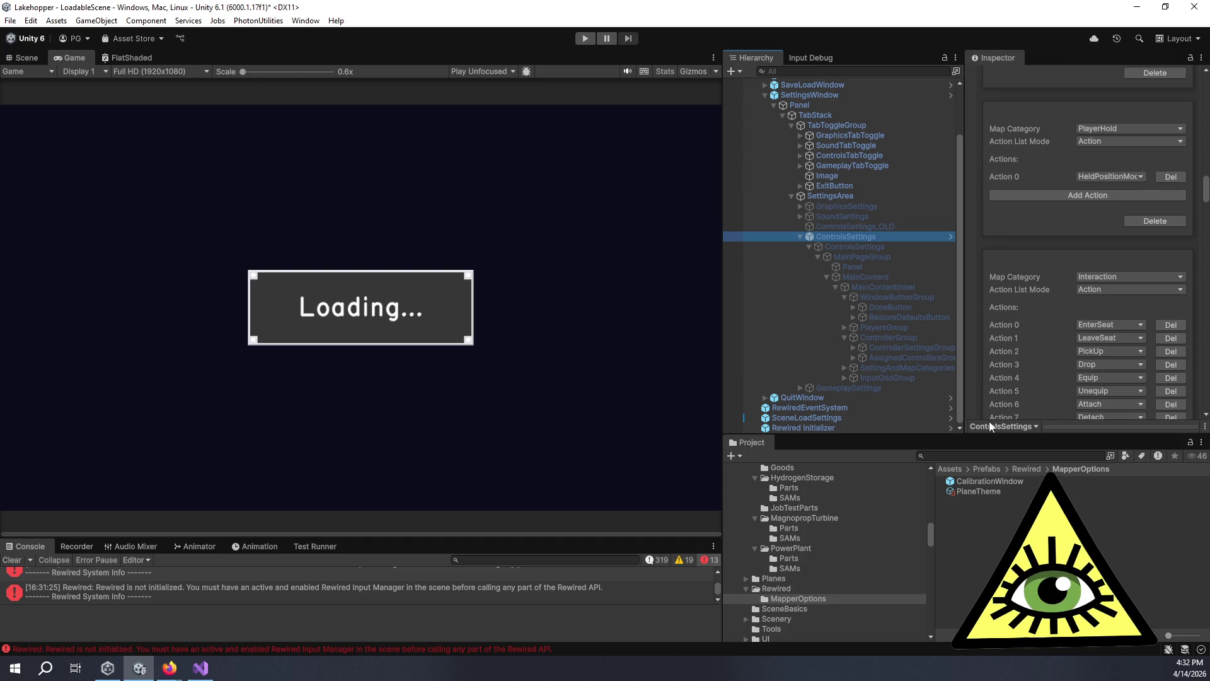
{"action": "left_click", "coordinate": [1008, 480]}
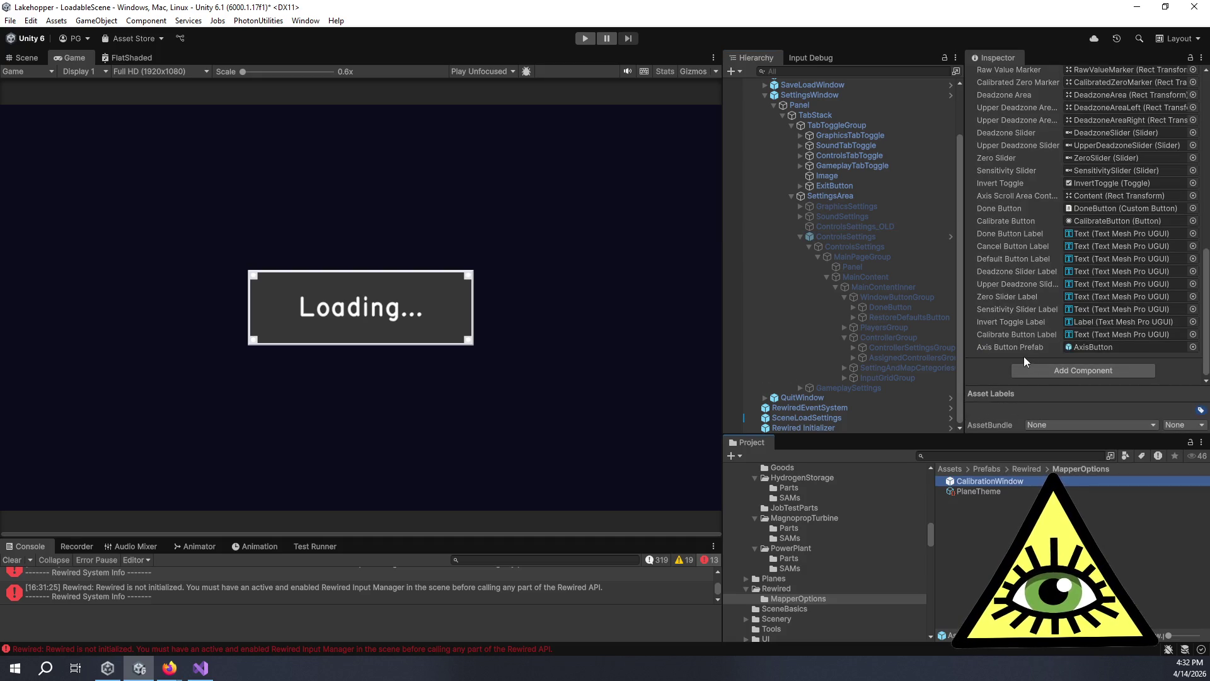
{"action": "scroll", "coordinate": [1023, 357], "scroll_direction": "up", "scroll_amount": 10}
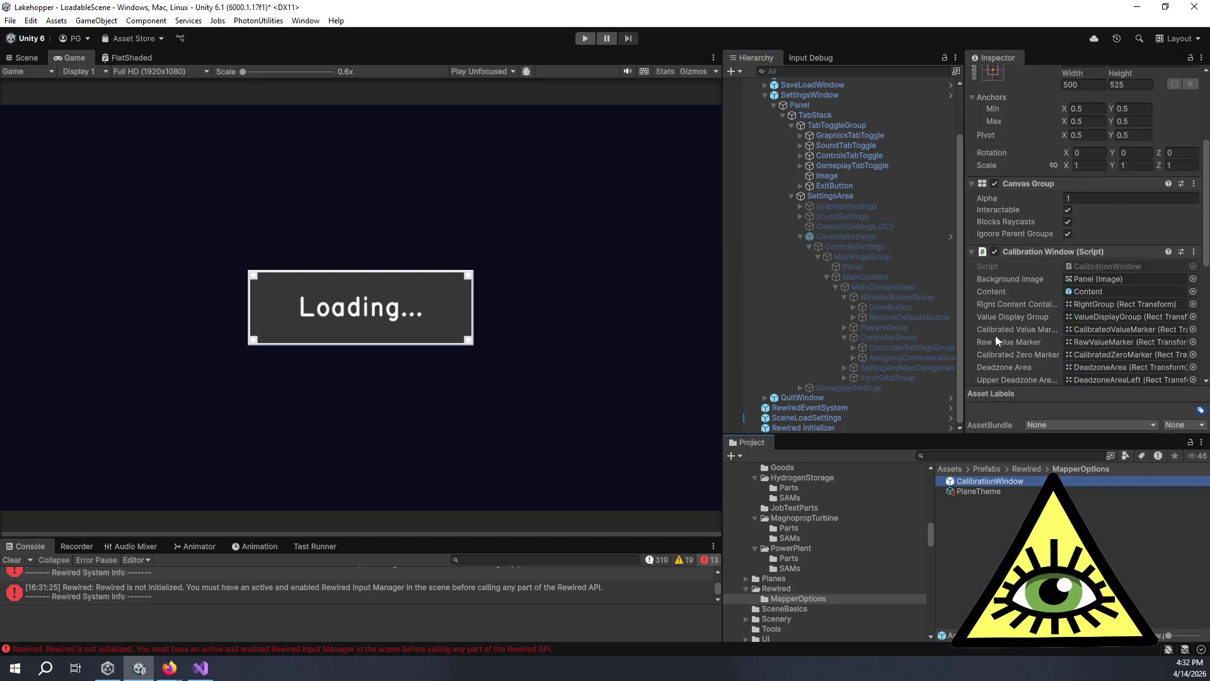
{"action": "left_click", "coordinate": [864, 237]}
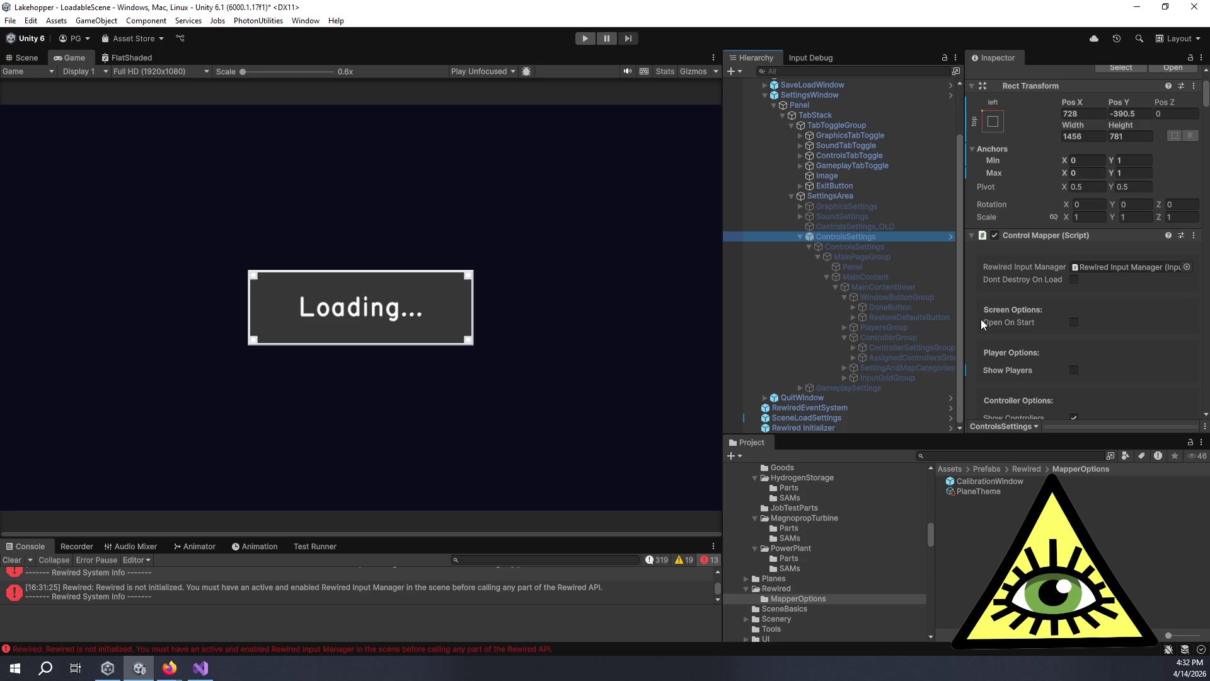
{"action": "scroll", "coordinate": [974, 320], "scroll_direction": "down", "scroll_amount": 15}
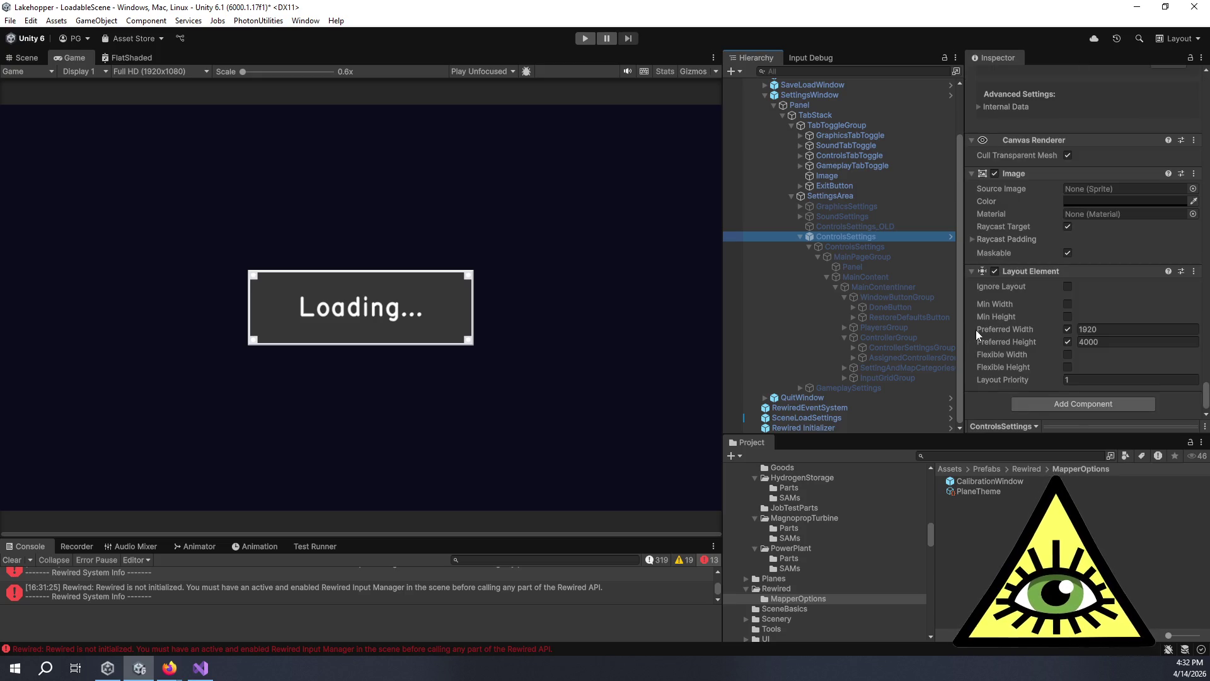
{"action": "scroll", "coordinate": [988, 329], "scroll_direction": "up", "scroll_amount": 10}
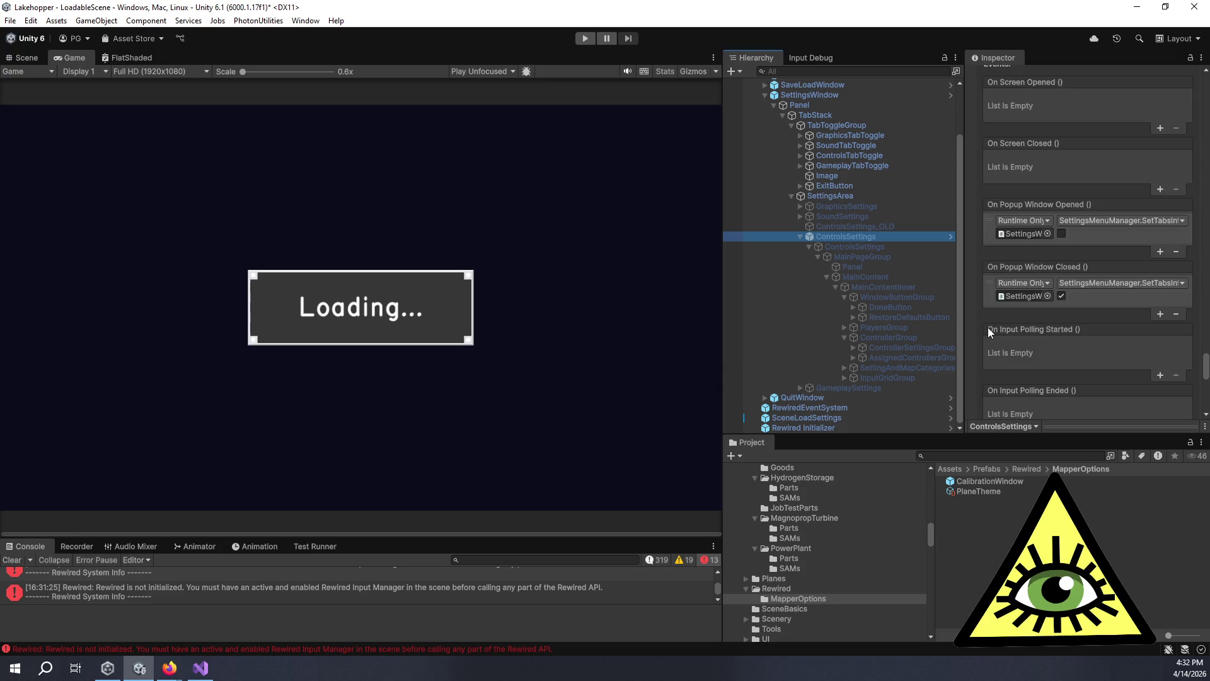
{"action": "scroll", "coordinate": [988, 327], "scroll_direction": "down", "scroll_amount": 10}
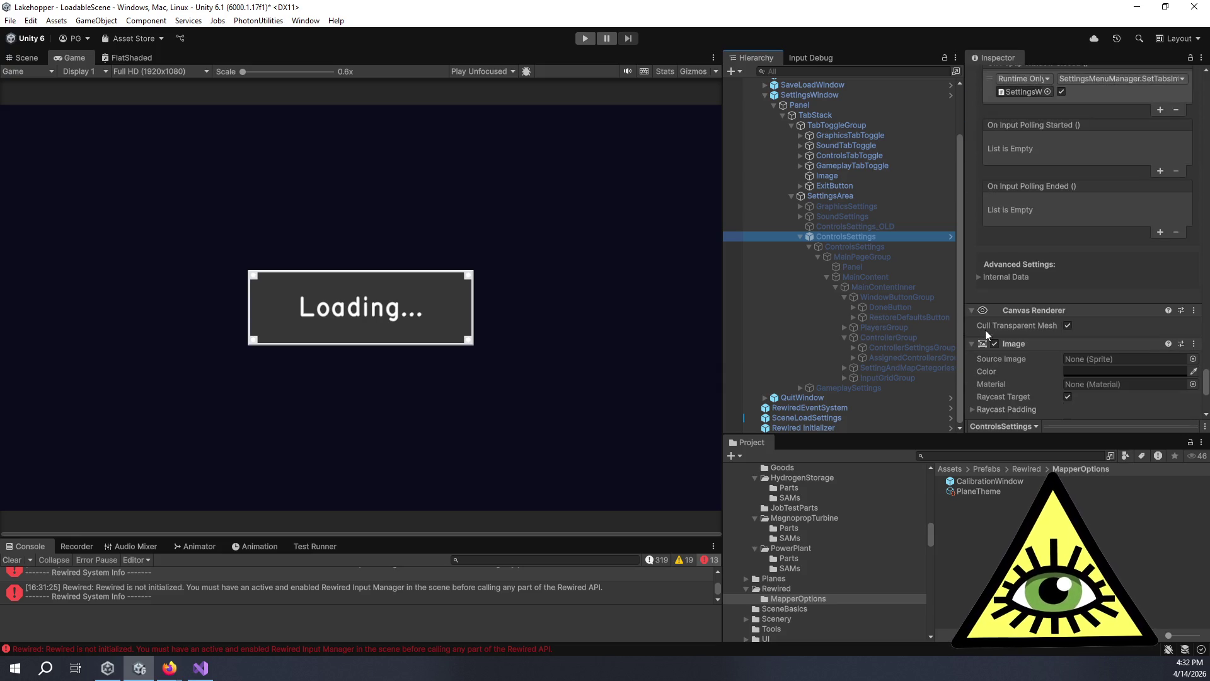
Assign the MapperOptions CalibrationWindow to Calibration Window and apply to Prefab 'ControlMapper'.
{"action": "left_click", "coordinate": [988, 277]}
{"action": "left_click", "coordinate": [979, 279]}
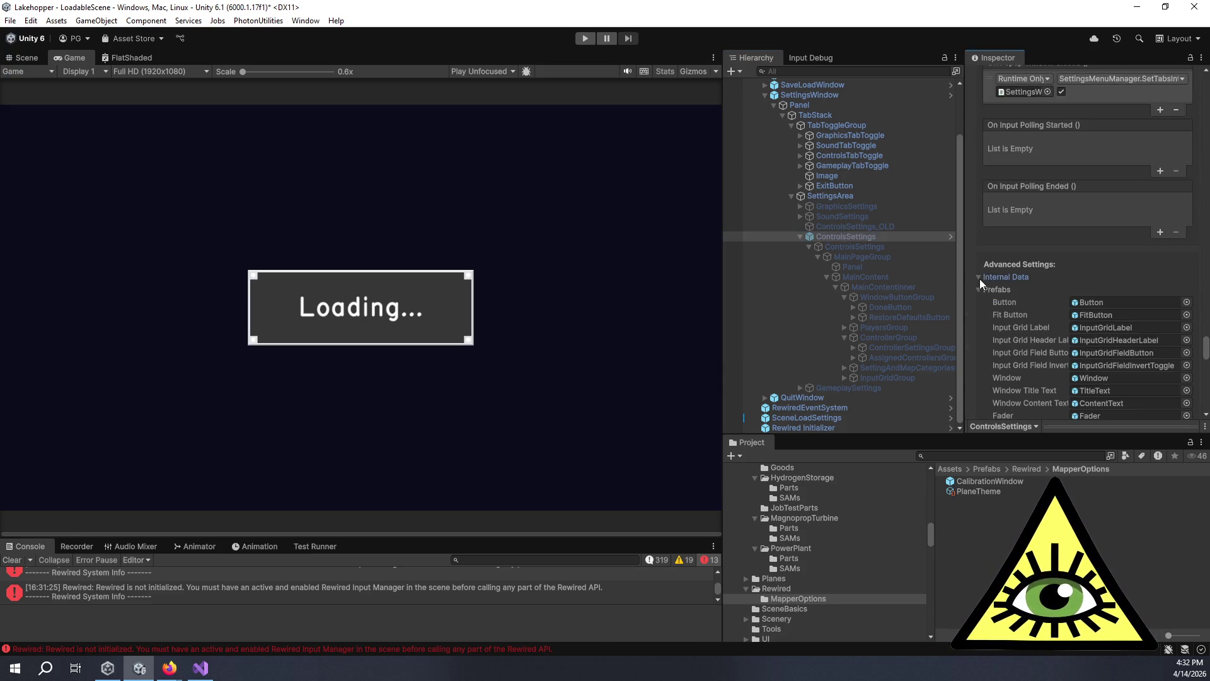
{"action": "scroll", "coordinate": [981, 292], "scroll_direction": "down", "scroll_amount": 5}
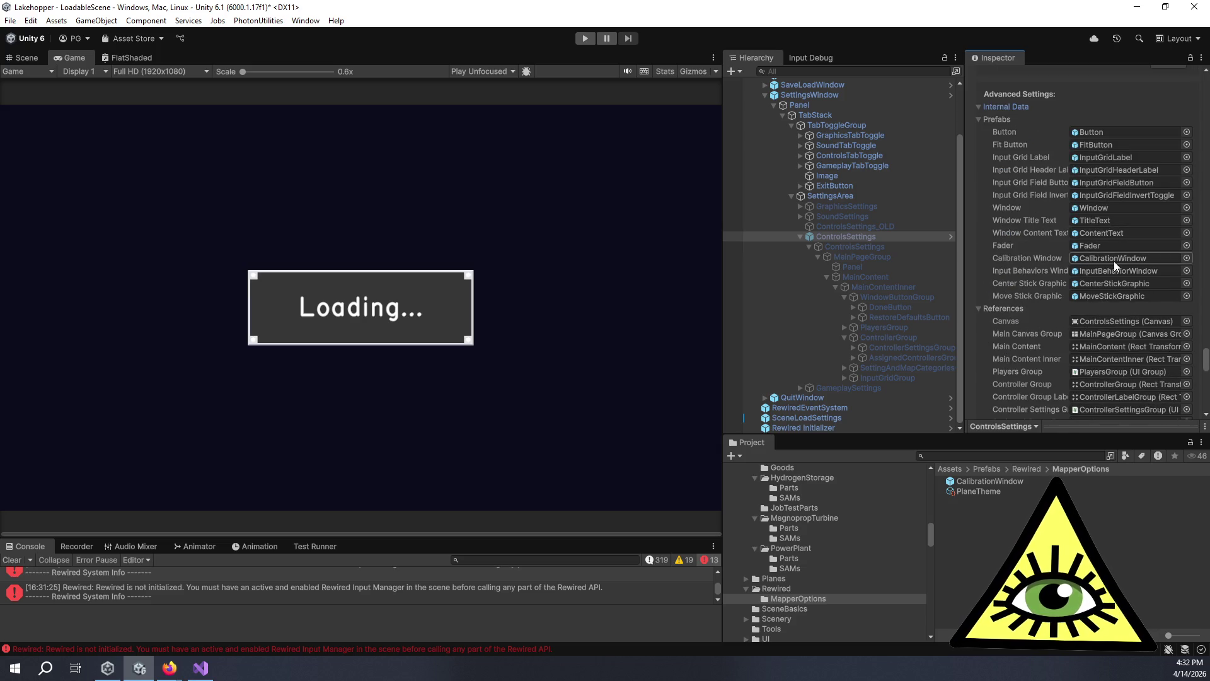
{"action": "mouse_move", "coordinate": [993, 482]}
{"action": "left_mouse_down"}
{"action": "mouse_move", "coordinate": [1096, 353]}
{"action": "mouse_move", "coordinate": [1119, 258]}
{"action": "left_mouse_up"}
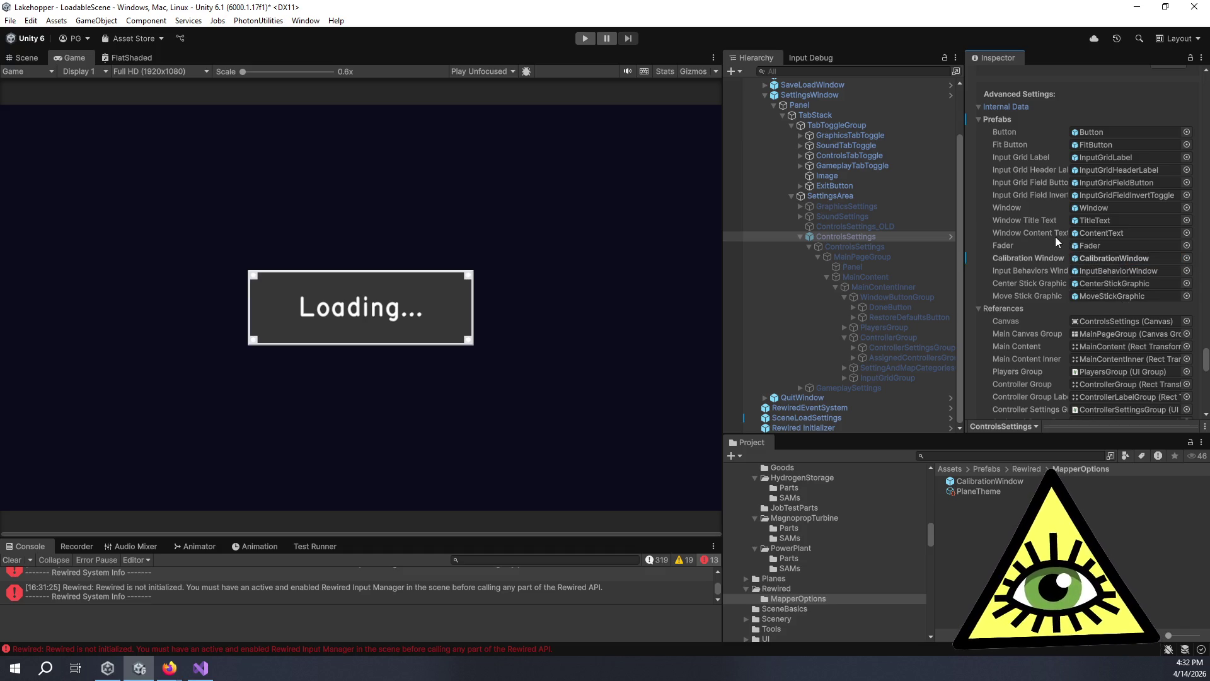
{"action": "right_click", "coordinate": [1019, 260]}
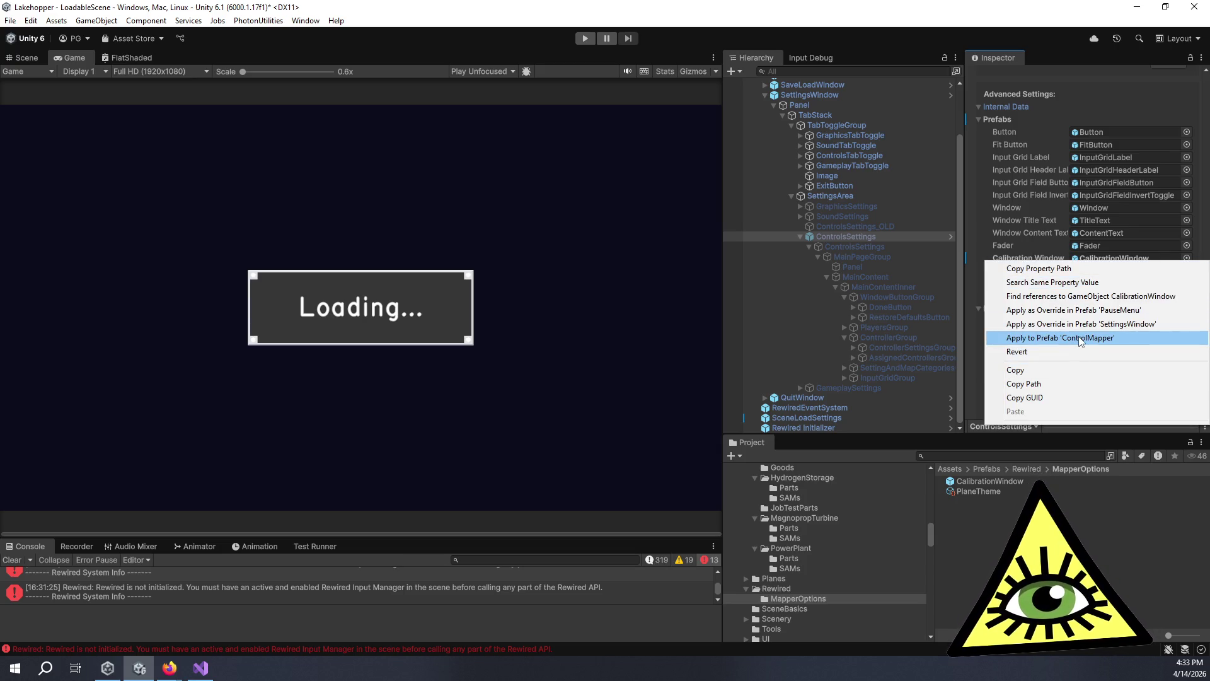
{"action": "left_click", "coordinate": [1078, 338]}
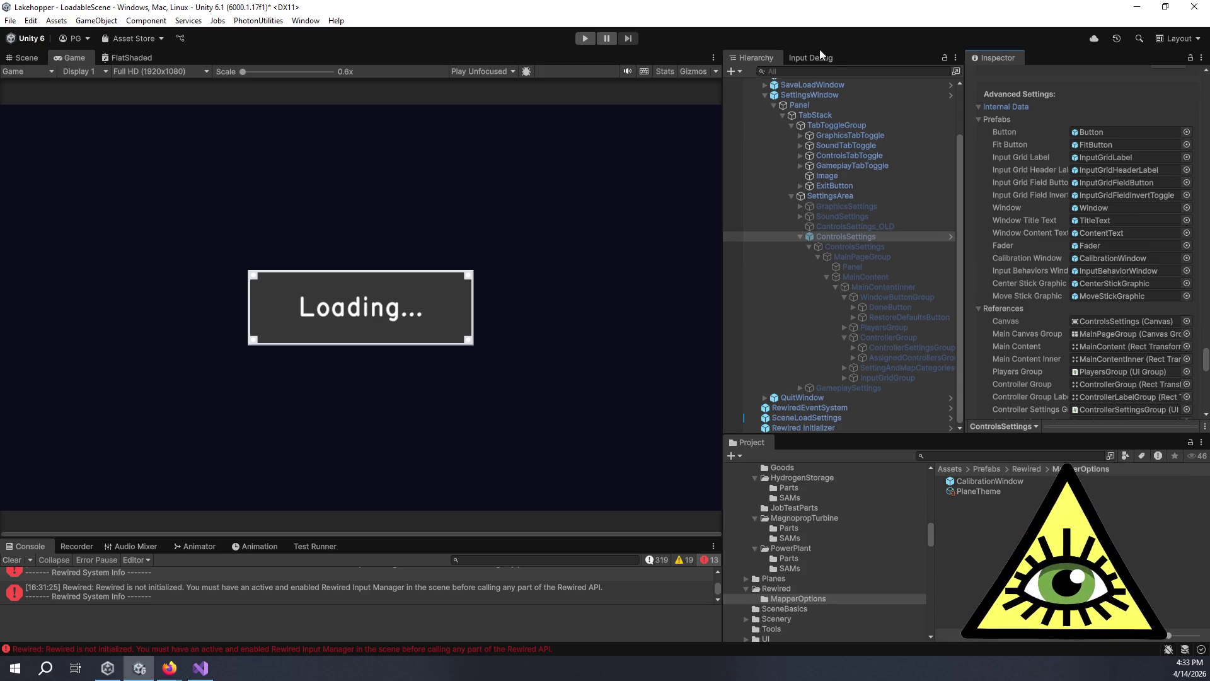
{"action": "scroll", "coordinate": [828, 184], "scroll_direction": "up", "scroll_amount": 3}
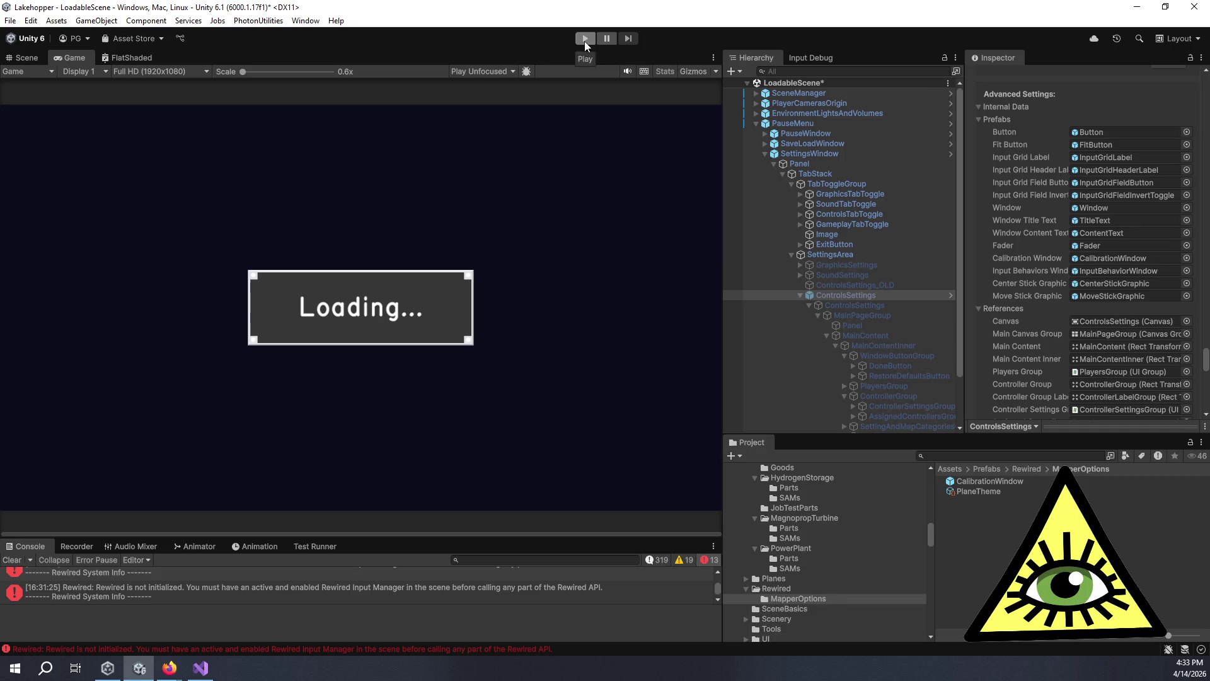
Run the game, open Settings from the pause menu, and show the CONTROLS tab.
{"action": "left_click", "coordinate": [584, 39]}
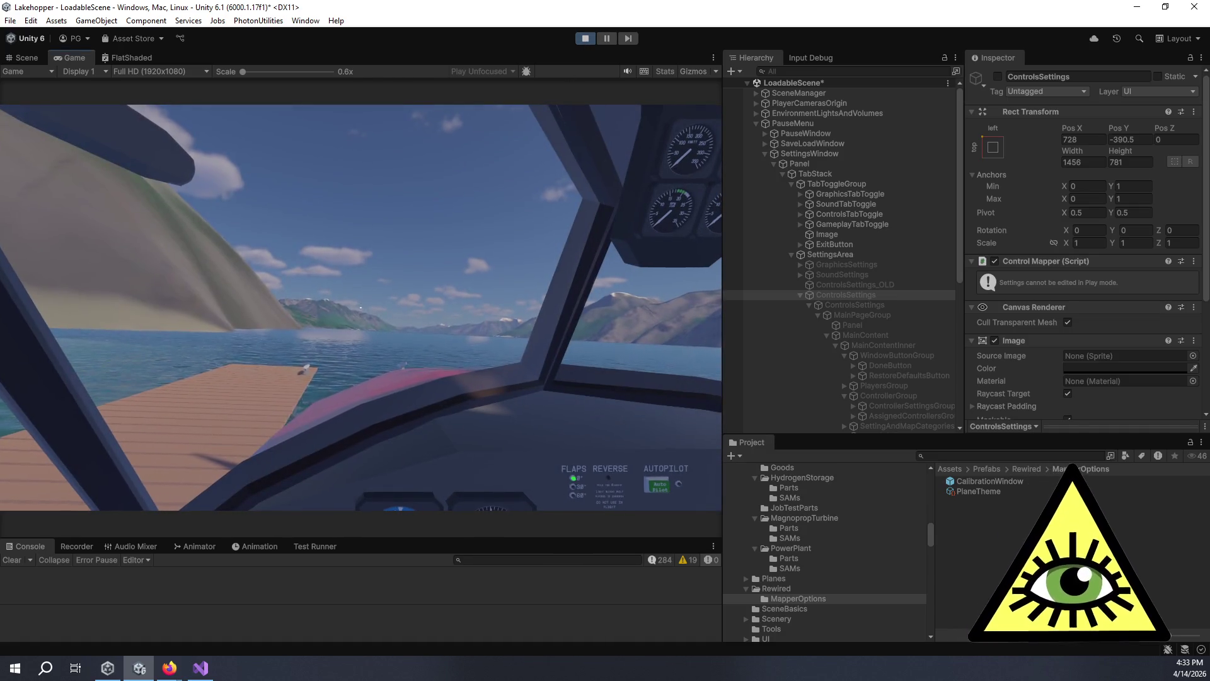
{"action": "key", "text": "Escape"}
{"action": "left_click", "coordinate": [352, 351]}
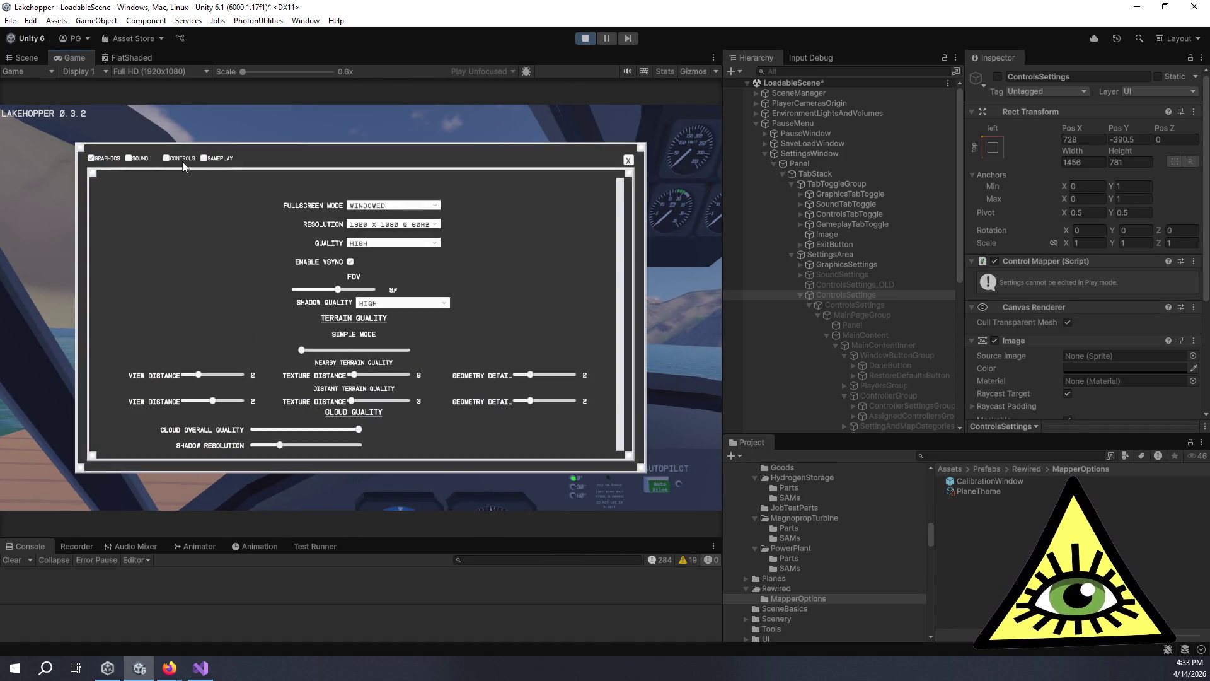
{"action": "left_click", "coordinate": [183, 159]}
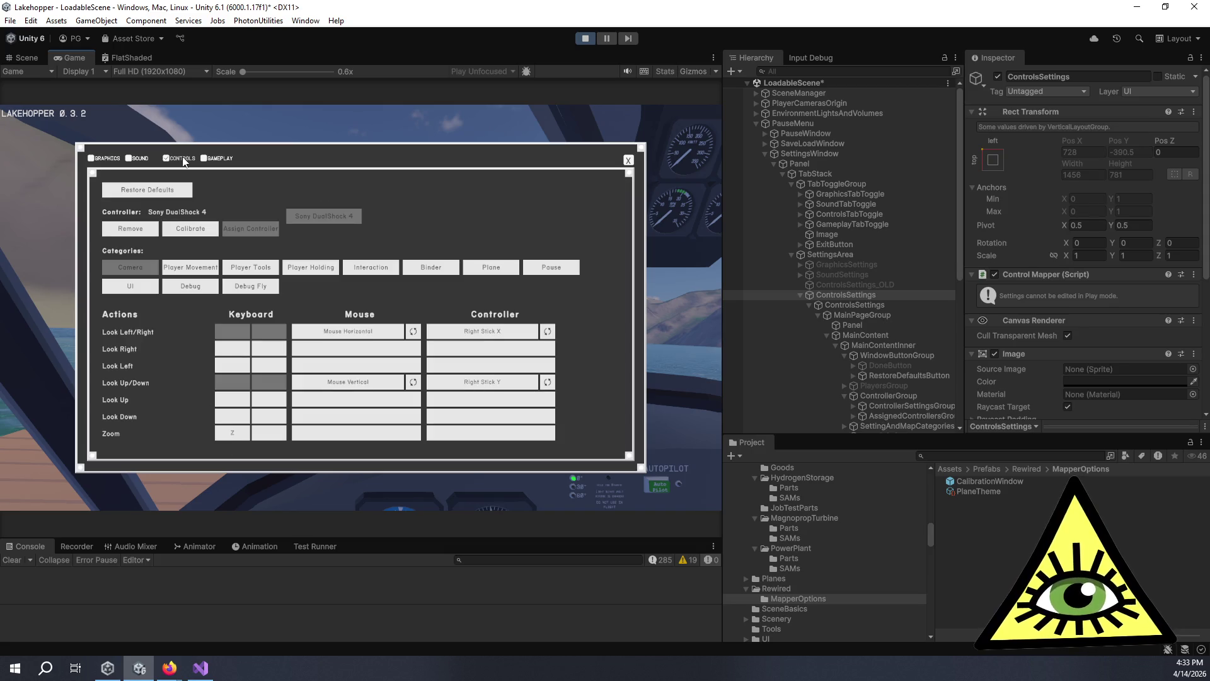
{"action": "key", "text": "alt+Tab"}
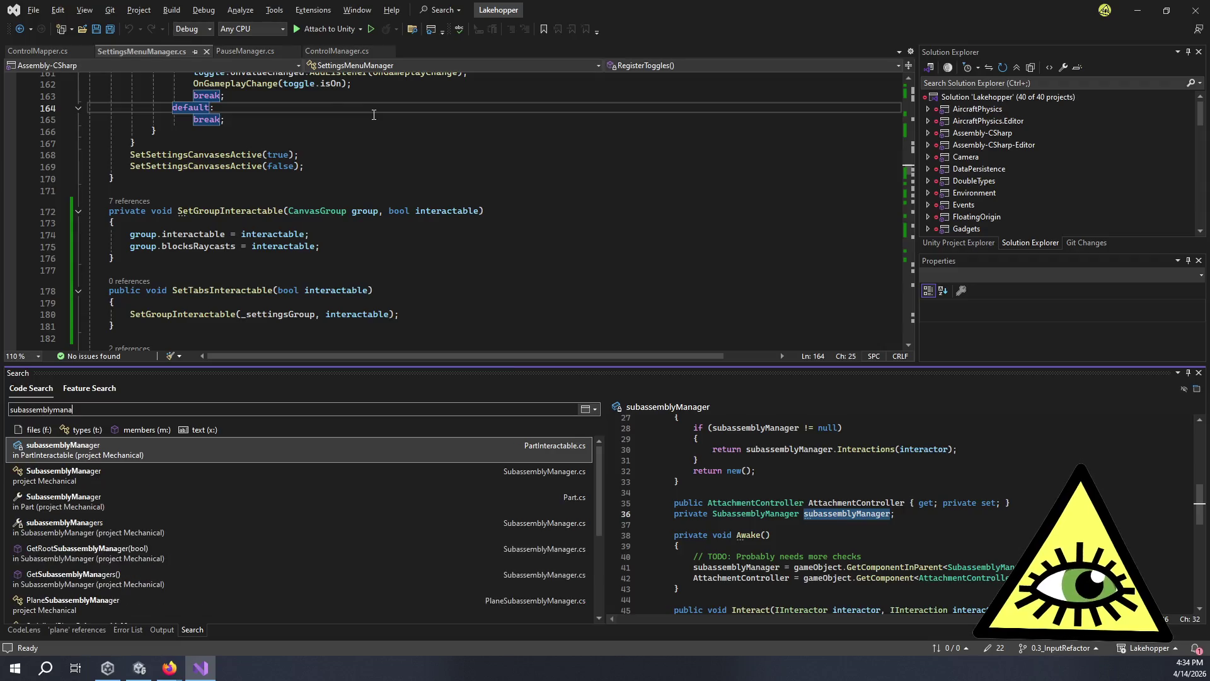
Open SubassemblyManager, view the IInteractable definition, close it, and return to Unity.
{"action": "double_click", "coordinate": [98, 478]}
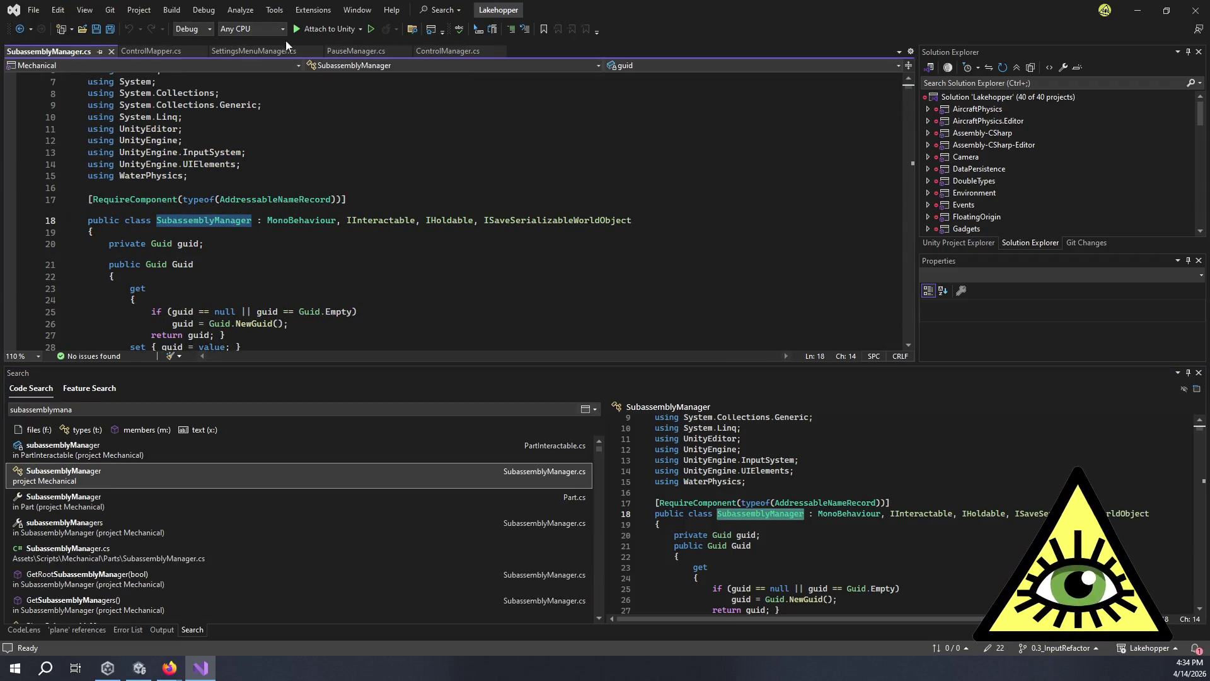
{"action": "double_click", "coordinate": [414, 221]}
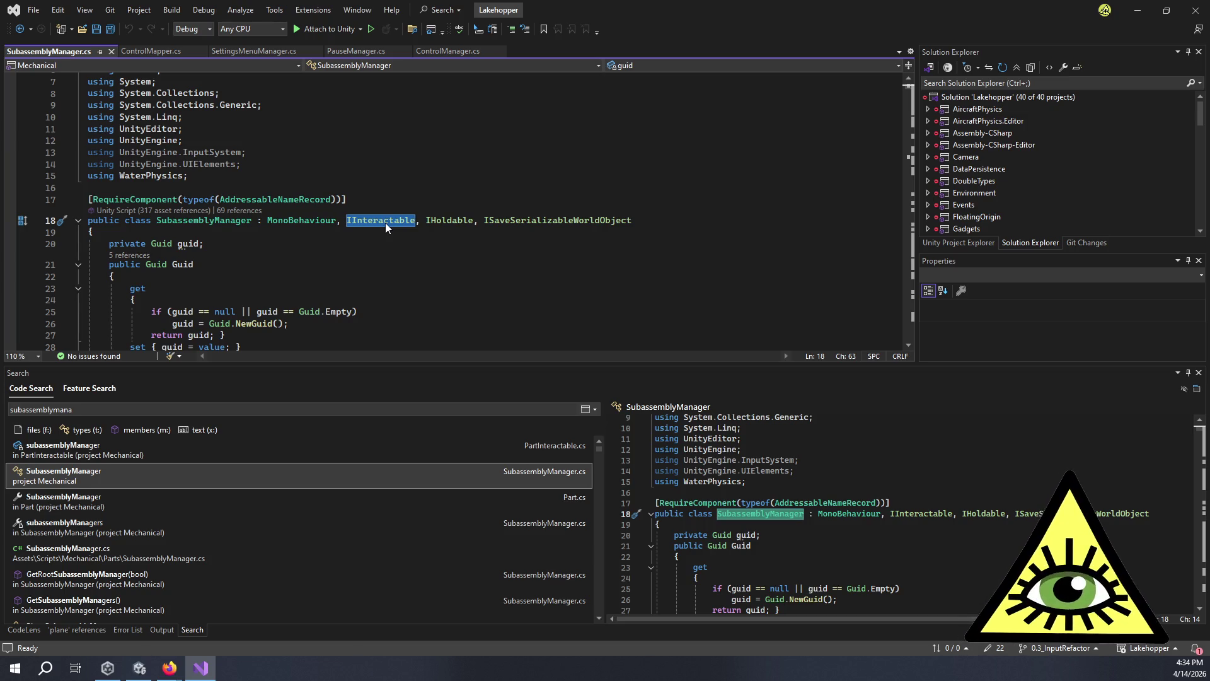
{"action": "key", "text": "F12"}
{"action": "scroll", "coordinate": [461, 266], "scroll_direction": "down", "scroll_amount": 2}
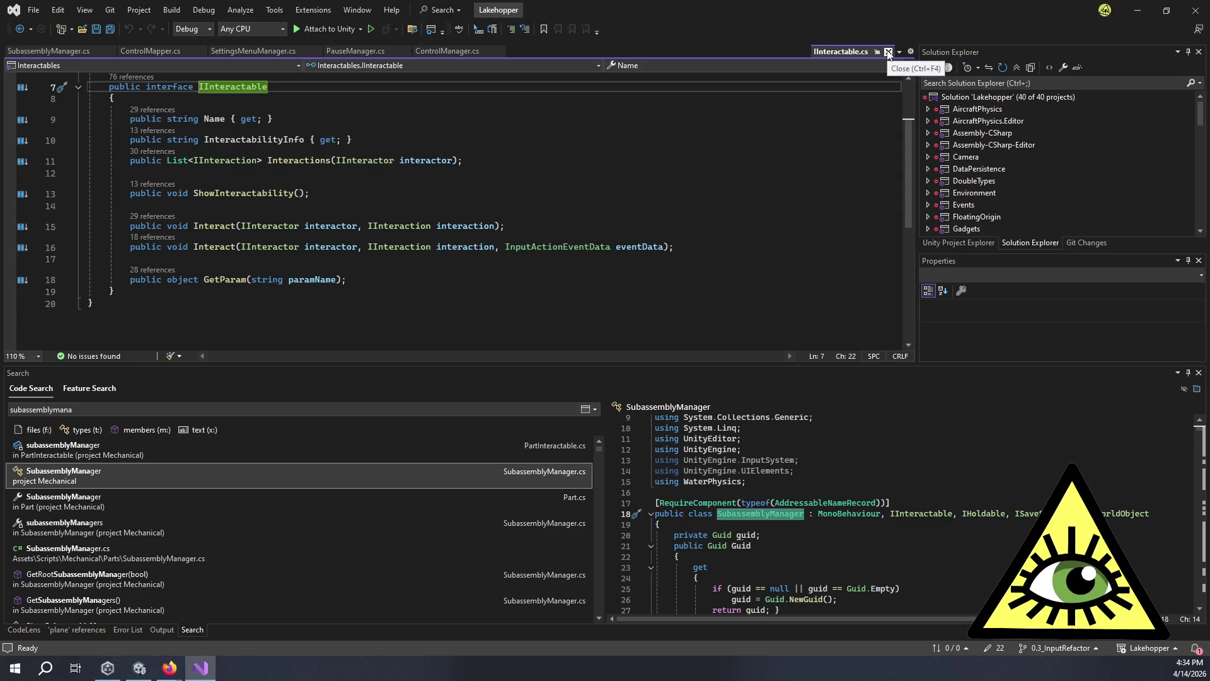
{"action": "left_click", "coordinate": [807, 173]}
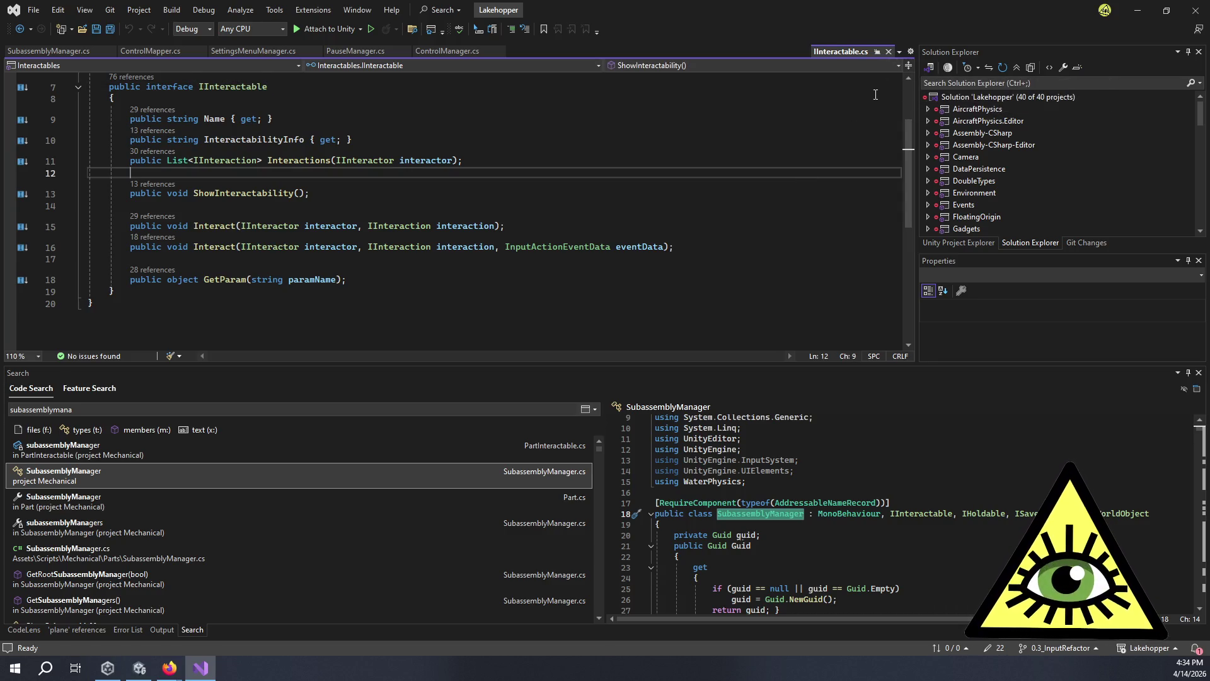
{"action": "left_click", "coordinate": [888, 52]}
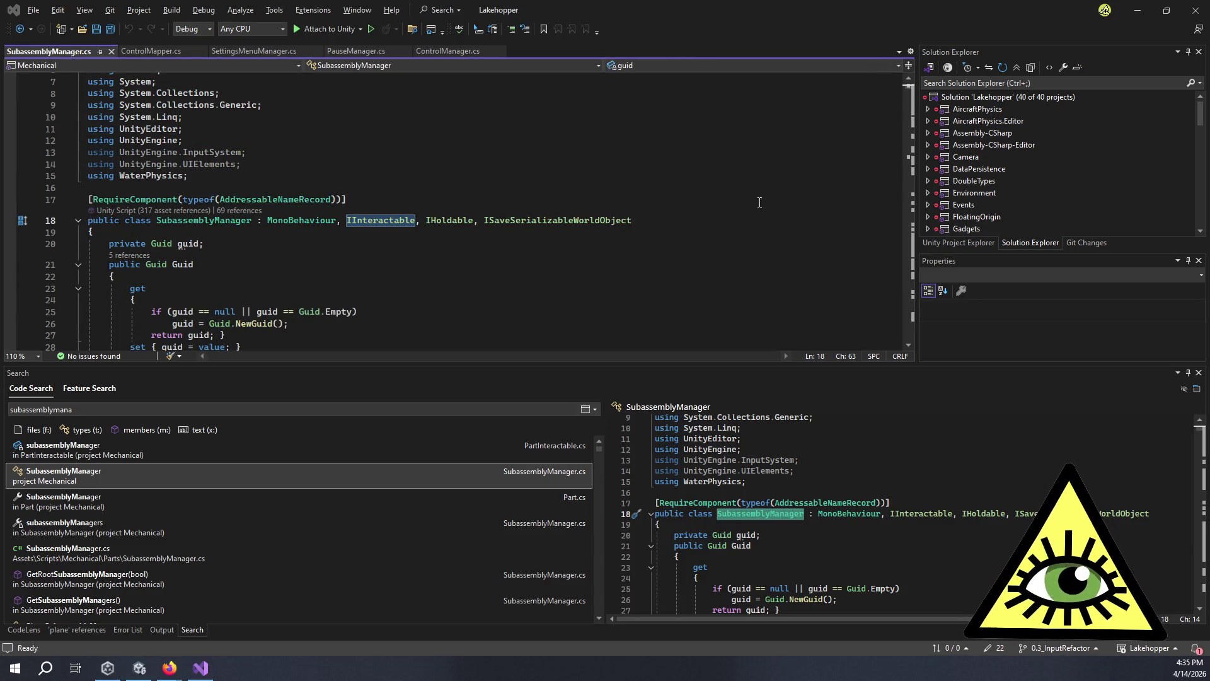
{"action": "key", "text": "alt+Tab"}
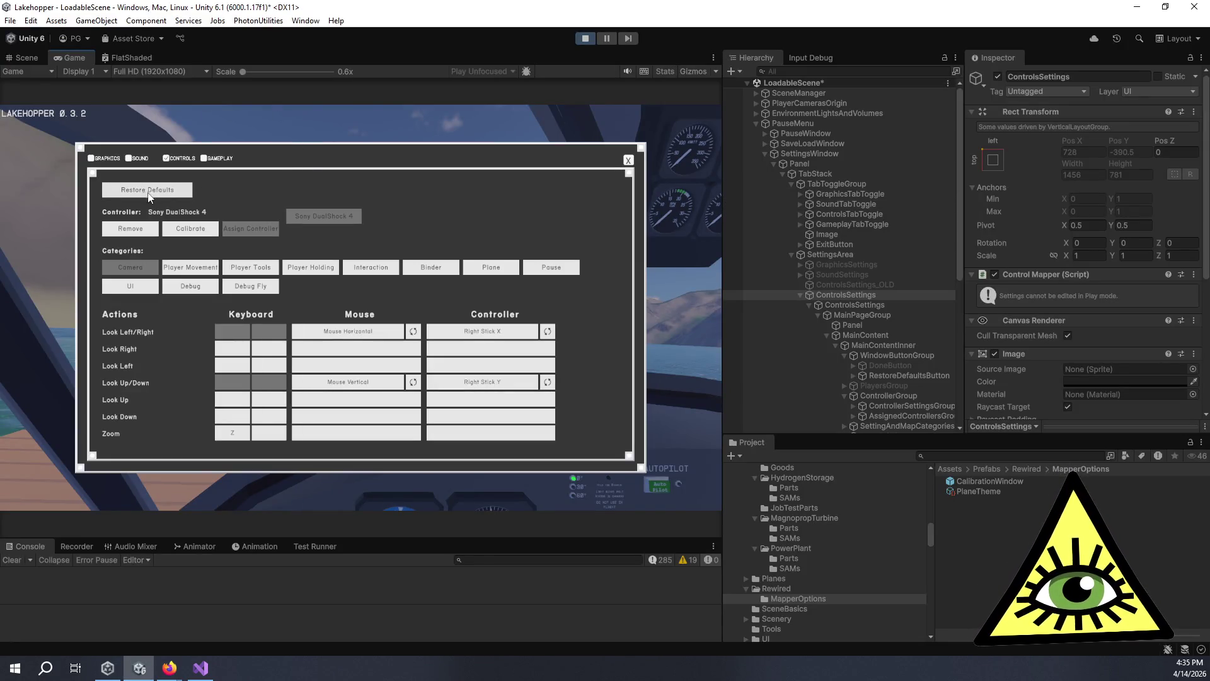
Open the Look Left/Right binding popup, inspect the spawned Window's Canvas Group, then stop play.
{"action": "left_click", "coordinate": [185, 230]}
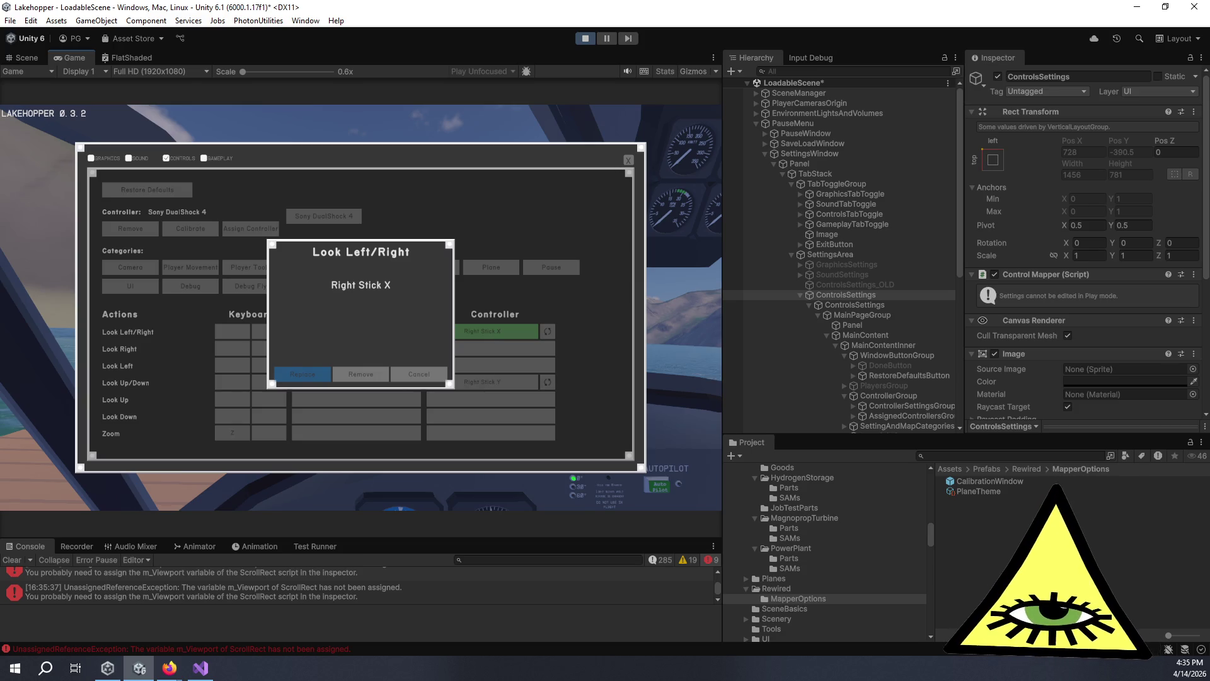
{"action": "key", "text": "alt+Tab"}
{"action": "key", "text": "alt+Tab"}
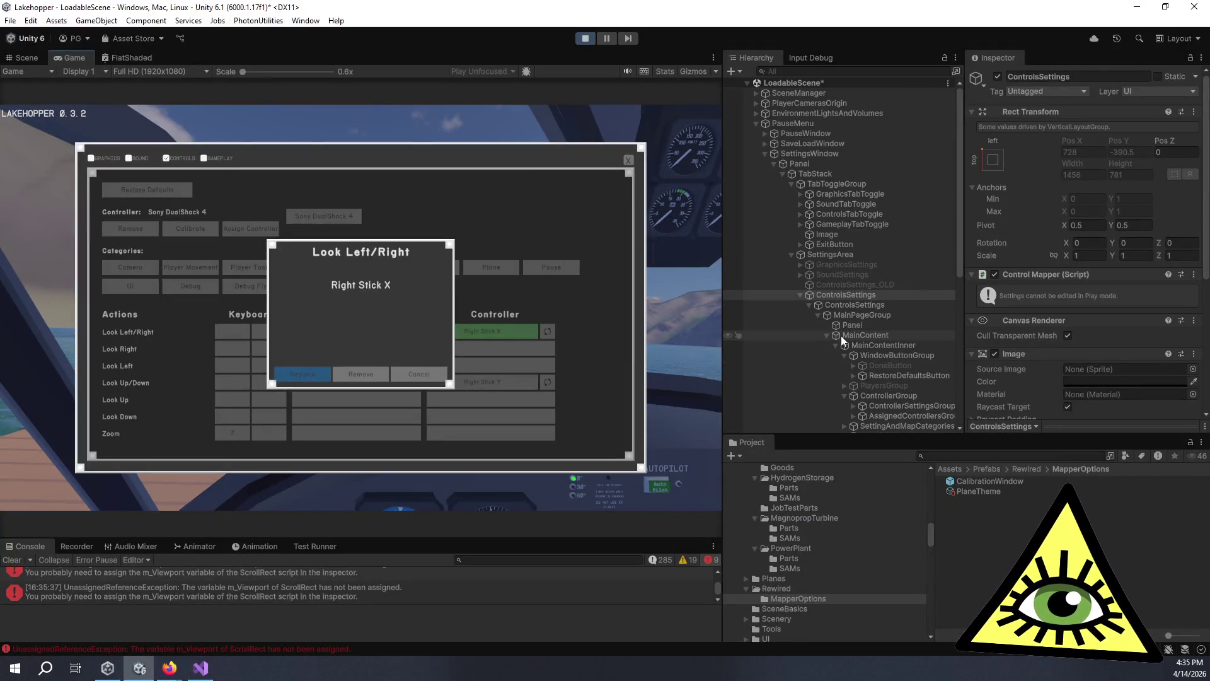
{"action": "scroll", "coordinate": [834, 340], "scroll_direction": "down", "scroll_amount": 3}
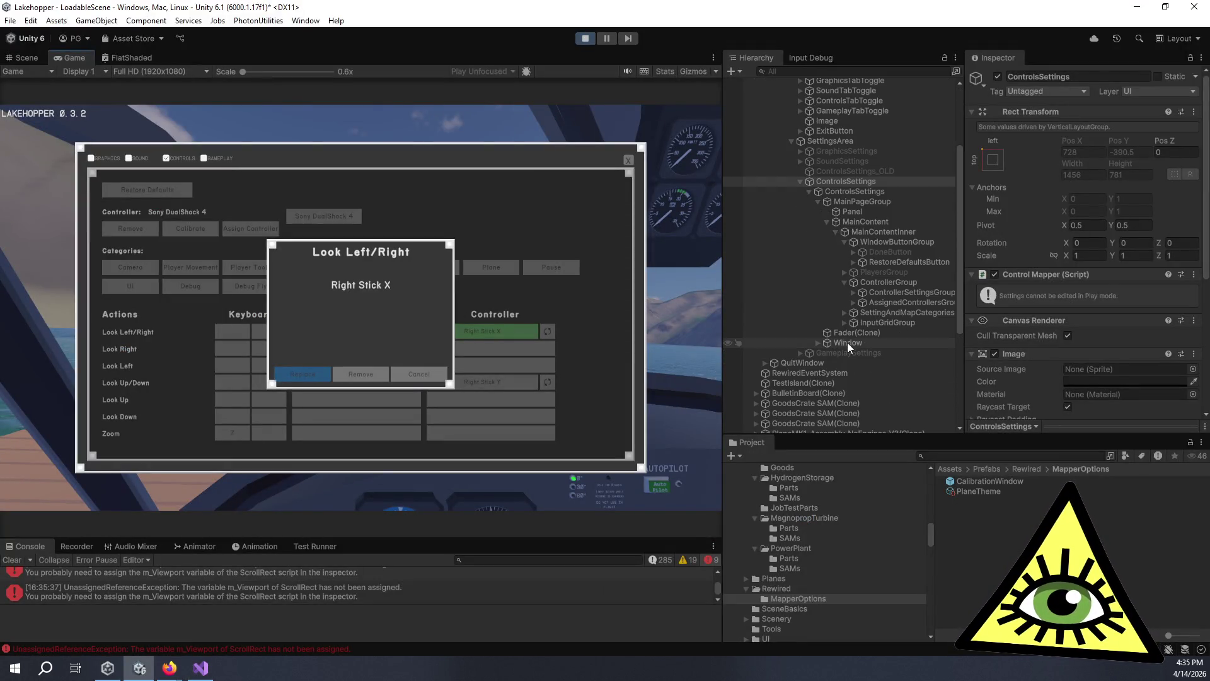
{"action": "left_click", "coordinate": [847, 342]}
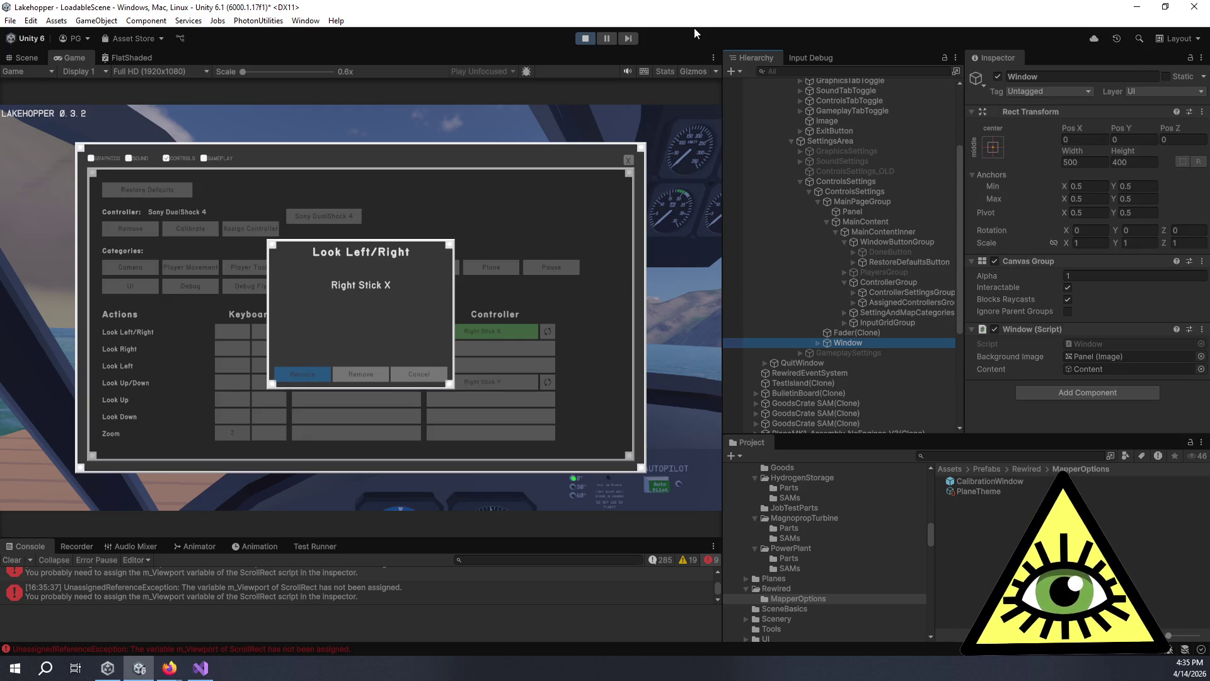
{"action": "left_click", "coordinate": [578, 39]}
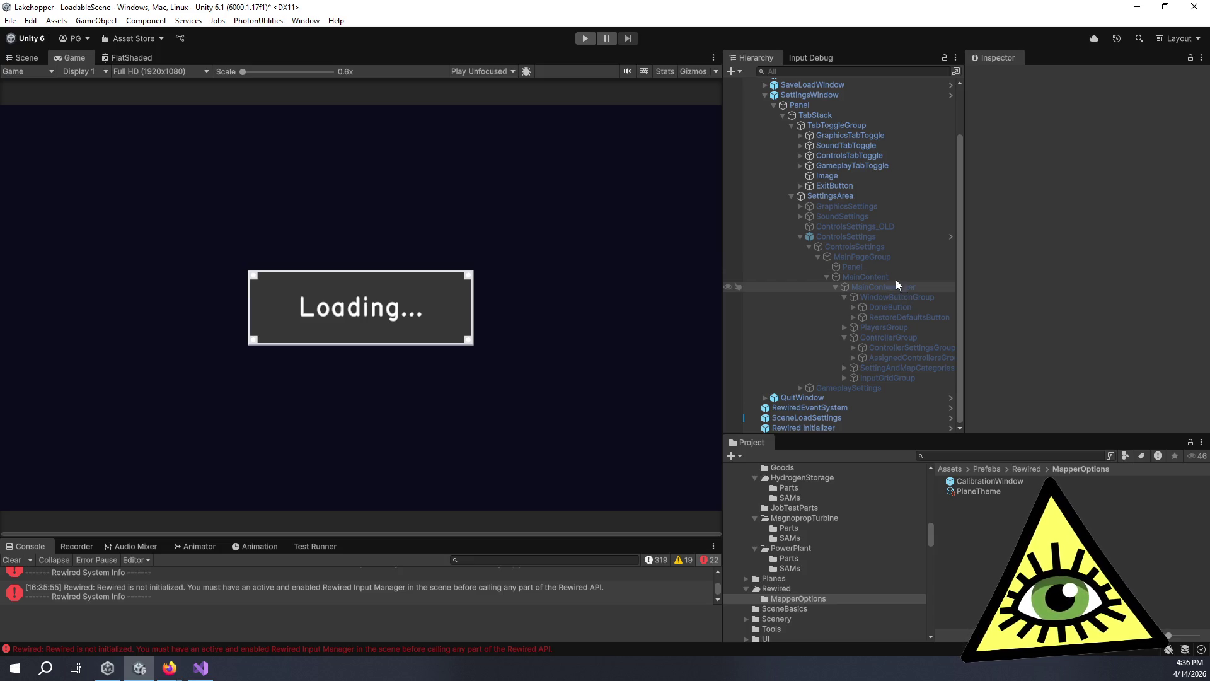
Locate the Window prefab assigned in the Control Mapper's Internal Data.
{"action": "left_click", "coordinate": [863, 236]}
{"action": "scroll", "coordinate": [970, 322], "scroll_direction": "down", "scroll_amount": 20}
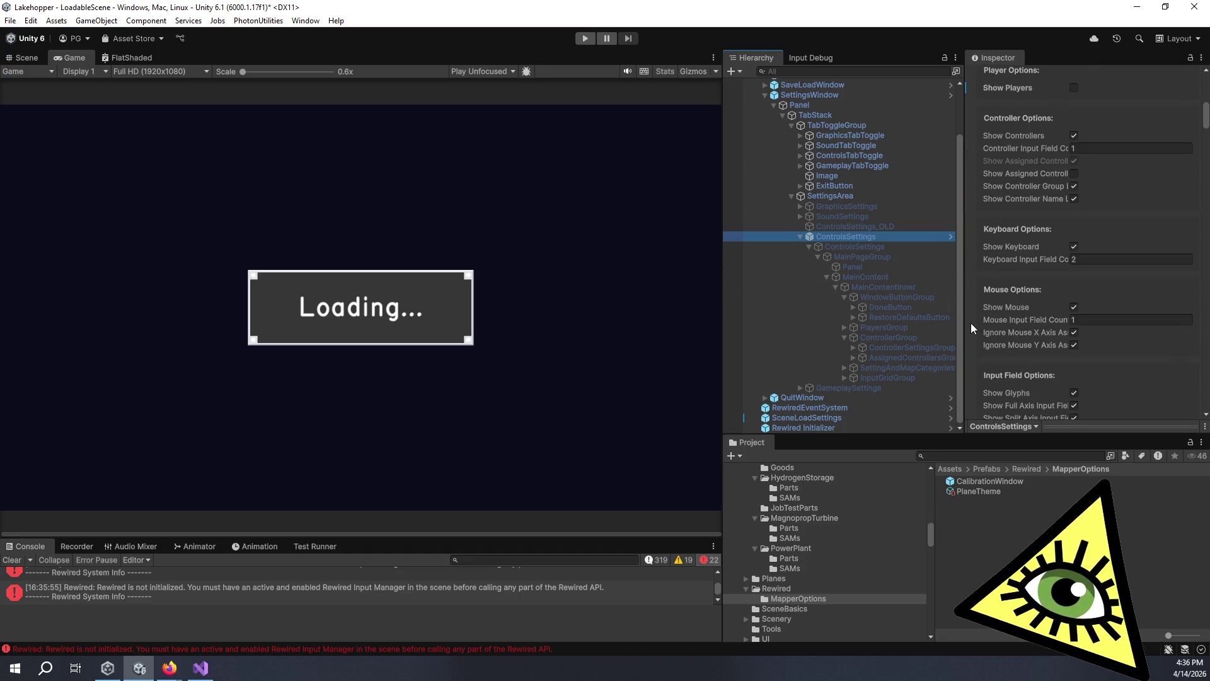
{"action": "scroll", "coordinate": [971, 323], "scroll_direction": "down", "scroll_amount": 15}
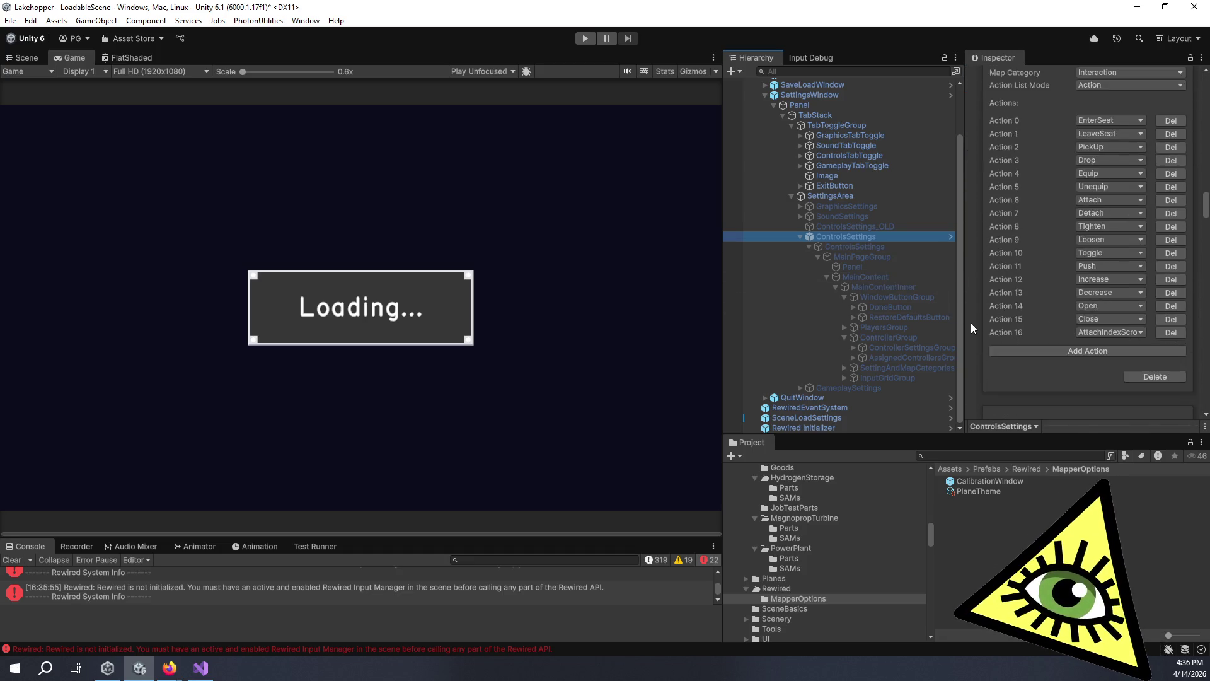
{"action": "scroll", "coordinate": [971, 324], "scroll_direction": "down", "scroll_amount": 15}
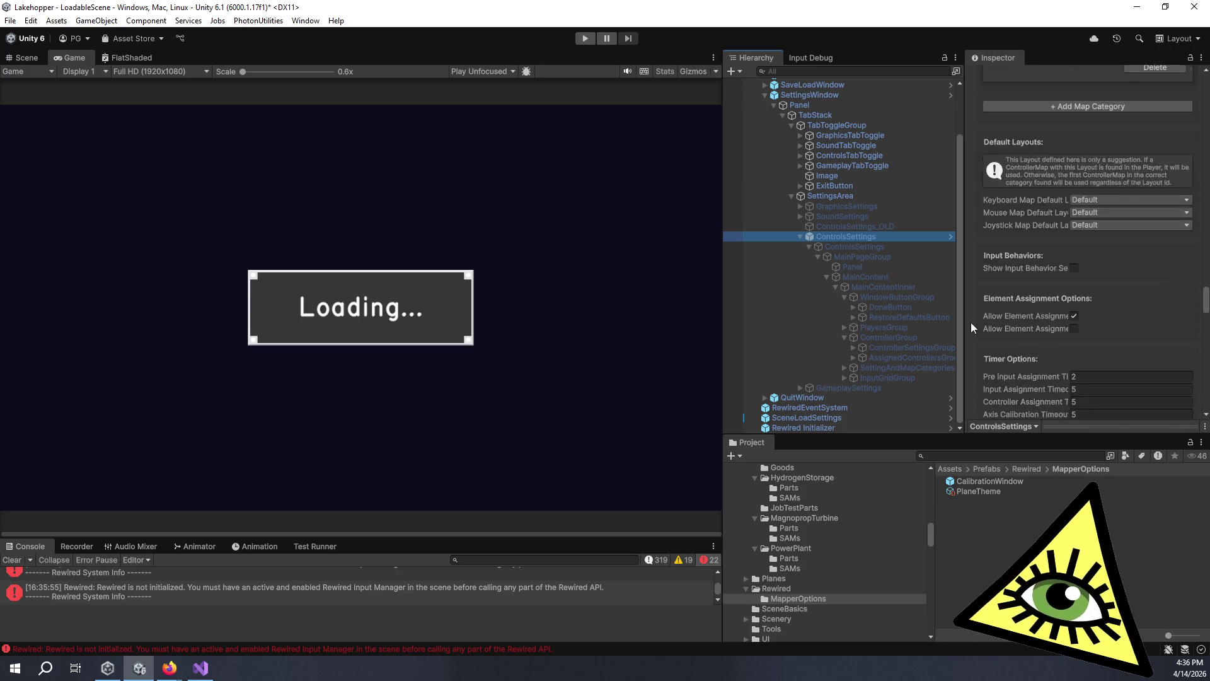
{"action": "scroll", "coordinate": [970, 322], "scroll_direction": "down", "scroll_amount": 5}
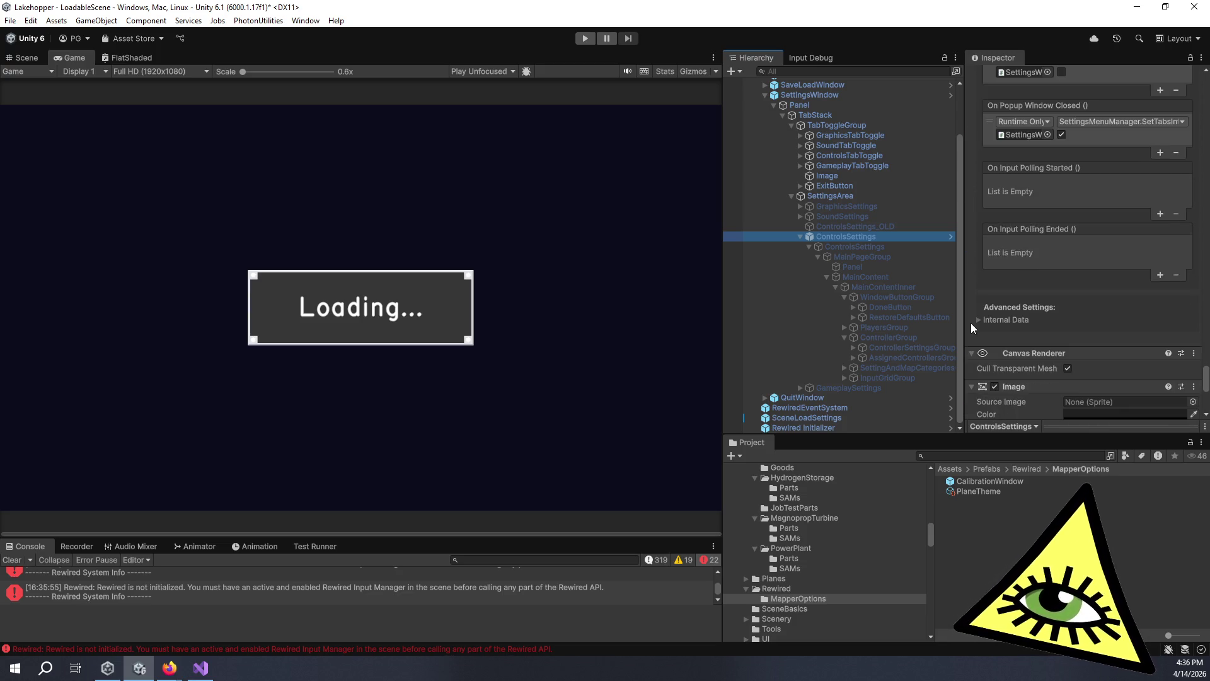
{"action": "left_click", "coordinate": [980, 320]}
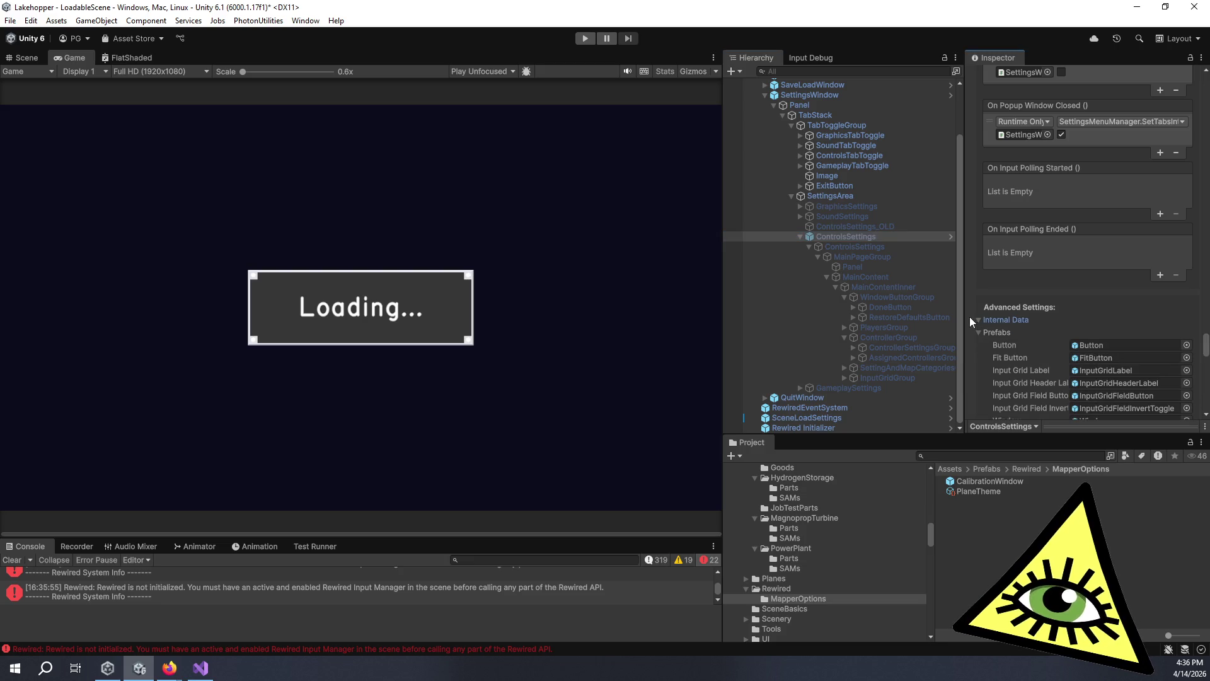
{"action": "scroll", "coordinate": [978, 326], "scroll_direction": "down", "scroll_amount": 1}
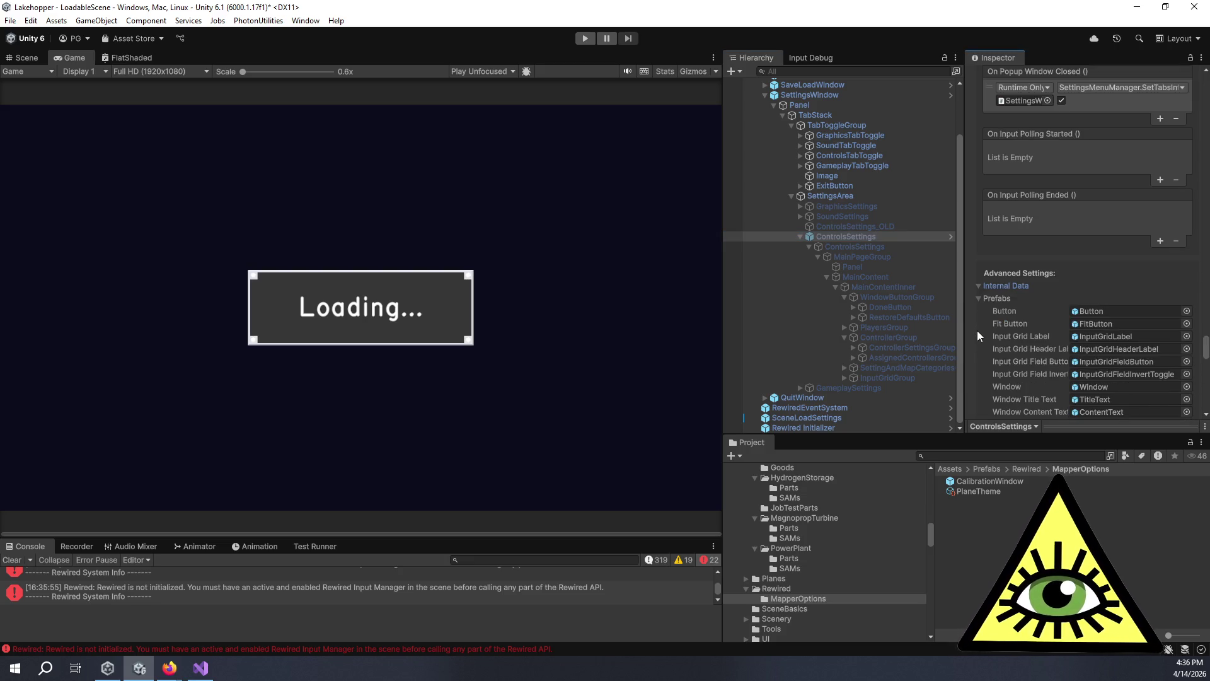
{"action": "left_click", "coordinate": [1114, 388]}
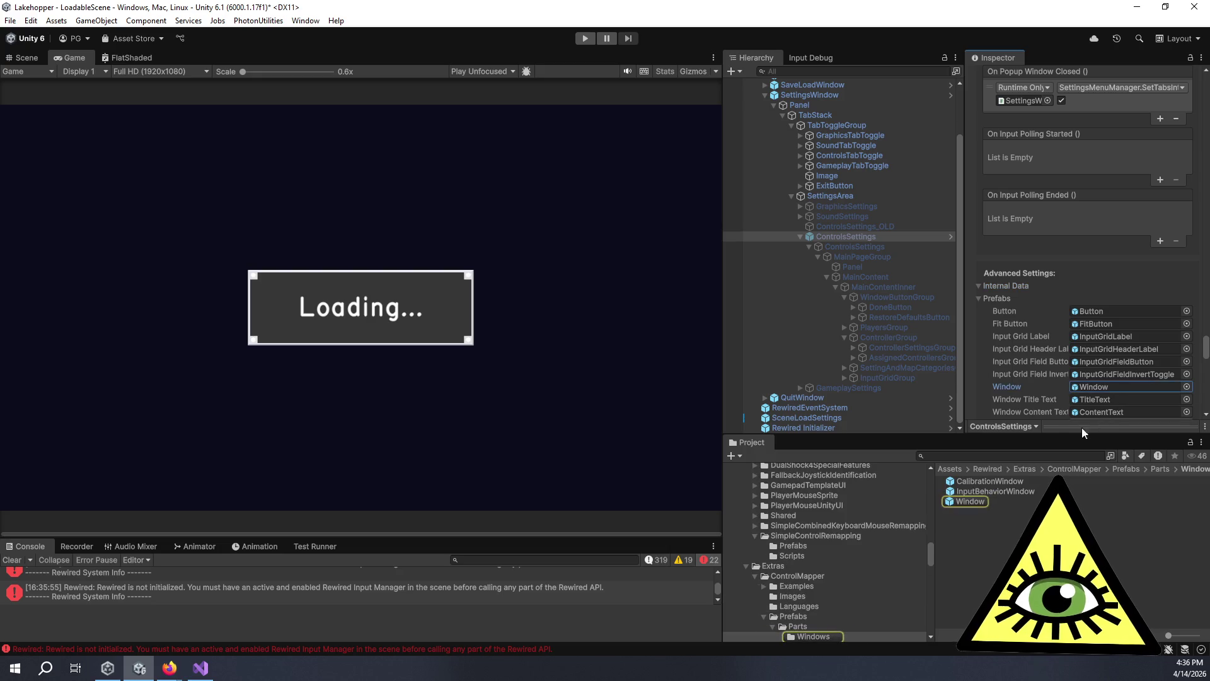
{"action": "left_click", "coordinate": [982, 502]}
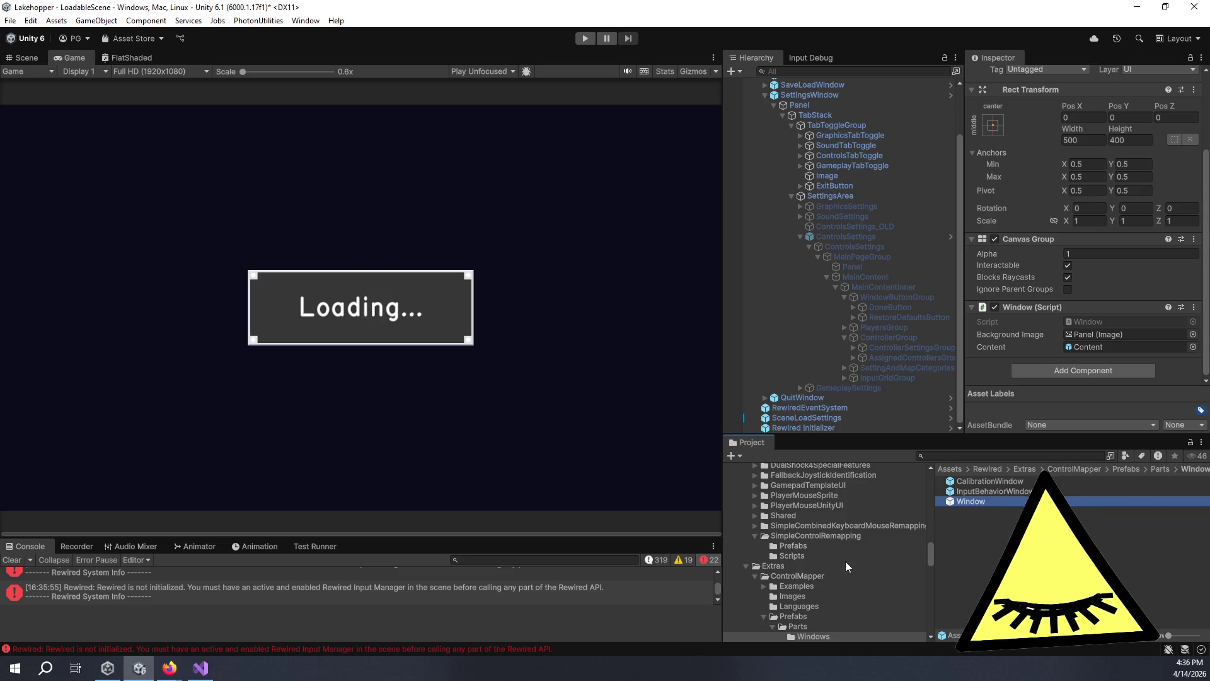
Copy the Window prefab into MapperOptions and tick Ignore Parent Groups on its Canvas Group.
{"action": "scroll", "coordinate": [821, 546], "scroll_direction": "up", "scroll_amount": 5}
{"action": "scroll", "coordinate": [811, 546], "scroll_direction": "up", "scroll_amount": 5}
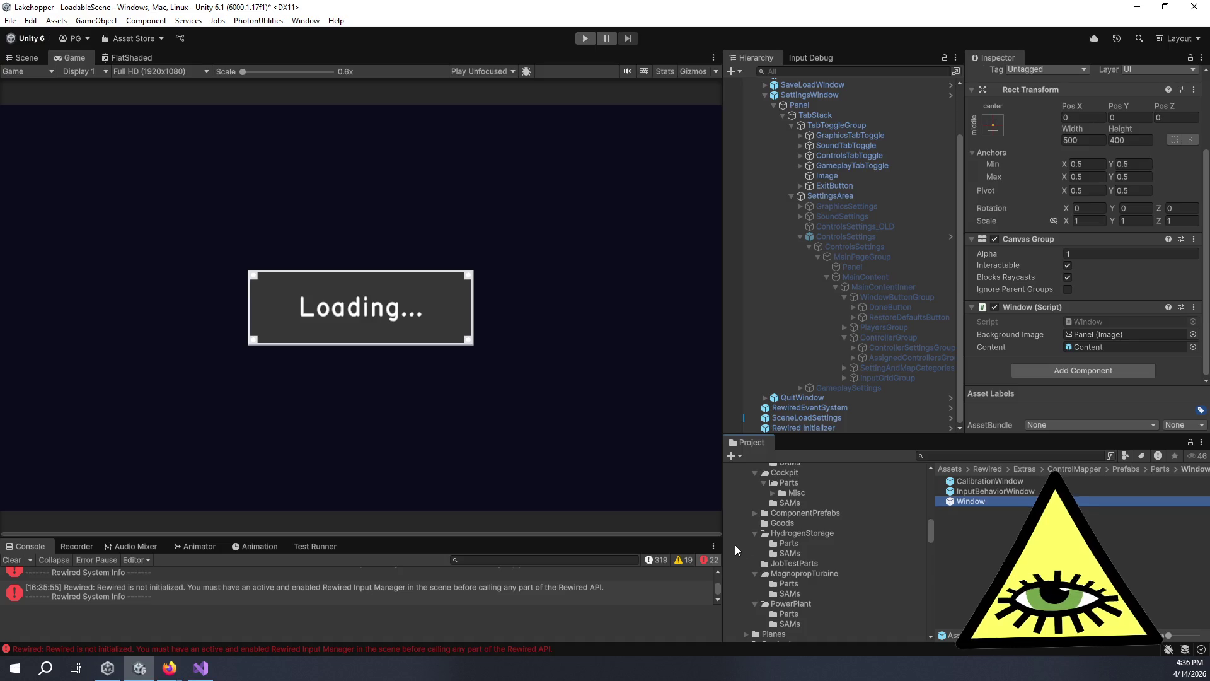
{"action": "scroll", "coordinate": [791, 498], "scroll_direction": "down", "scroll_amount": 1}
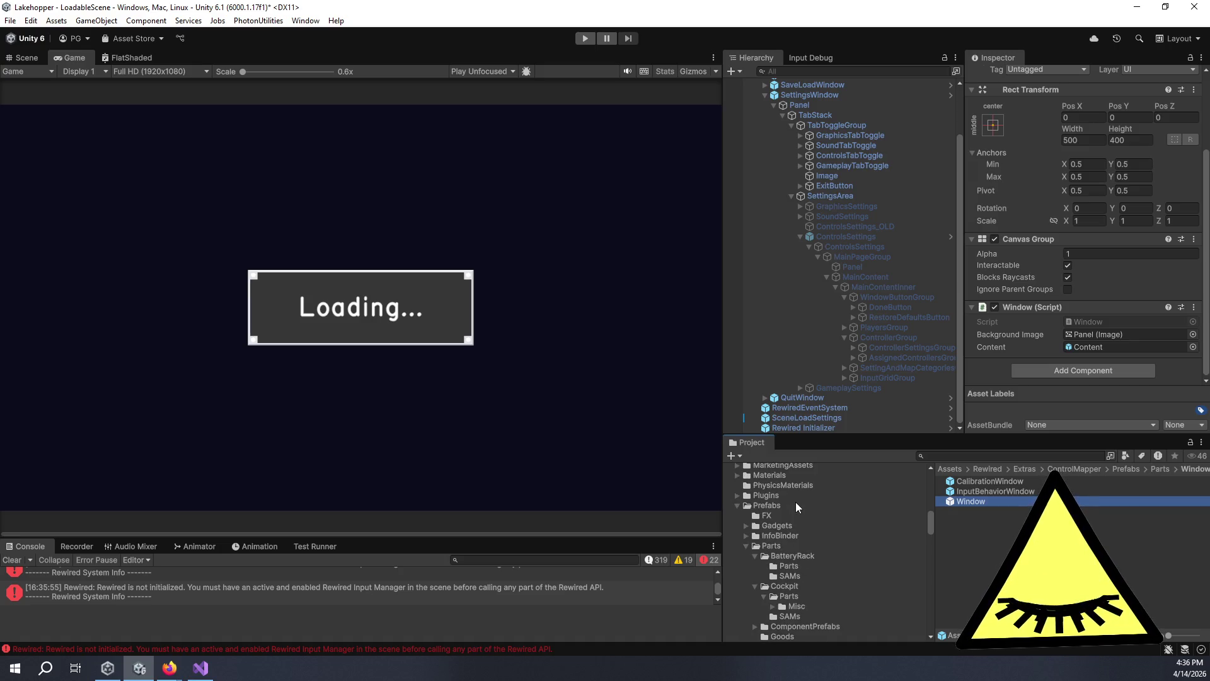
{"action": "scroll", "coordinate": [815, 565], "scroll_direction": "down", "scroll_amount": 2}
{"action": "scroll", "coordinate": [816, 564], "scroll_direction": "down", "scroll_amount": 2}
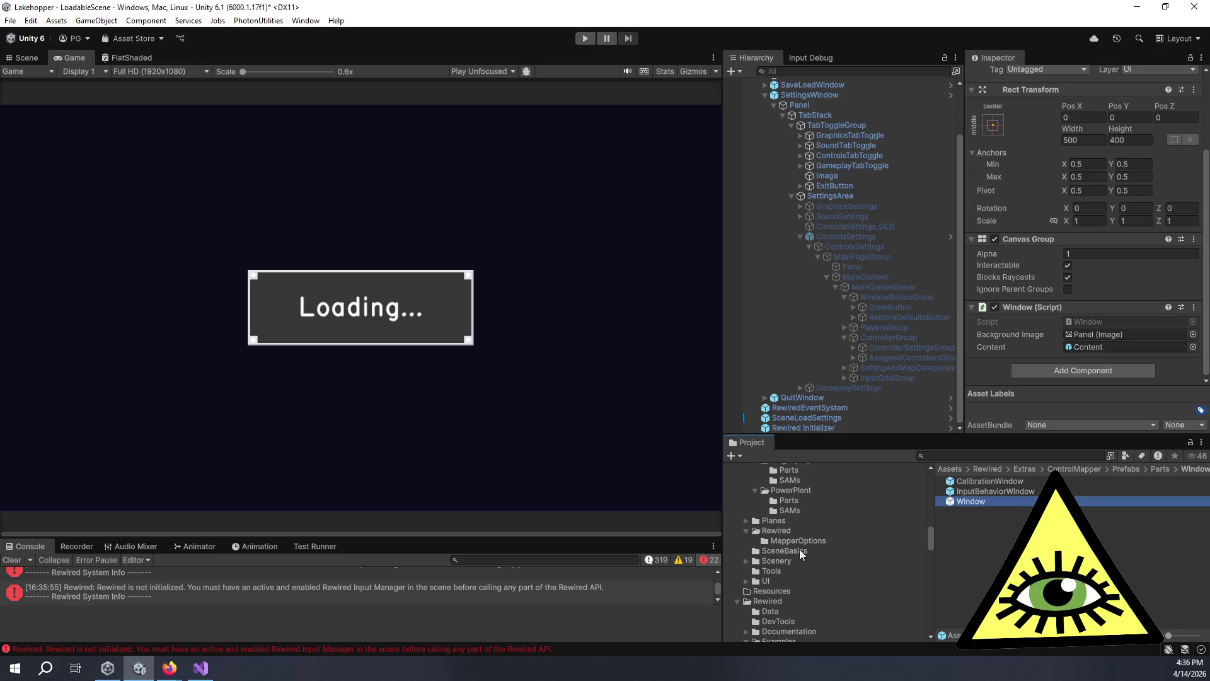
{"action": "left_click", "coordinate": [788, 540]}
{"action": "left_click", "coordinate": [991, 517]}
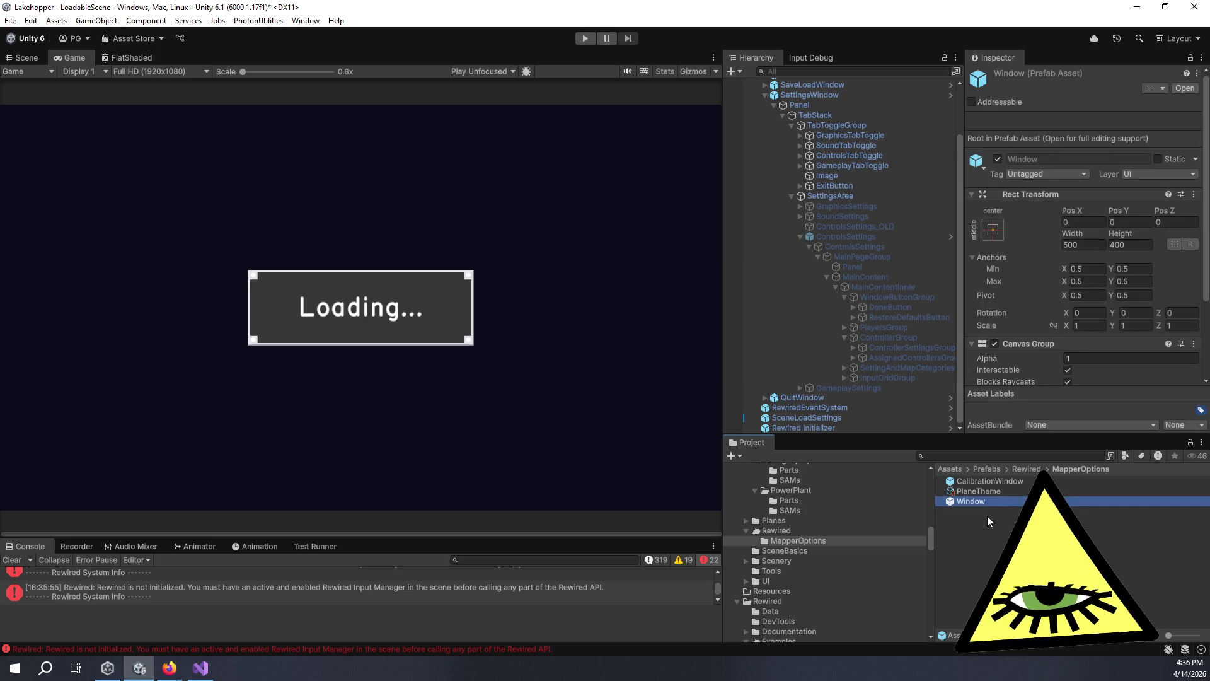
{"action": "scroll", "coordinate": [1082, 297], "scroll_direction": "down", "scroll_amount": 3}
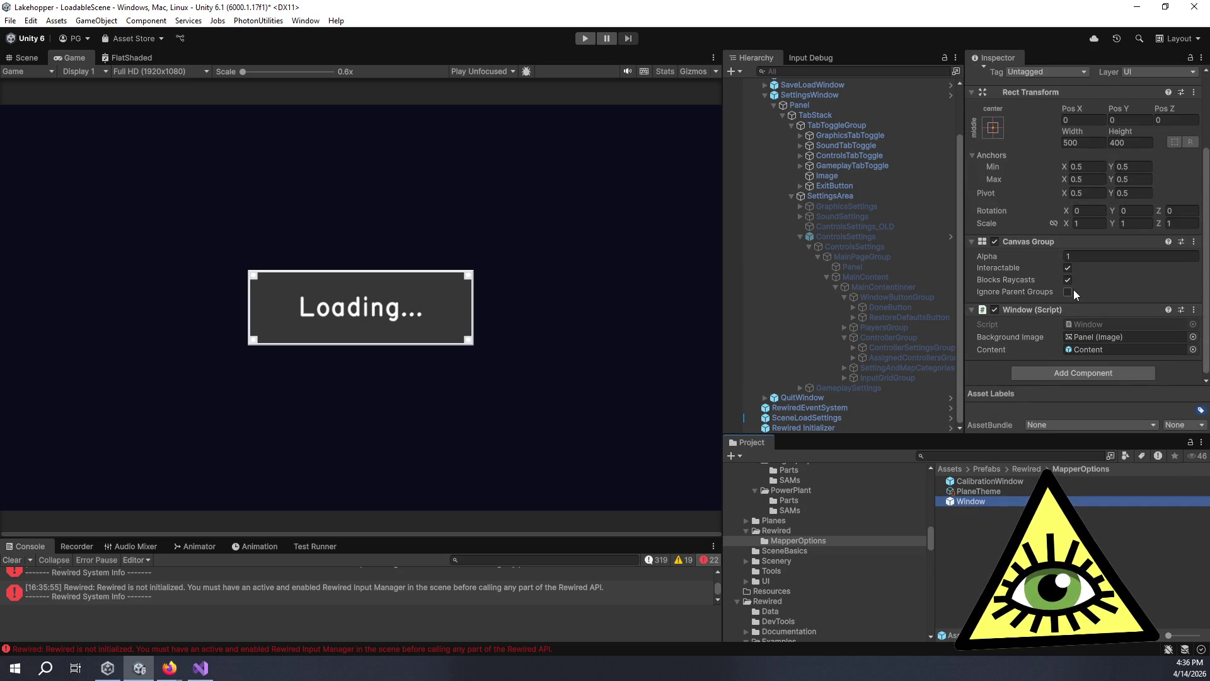
{"action": "left_click", "coordinate": [1067, 291]}
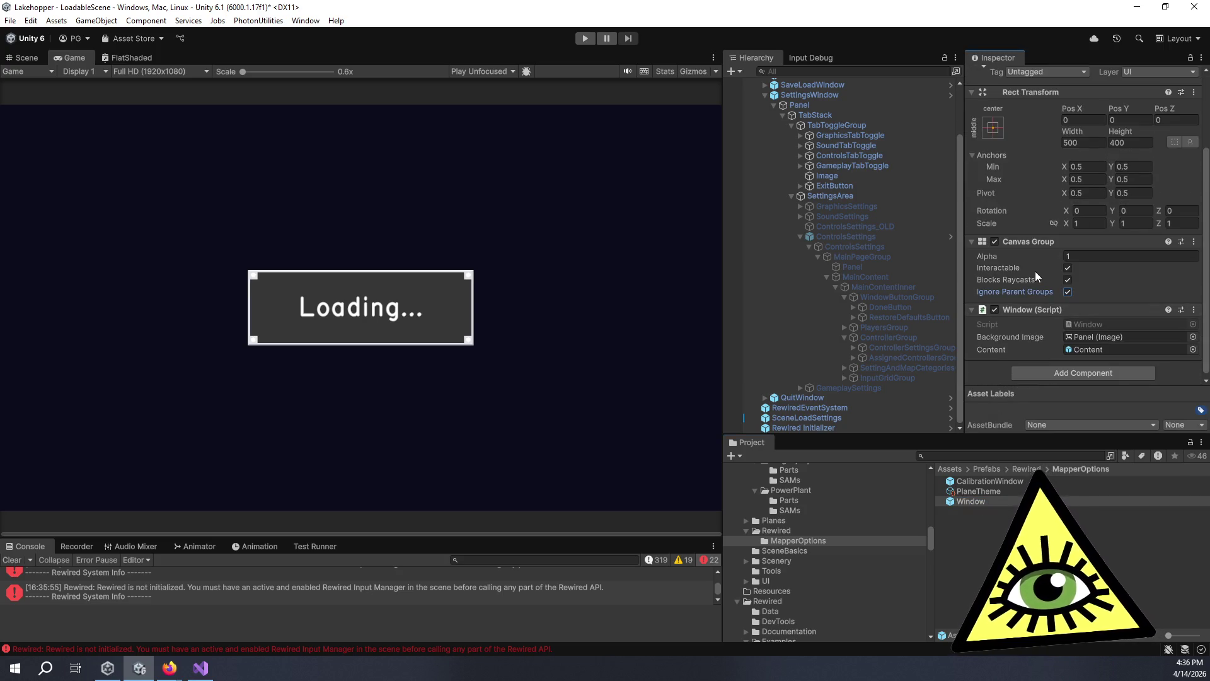
Drag the MapperOptions Window prefab into the ControlsSettings Control Mapper's Window field.
{"action": "left_click", "coordinate": [883, 237]}
{"action": "scroll", "coordinate": [982, 316], "scroll_direction": "down", "scroll_amount": 15}
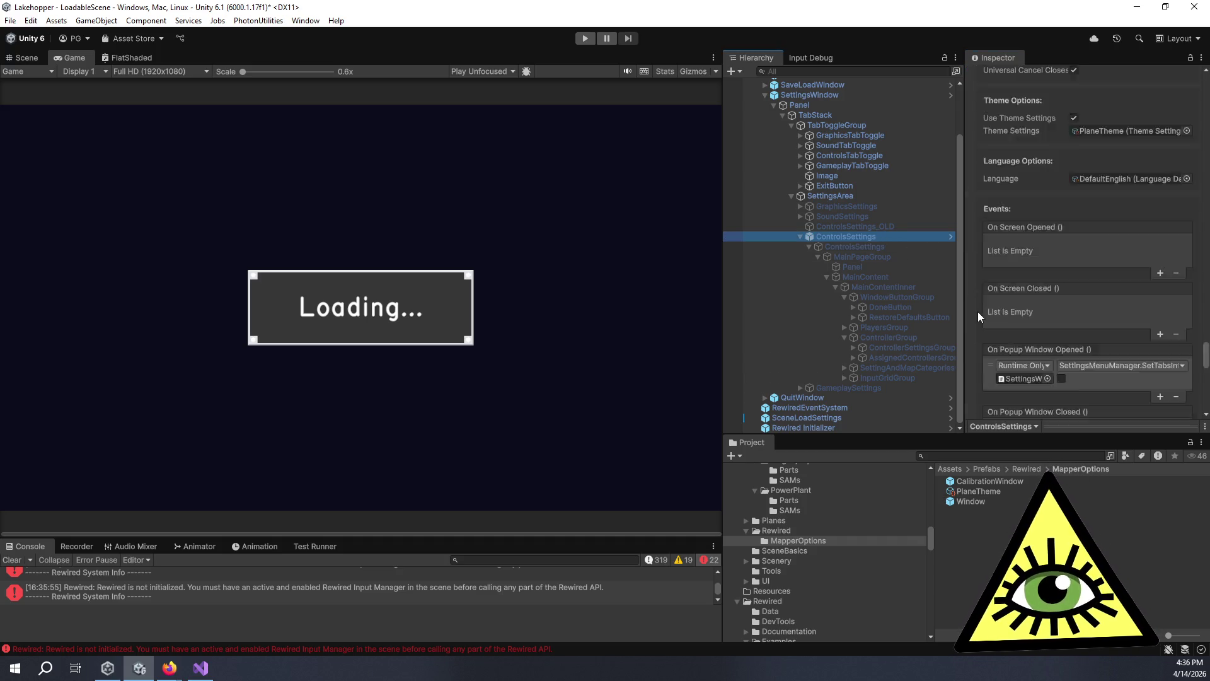
{"action": "left_click", "coordinate": [996, 212]}
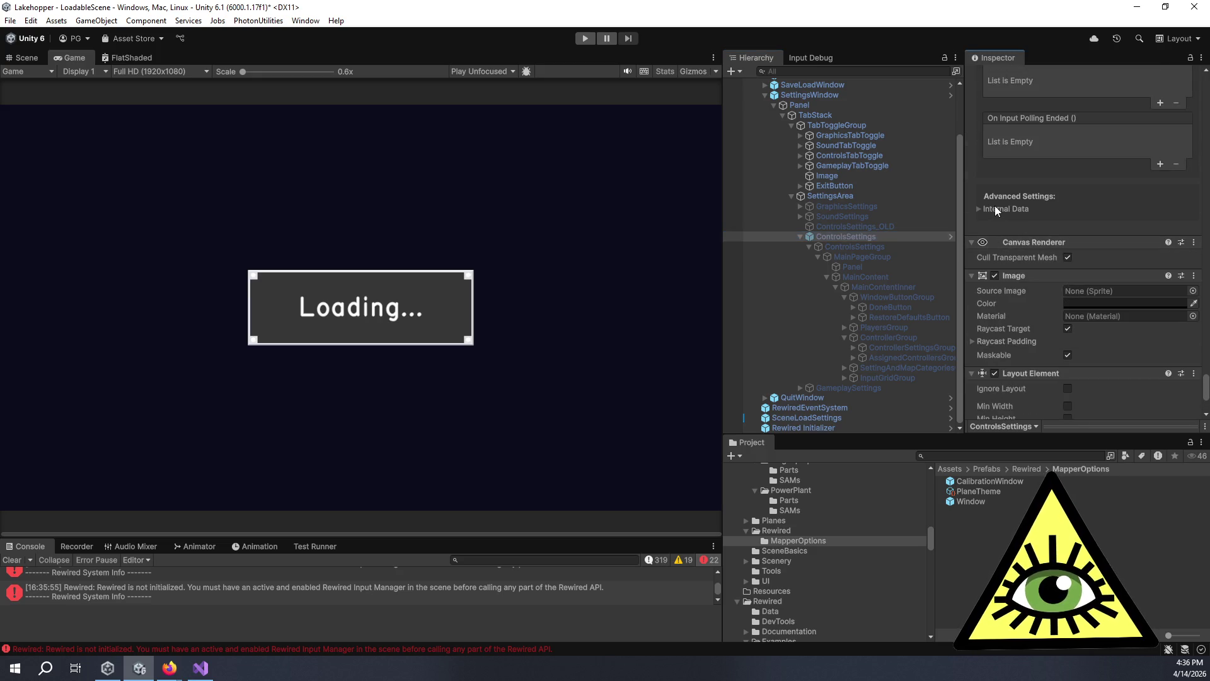
{"action": "left_click", "coordinate": [978, 209]}
{"action": "scroll", "coordinate": [975, 213], "scroll_direction": "down", "scroll_amount": 2}
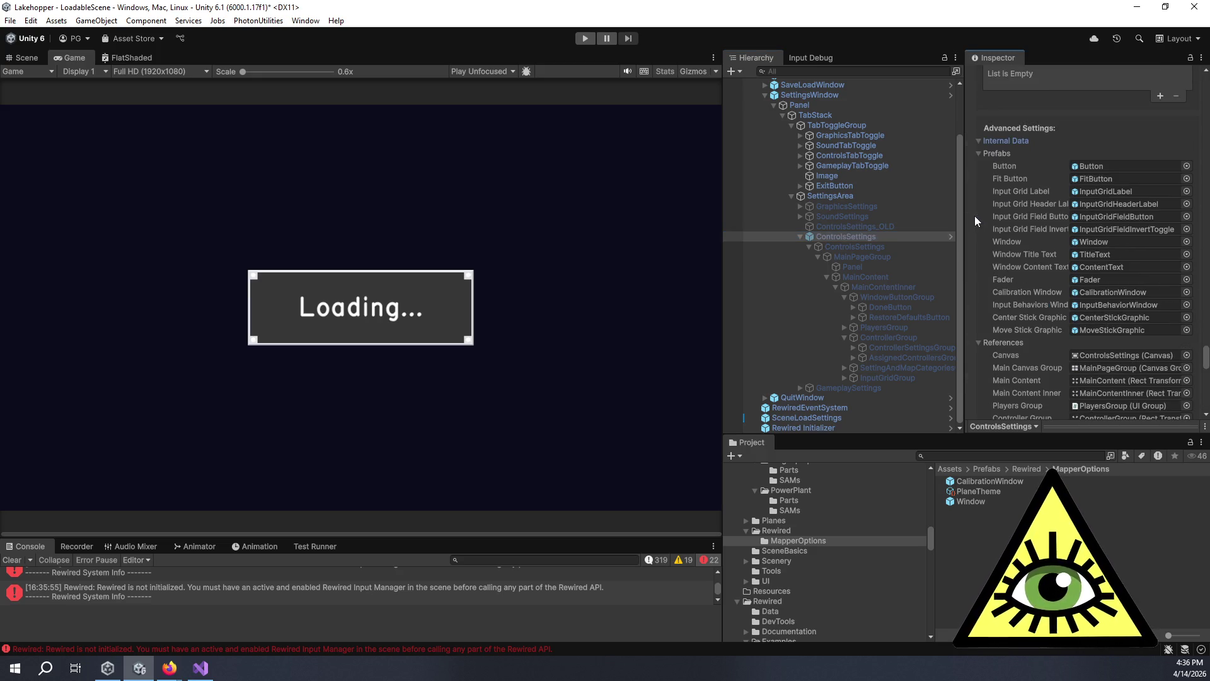
{"action": "mouse_move", "coordinate": [974, 505]}
{"action": "left_mouse_down"}
{"action": "mouse_move", "coordinate": [1102, 404]}
{"action": "mouse_move", "coordinate": [1105, 169]}
{"action": "left_mouse_up"}
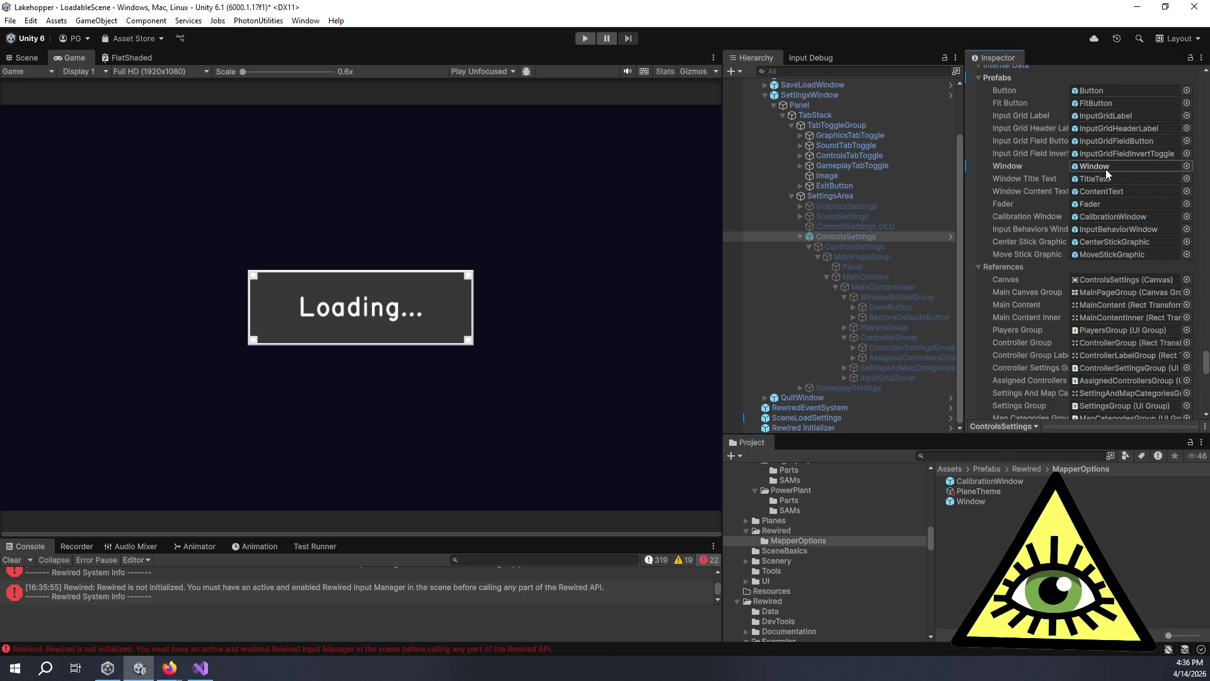
Apply the Window field override to the SettingsWindow prefab, then start play mode.
{"action": "right_click", "coordinate": [1011, 167]}
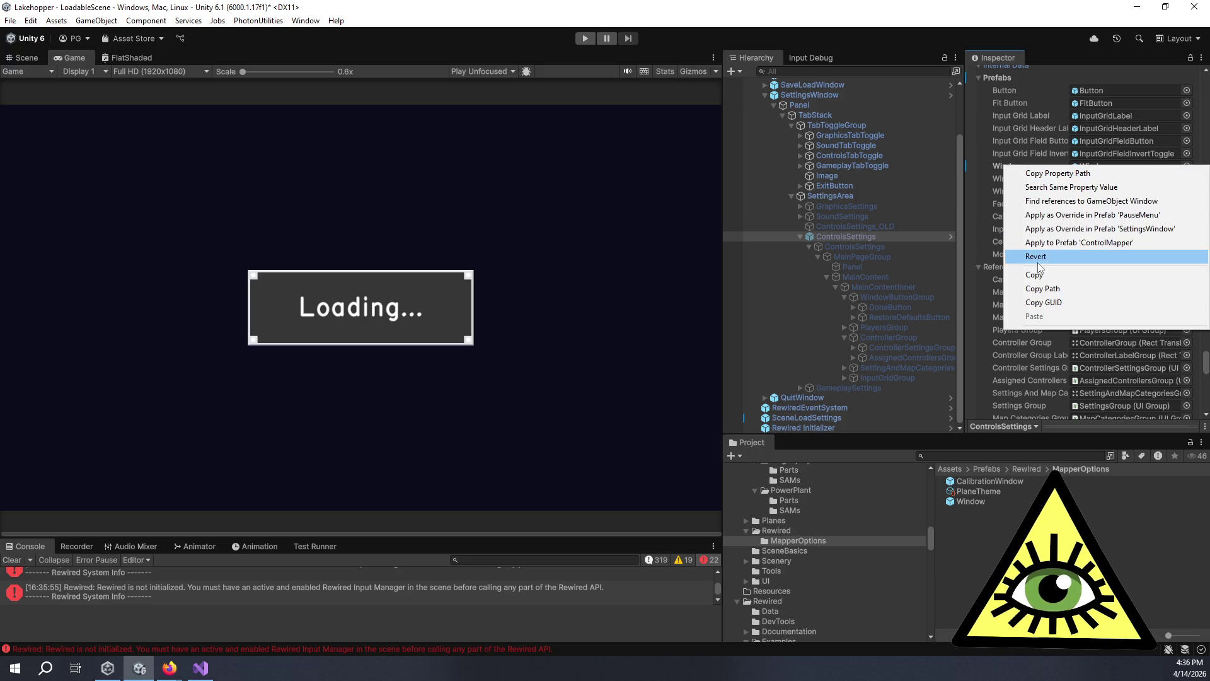
{"action": "left_click", "coordinate": [1032, 218]}
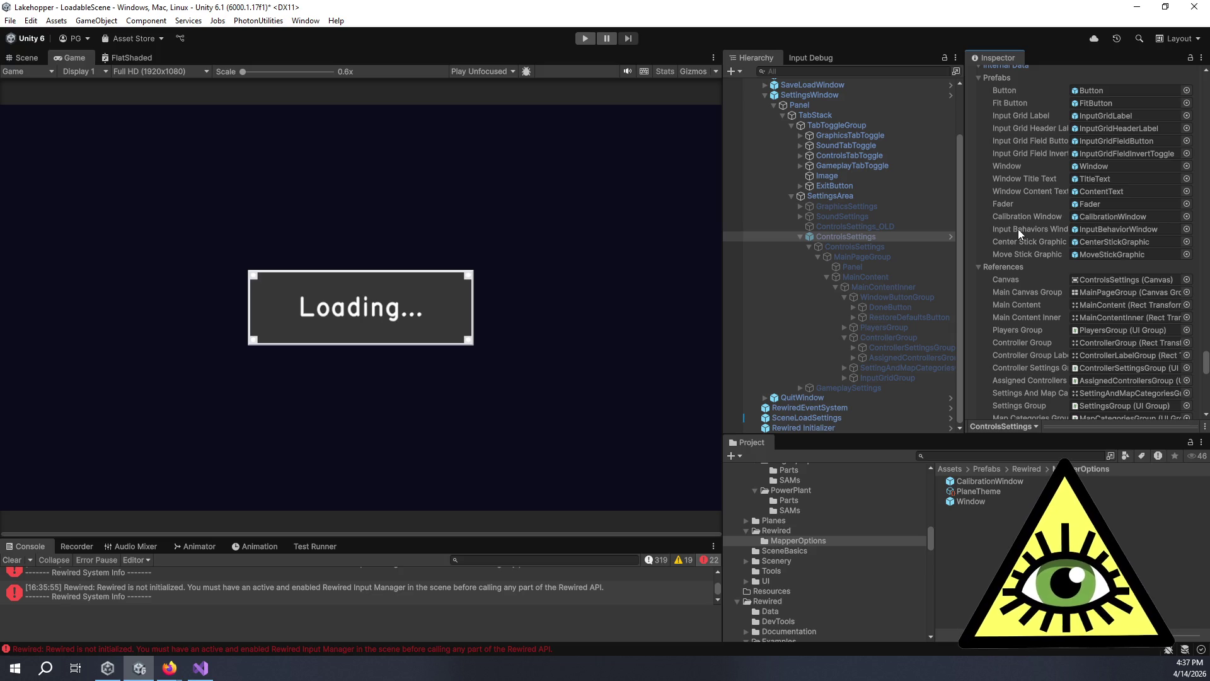
{"action": "scroll", "coordinate": [1018, 229], "scroll_direction": "down", "scroll_amount": 5}
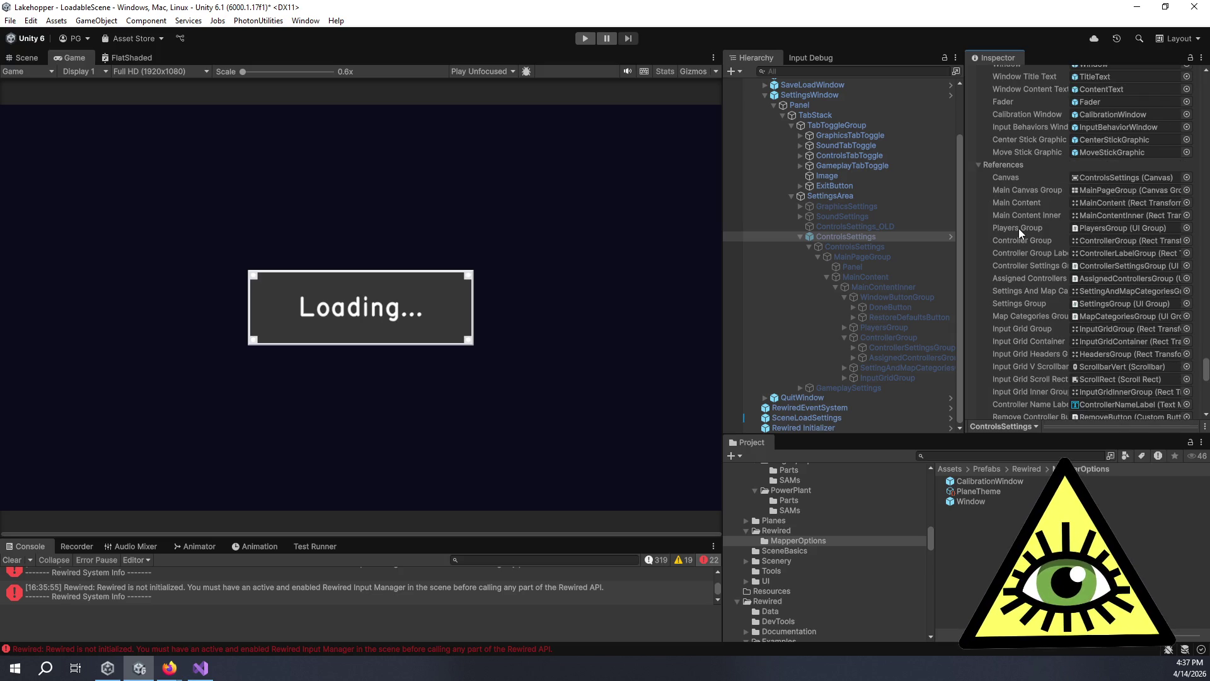
{"action": "scroll", "coordinate": [1026, 227], "scroll_direction": "down", "scroll_amount": 10}
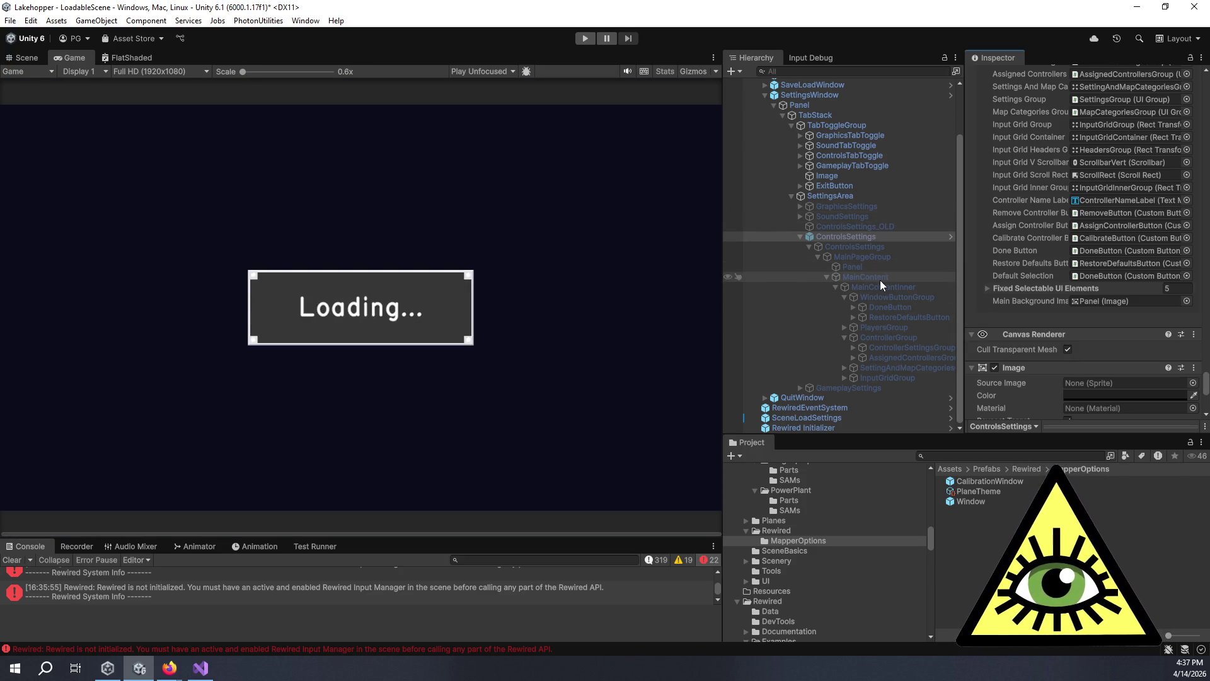
{"action": "scroll", "coordinate": [880, 276], "scroll_direction": "up", "scroll_amount": 3}
{"action": "left_click", "coordinate": [585, 38]}
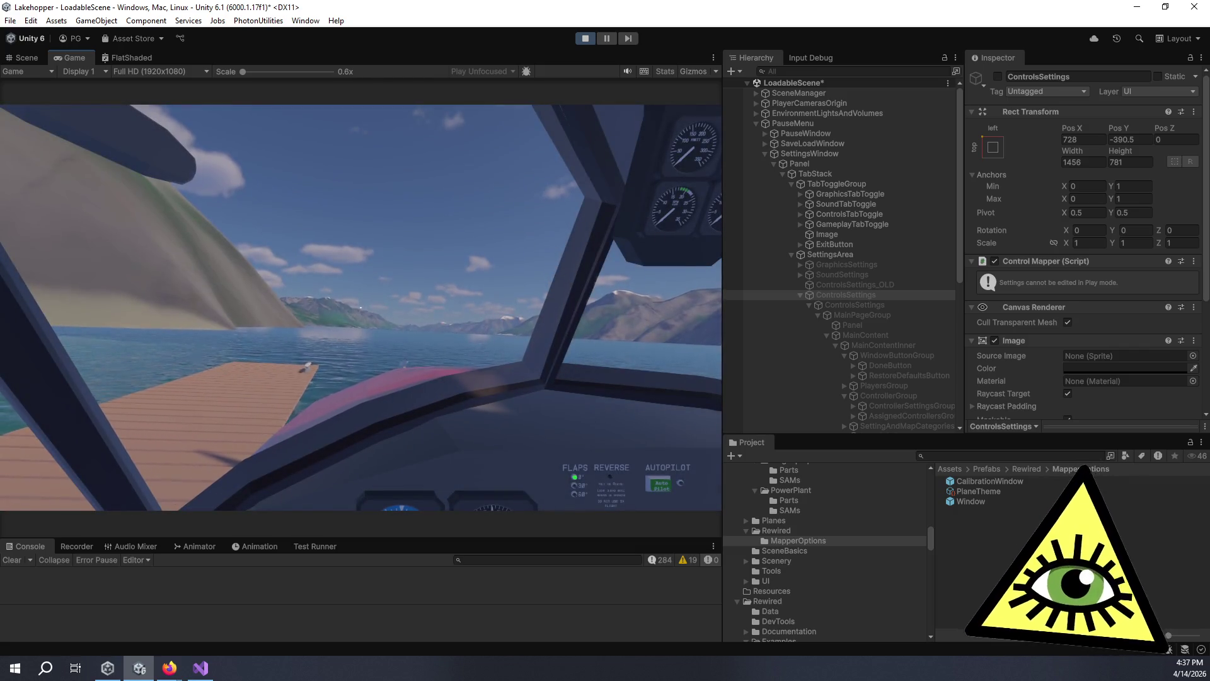
In the running game, open Settings from the pause menu and go to the Controls page.
{"action": "key", "text": "Escape"}
{"action": "key", "text": "Down"}
{"action": "key", "text": "Down"}
{"action": "key", "text": "Down"}
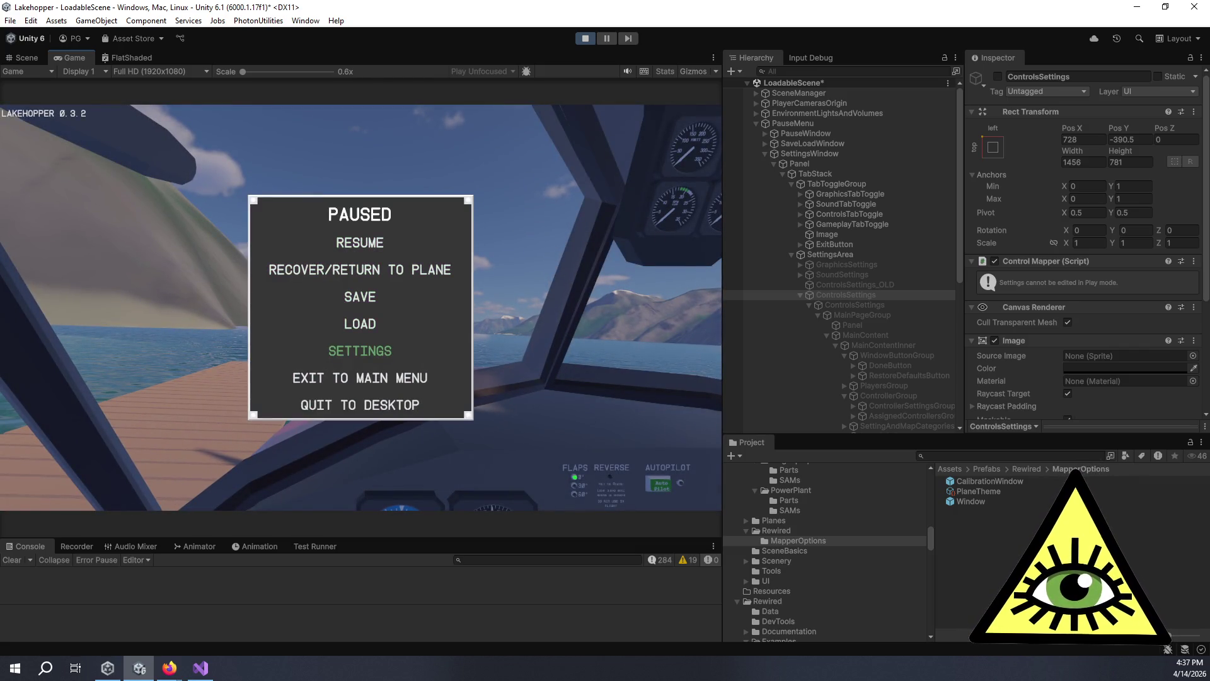
{"action": "key", "text": "Return"}
{"action": "key", "text": "Right"}
{"action": "key", "text": "Right"}
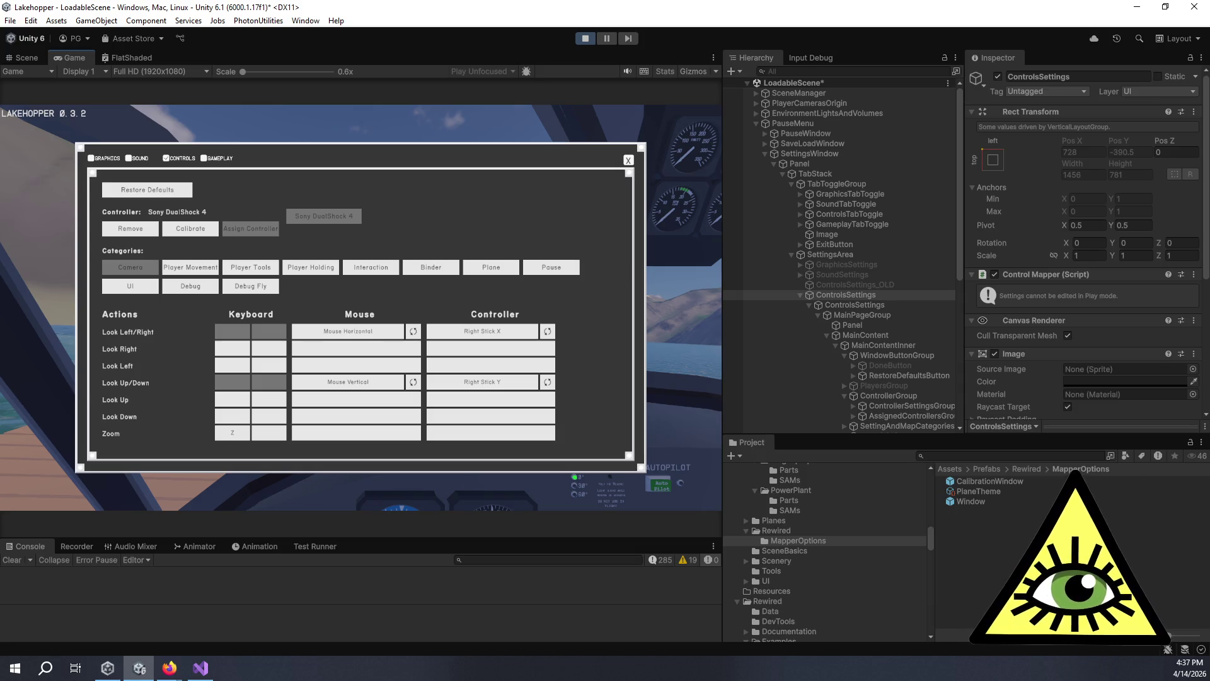
{"action": "key", "text": "alt+Tab"}
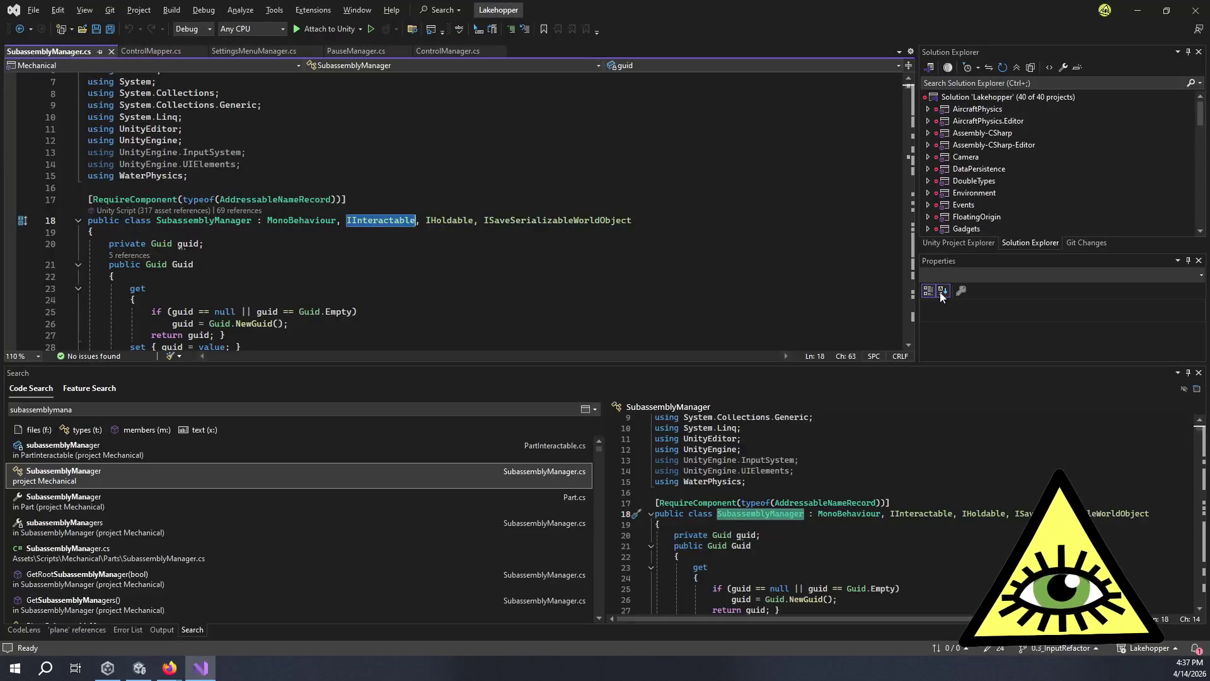
{"action": "key", "text": "alt+Tab"}
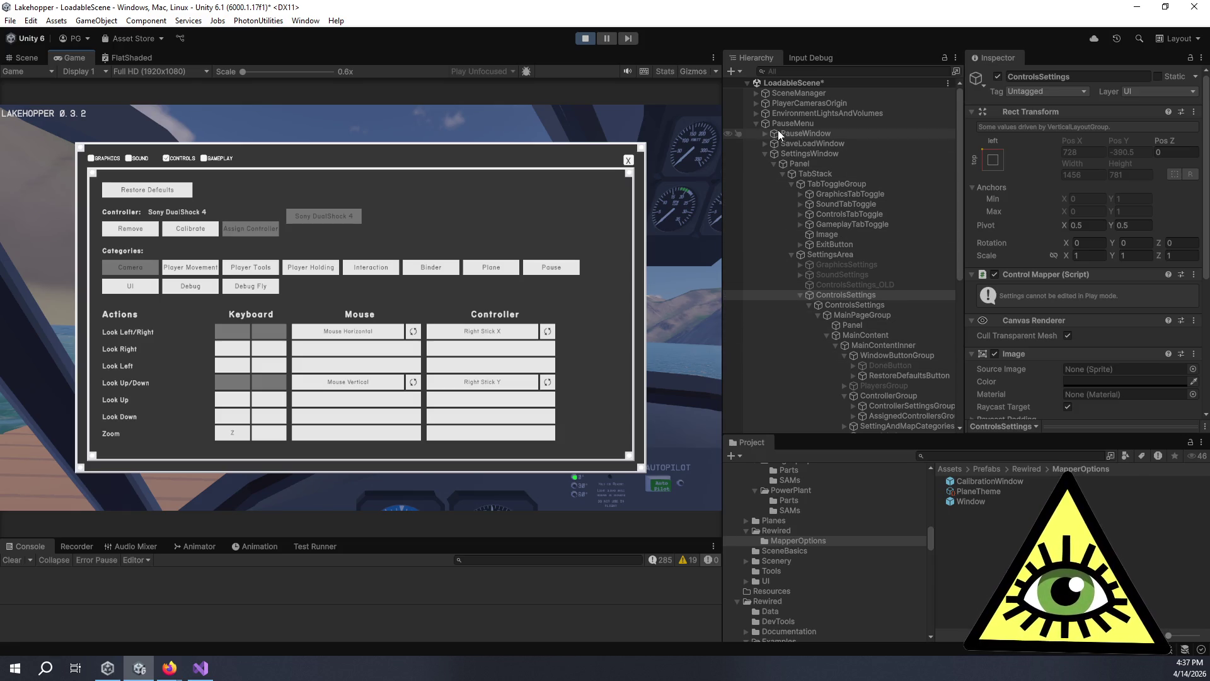
Select RewiredEventSystem in the Hierarchy to inspect its components.
{"action": "scroll", "coordinate": [782, 134], "scroll_direction": "down", "scroll_amount": 3}
{"action": "scroll", "coordinate": [782, 134], "scroll_direction": "down", "scroll_amount": 8}
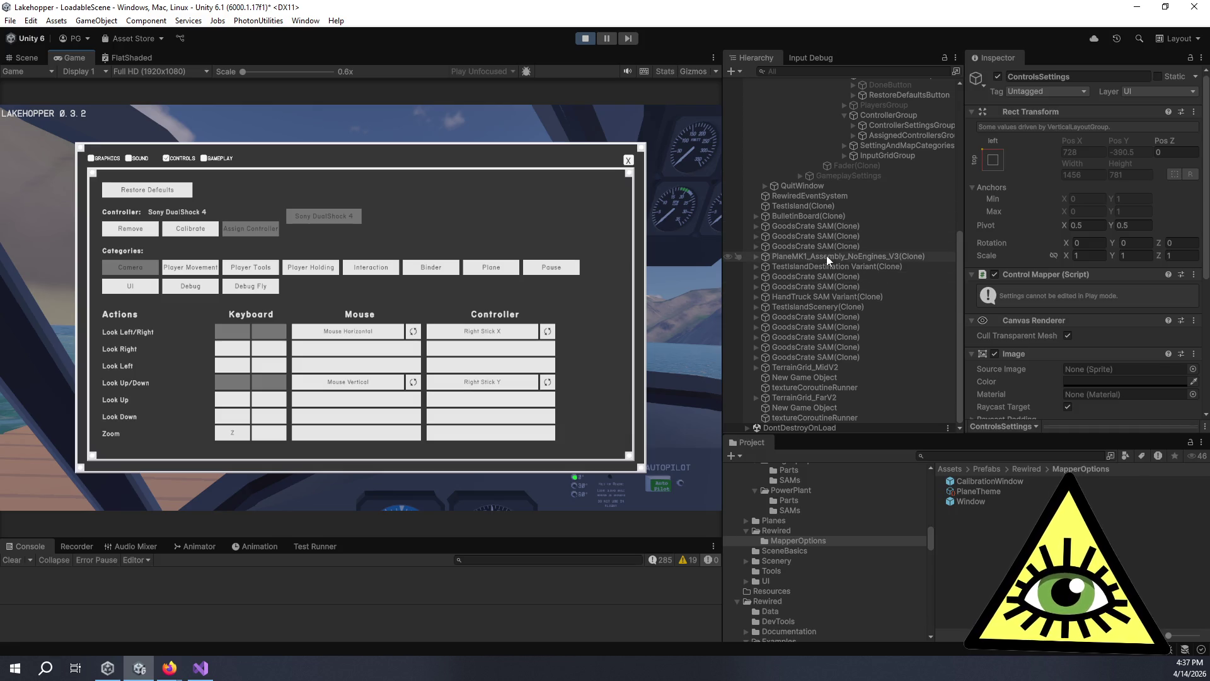
{"action": "left_click", "coordinate": [812, 198]}
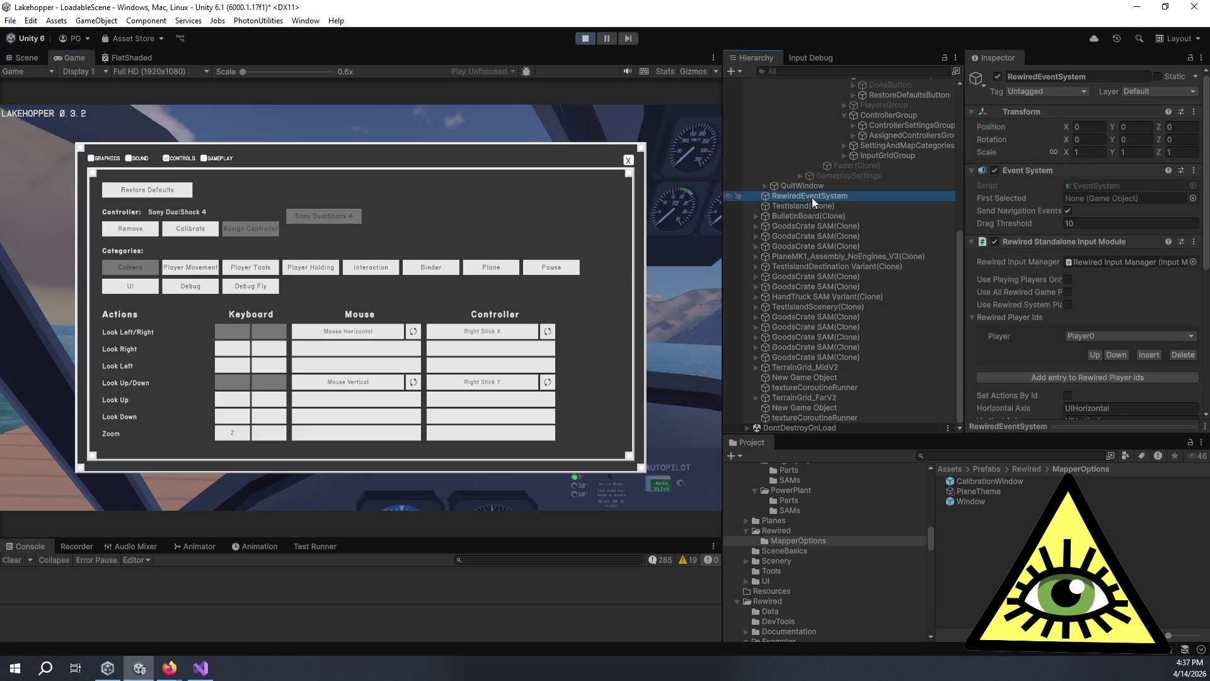
Switch the Inspector to Debug mode, then return from Visual Studio and stop play mode.
{"action": "left_click", "coordinate": [1201, 57]}
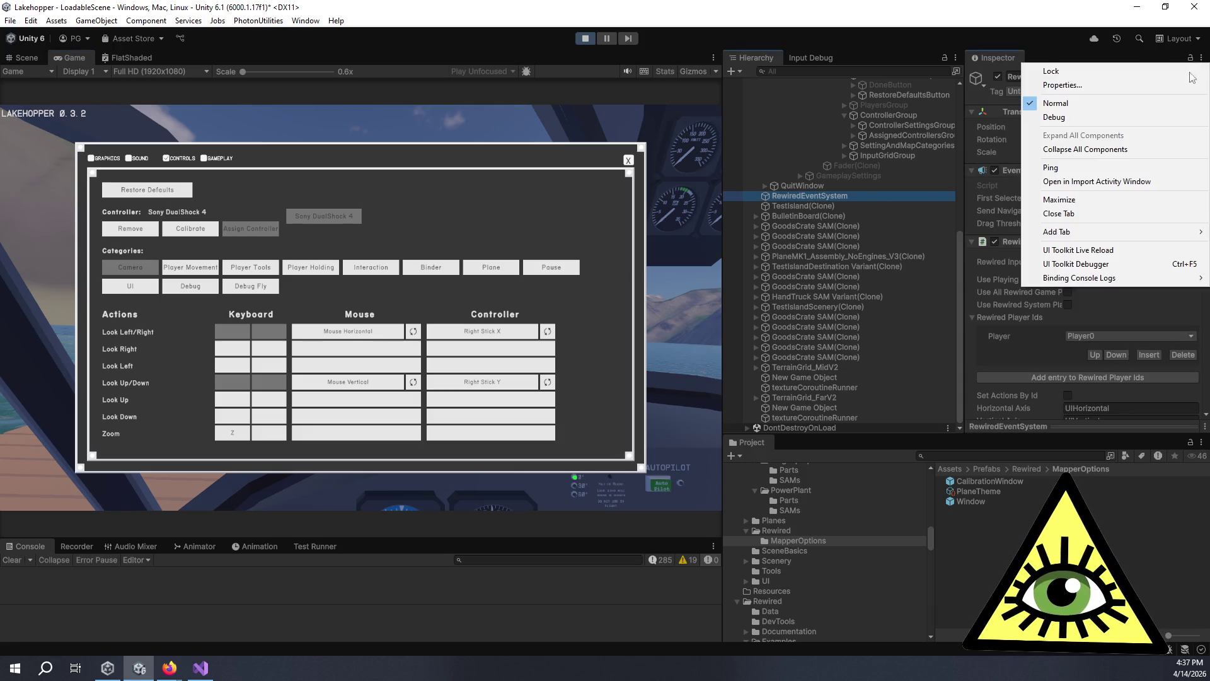
{"action": "left_click", "coordinate": [1128, 119]}
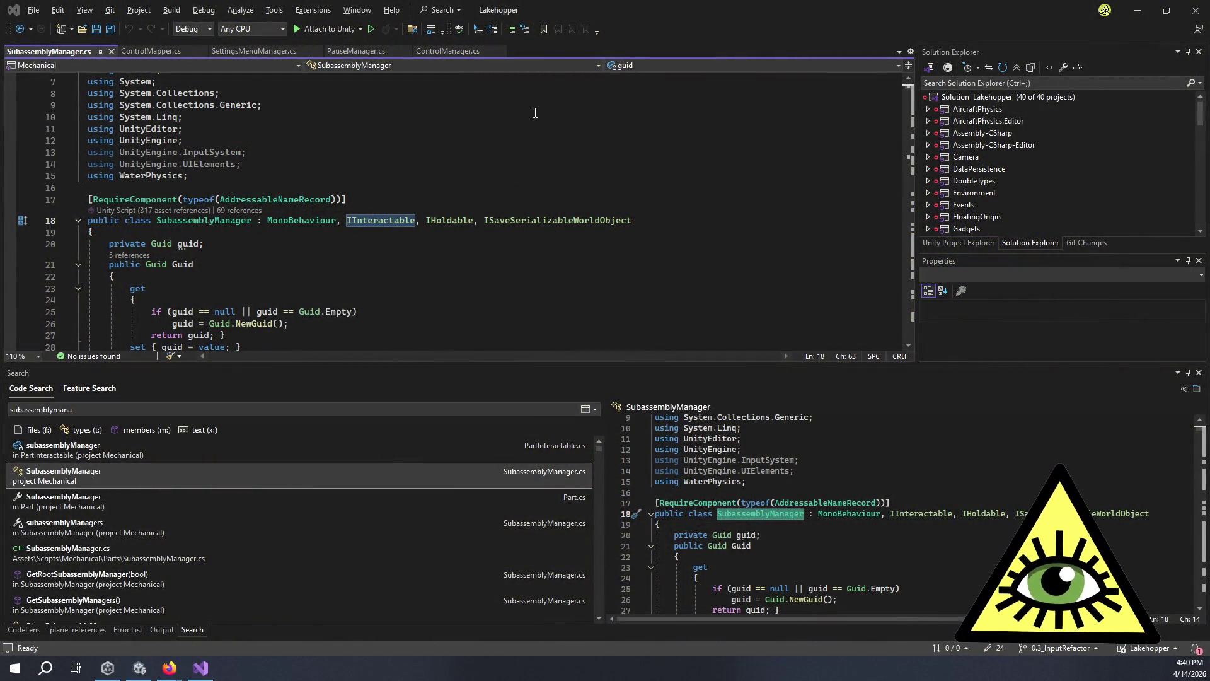
{"action": "key", "text": "alt+Tab"}
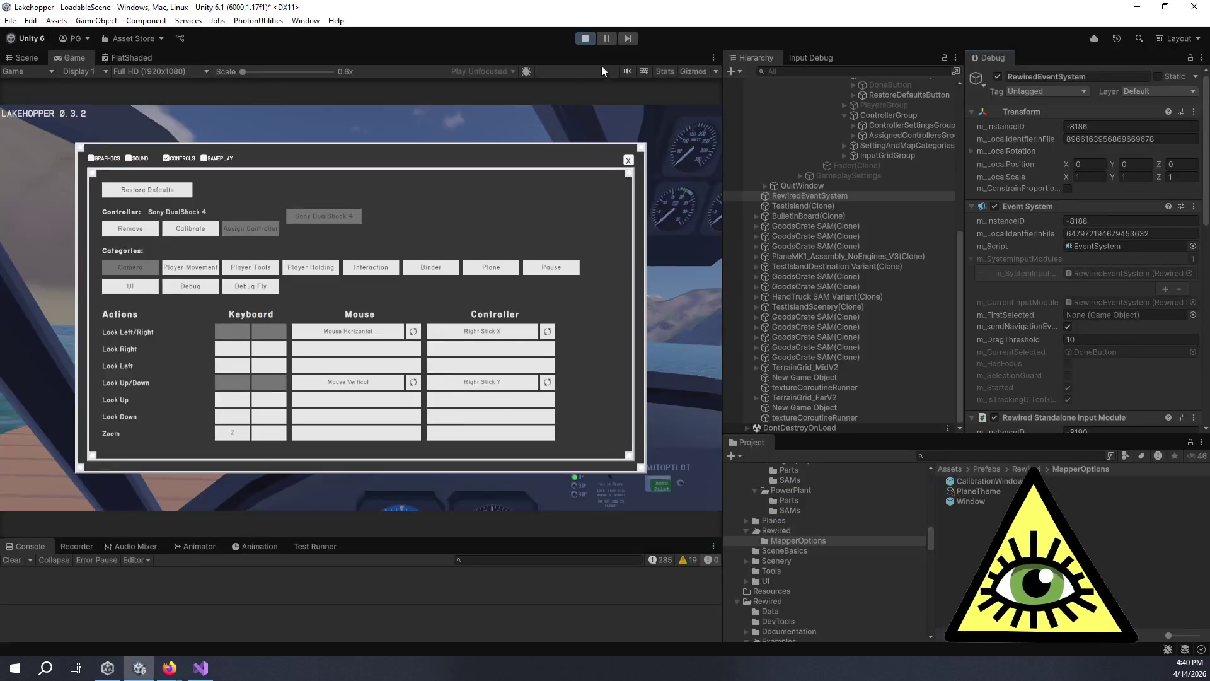
{"action": "left_click", "coordinate": [583, 40]}
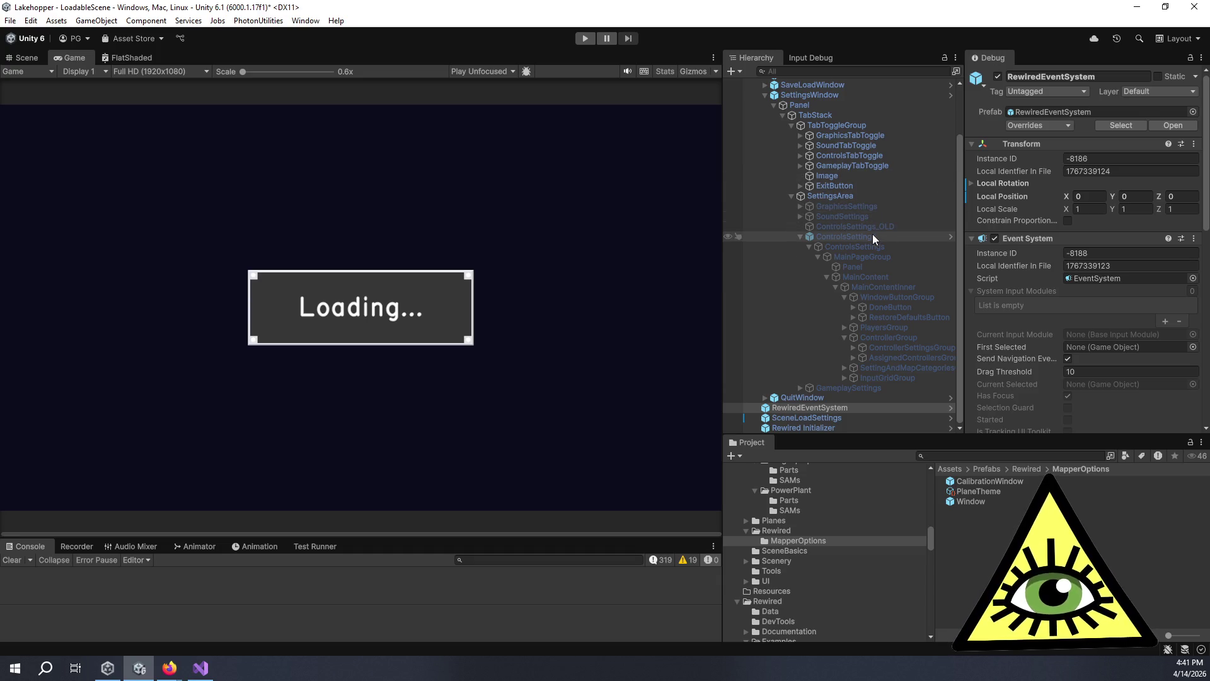
Open the ControlMapper prefab from ControlsSettings and review its options in the Normal Inspector.
{"action": "left_click", "coordinate": [872, 236]}
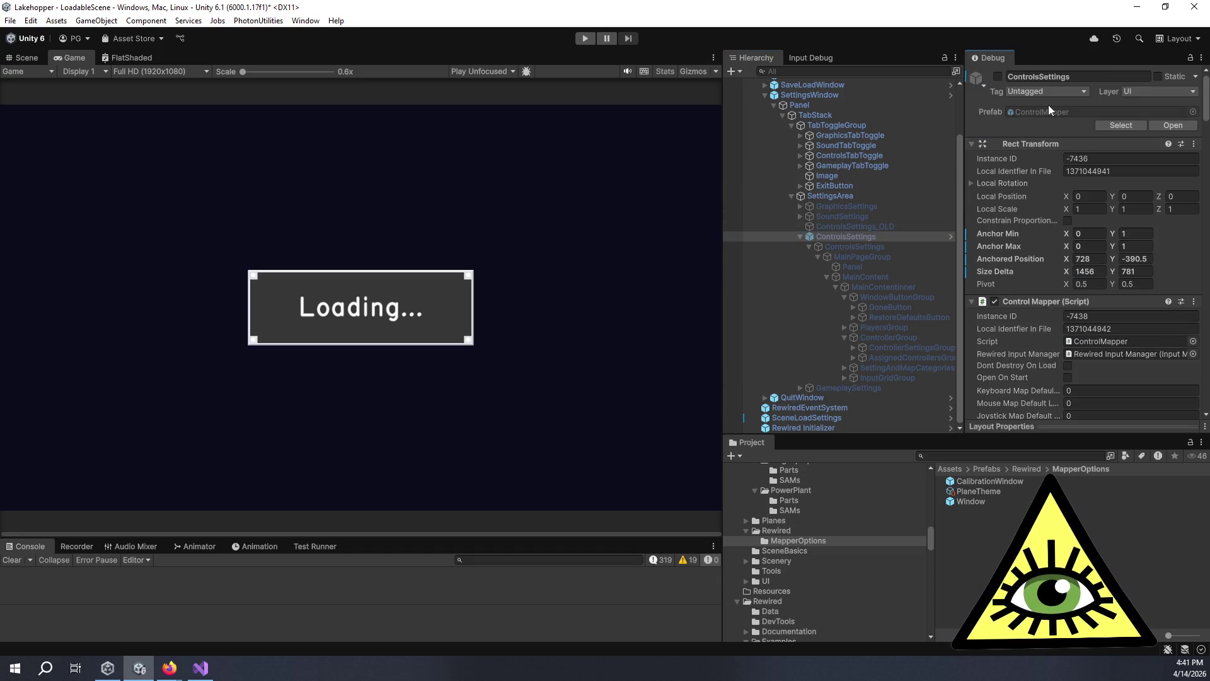
{"action": "double_click", "coordinate": [1031, 114]}
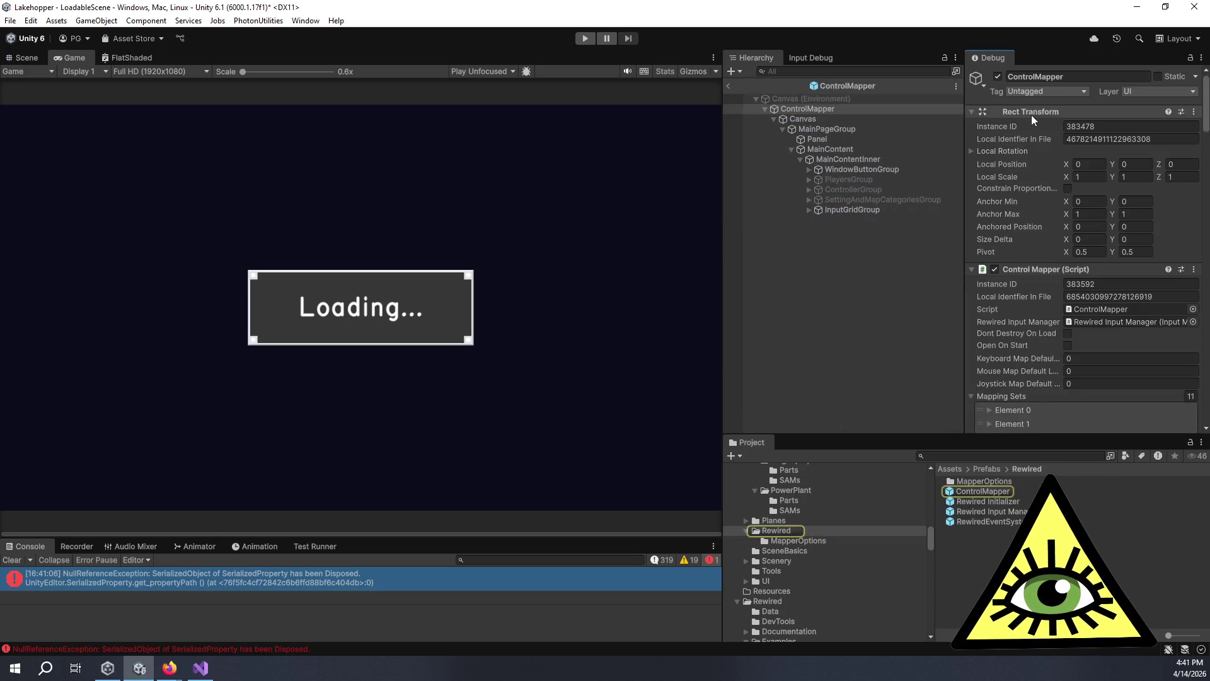
{"action": "left_click", "coordinate": [1201, 58]}
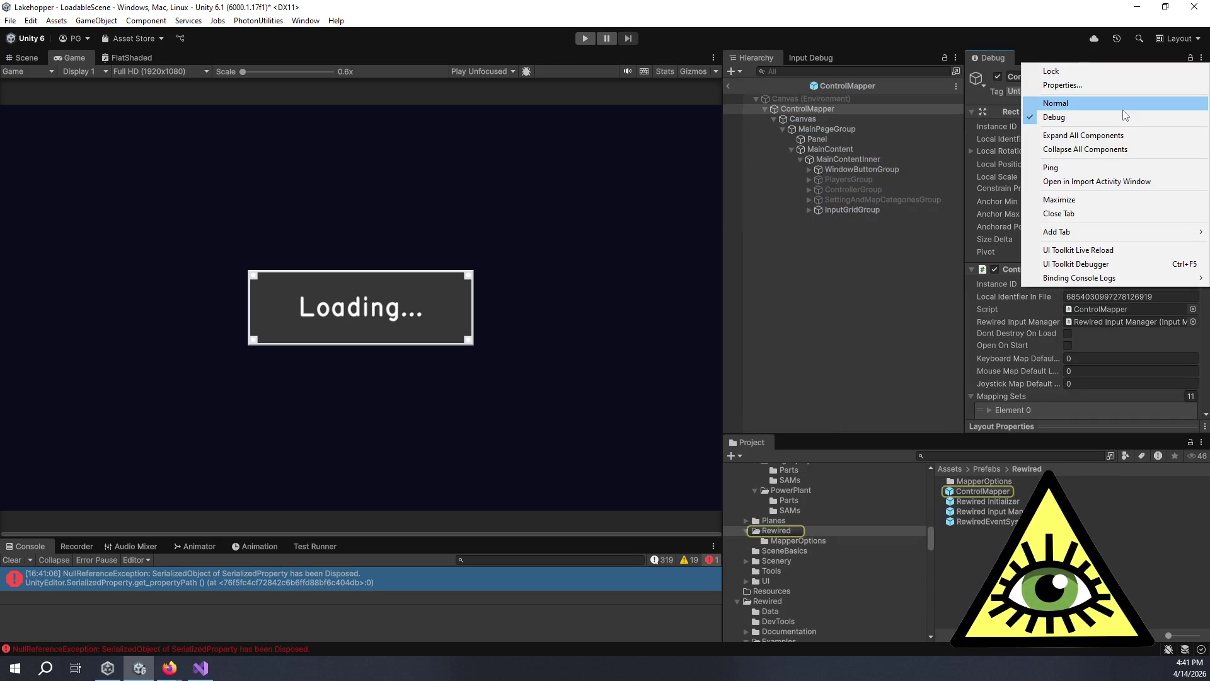
{"action": "left_click", "coordinate": [1122, 108]}
{"action": "scroll", "coordinate": [1033, 274], "scroll_direction": "down", "scroll_amount": 2}
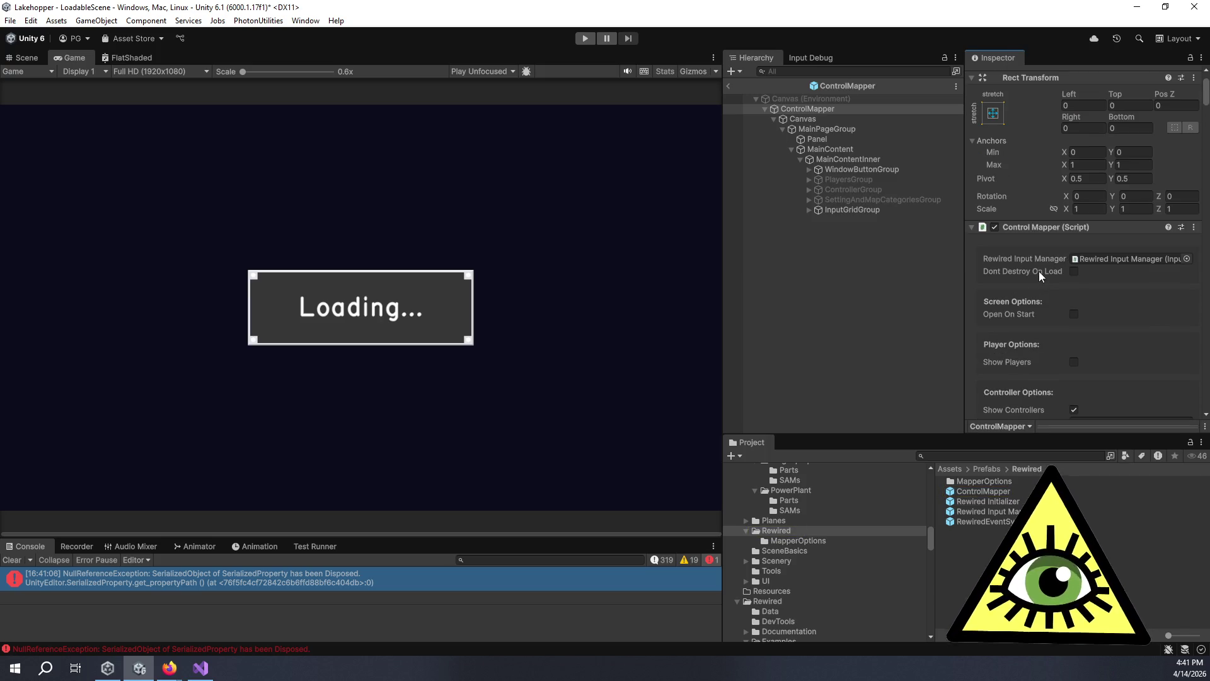
{"action": "scroll", "coordinate": [1024, 300], "scroll_direction": "down", "scroll_amount": 3}
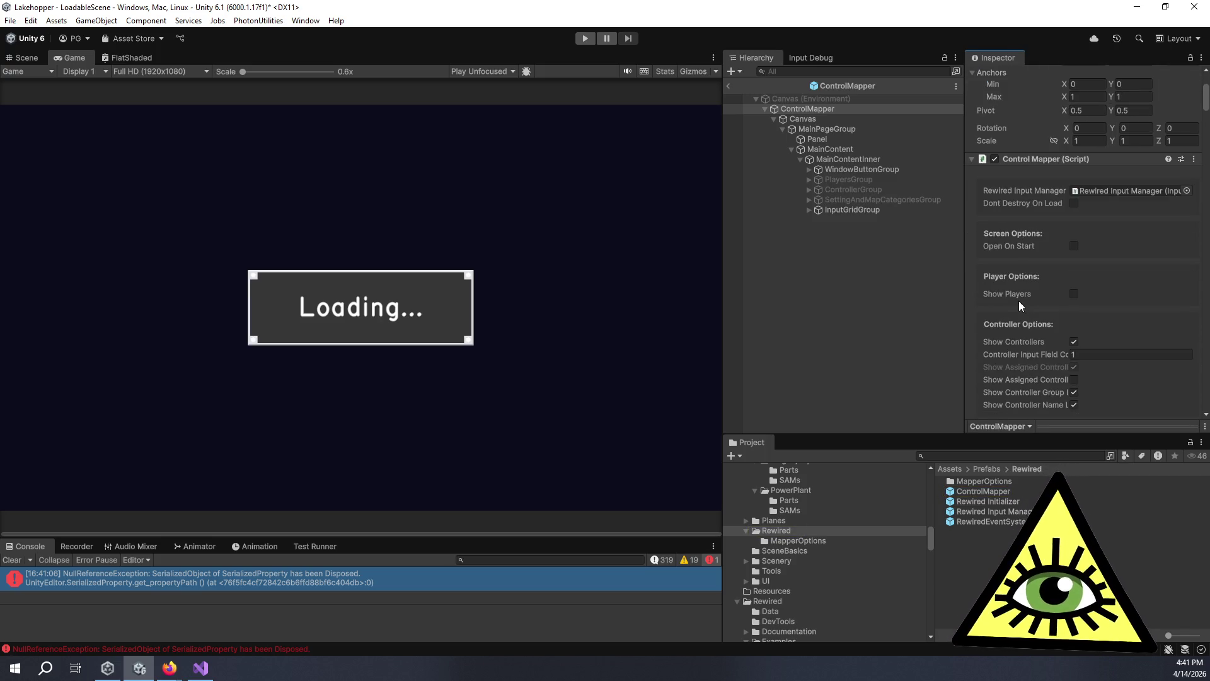
{"action": "scroll", "coordinate": [979, 313], "scroll_direction": "down", "scroll_amount": 10}
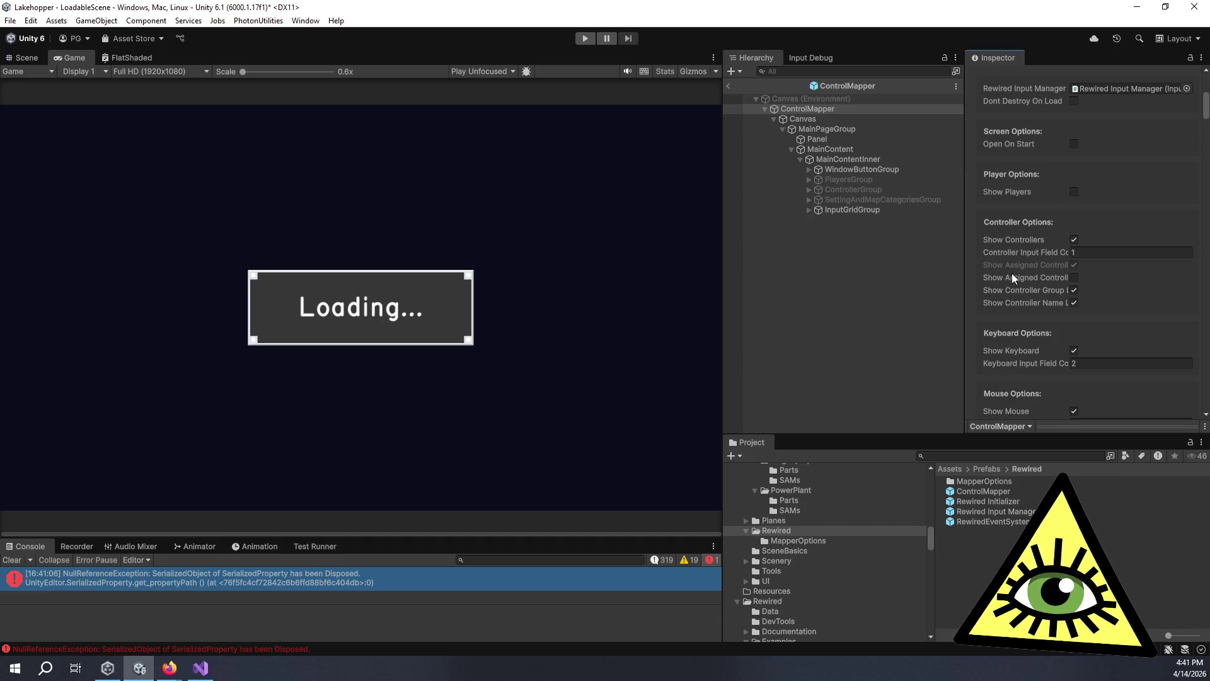
{"action": "scroll", "coordinate": [1015, 309], "scroll_direction": "down", "scroll_amount": 5}
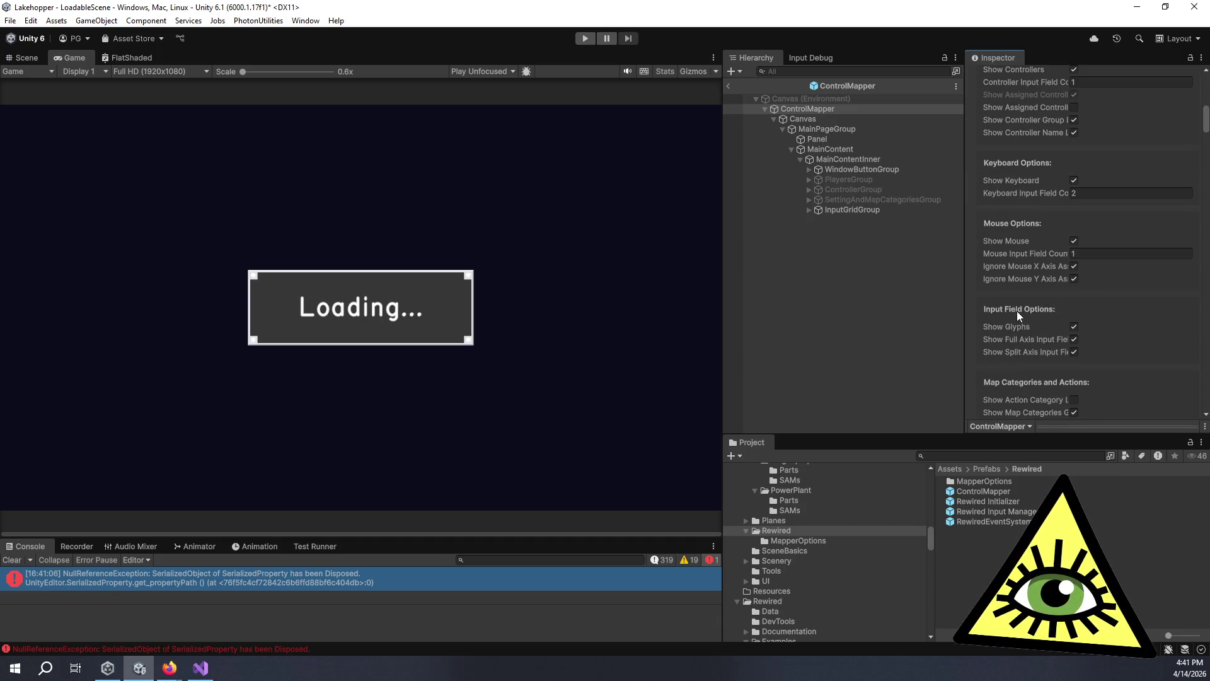
{"action": "scroll", "coordinate": [981, 340], "scroll_direction": "down", "scroll_amount": 15}
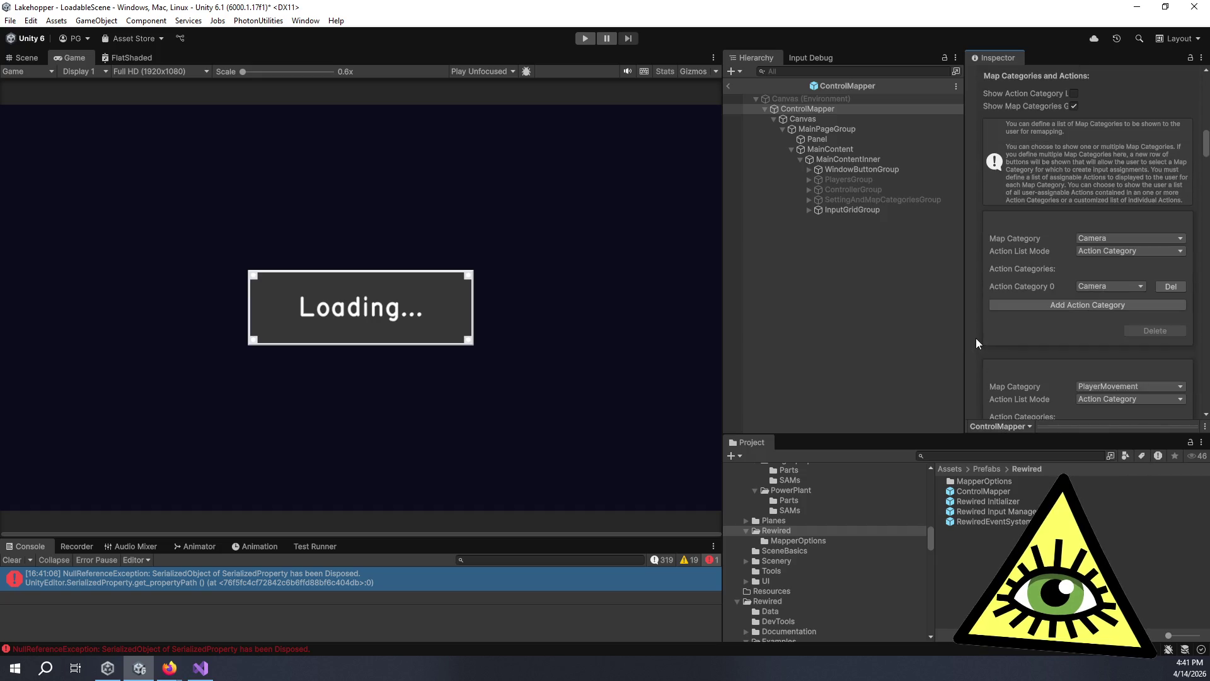
{"action": "scroll", "coordinate": [974, 339], "scroll_direction": "down", "scroll_amount": 15}
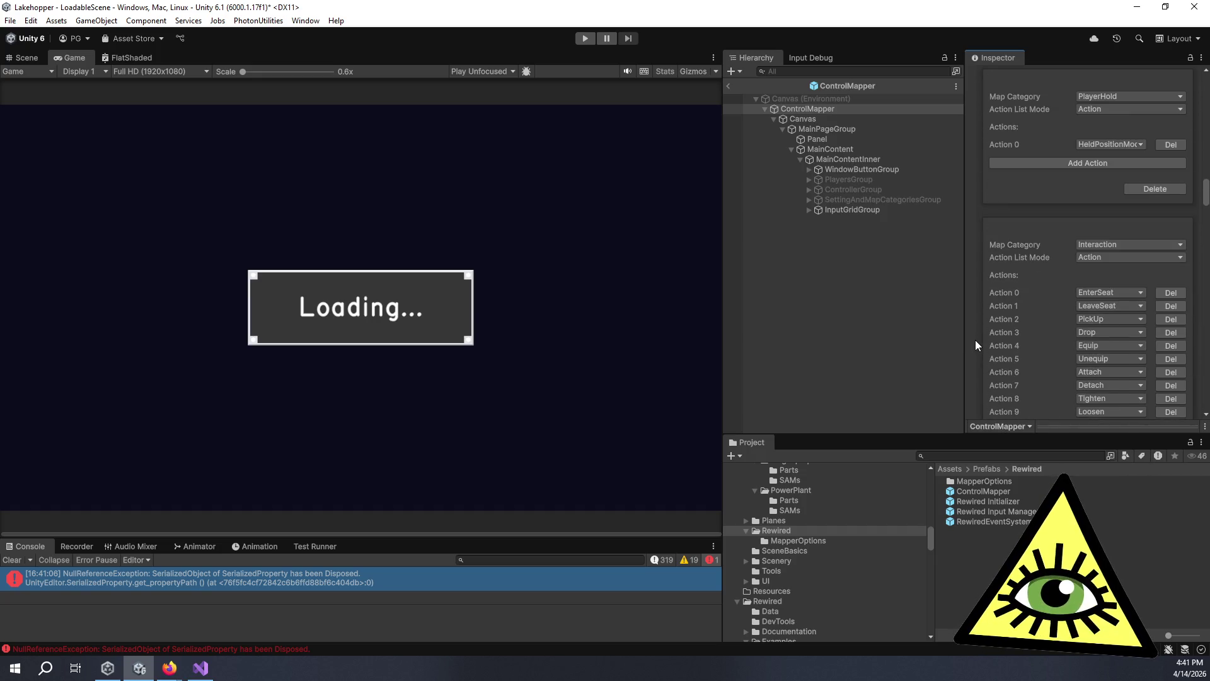
{"action": "scroll", "coordinate": [974, 339], "scroll_direction": "down", "scroll_amount": 15}
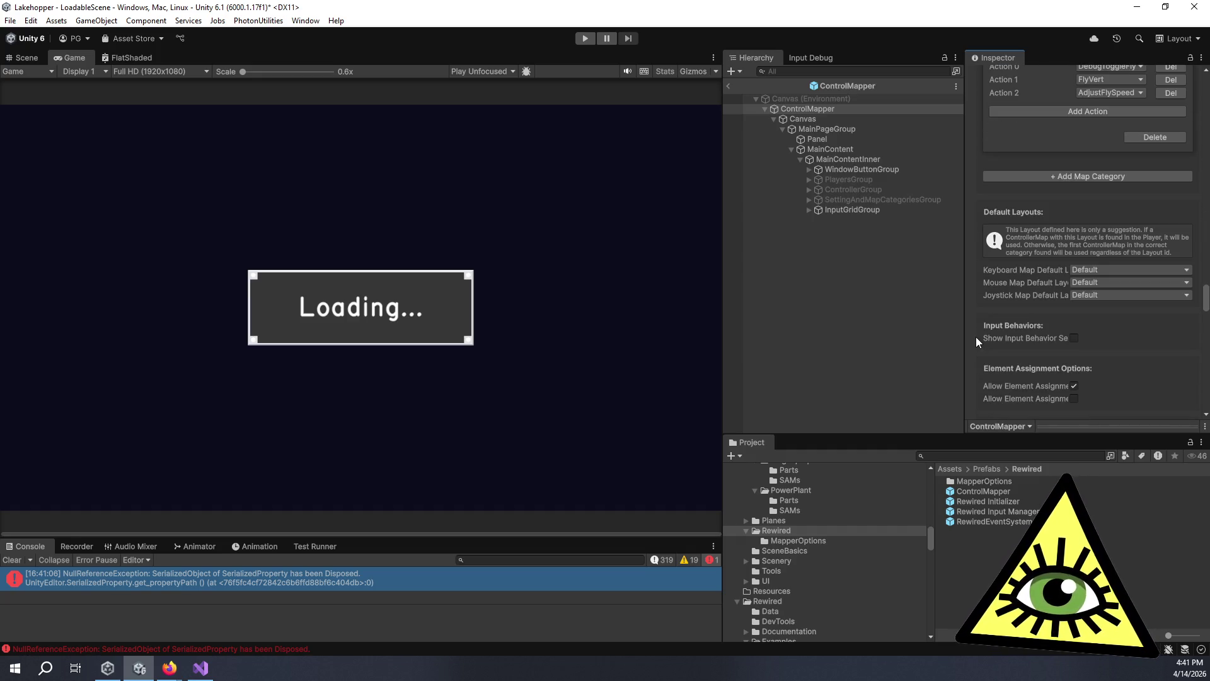
{"action": "scroll", "coordinate": [977, 339], "scroll_direction": "down", "scroll_amount": 3}
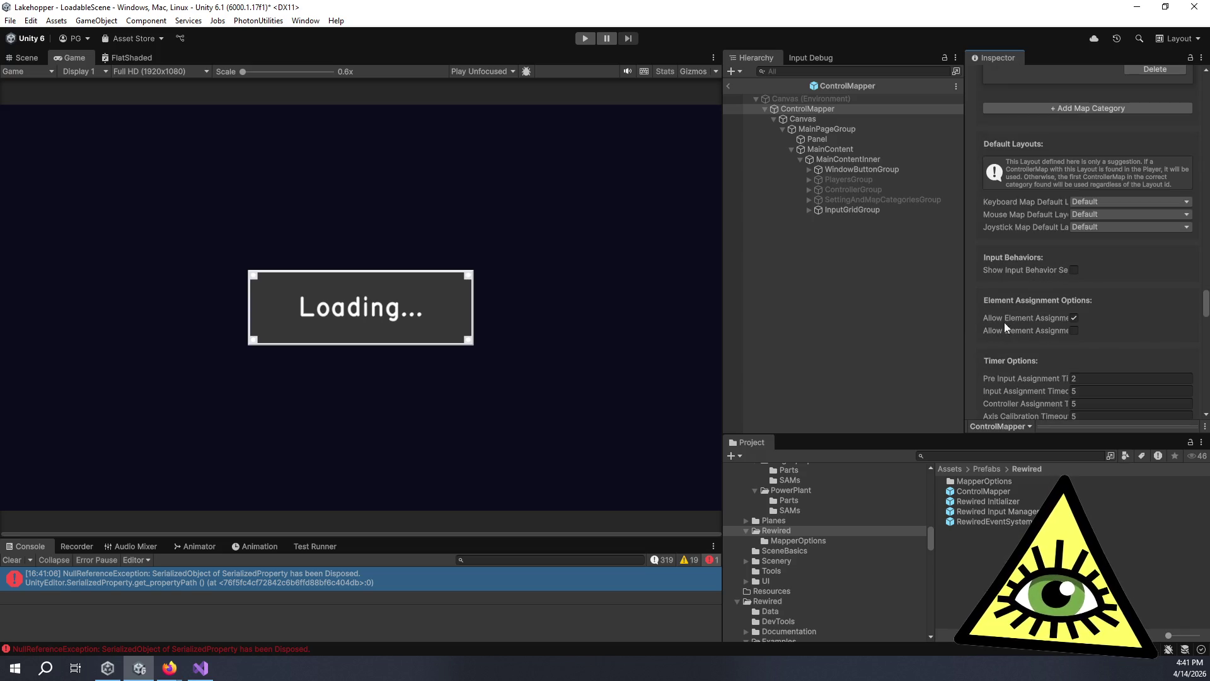
Widen the Hierarchy and Inspector panels and continue reviewing the Control Mapper options.
{"action": "left_click_drag", "start_coordinate": [723, 304], "coordinate": [540, 306]}
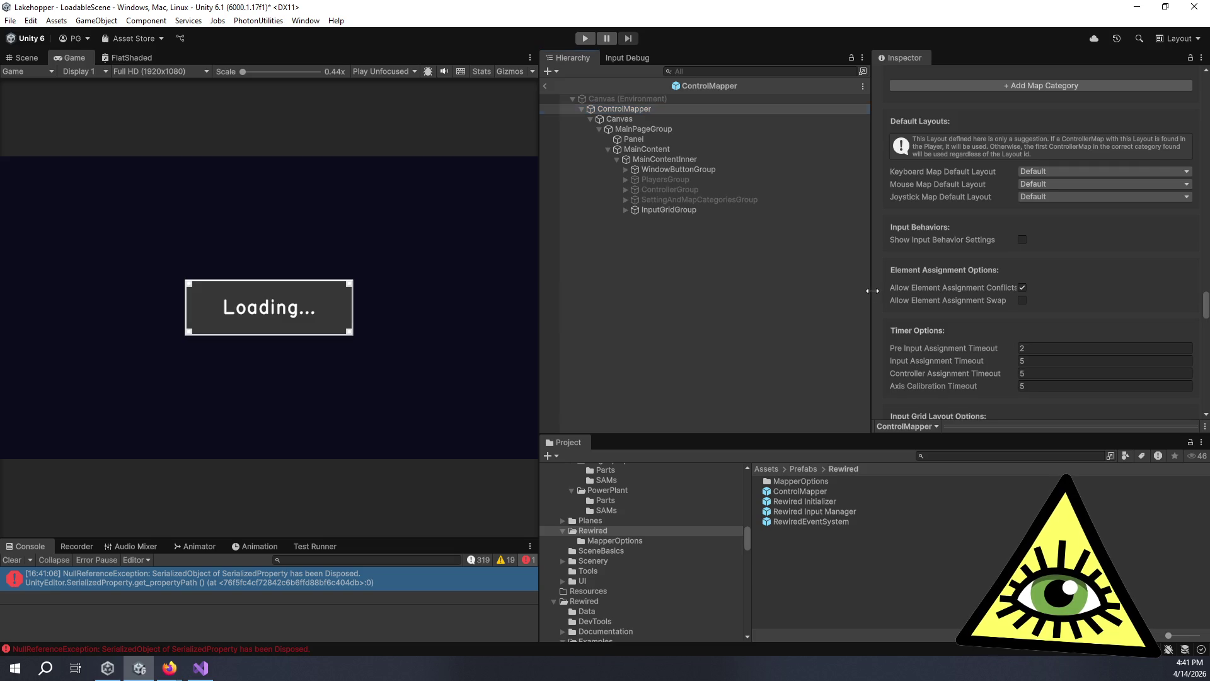
{"action": "left_click_drag", "start_coordinate": [873, 290], "coordinate": [813, 291]}
{"action": "scroll", "coordinate": [863, 294], "scroll_direction": "down", "scroll_amount": 5}
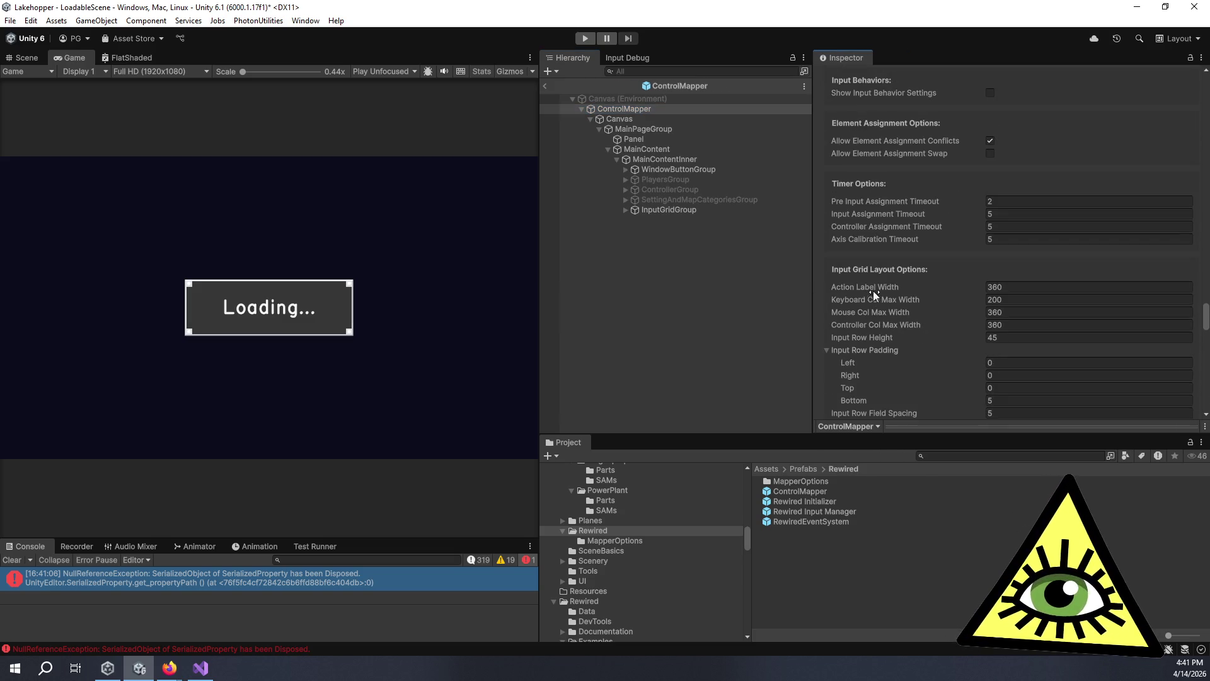
{"action": "scroll", "coordinate": [883, 285], "scroll_direction": "down", "scroll_amount": 6}
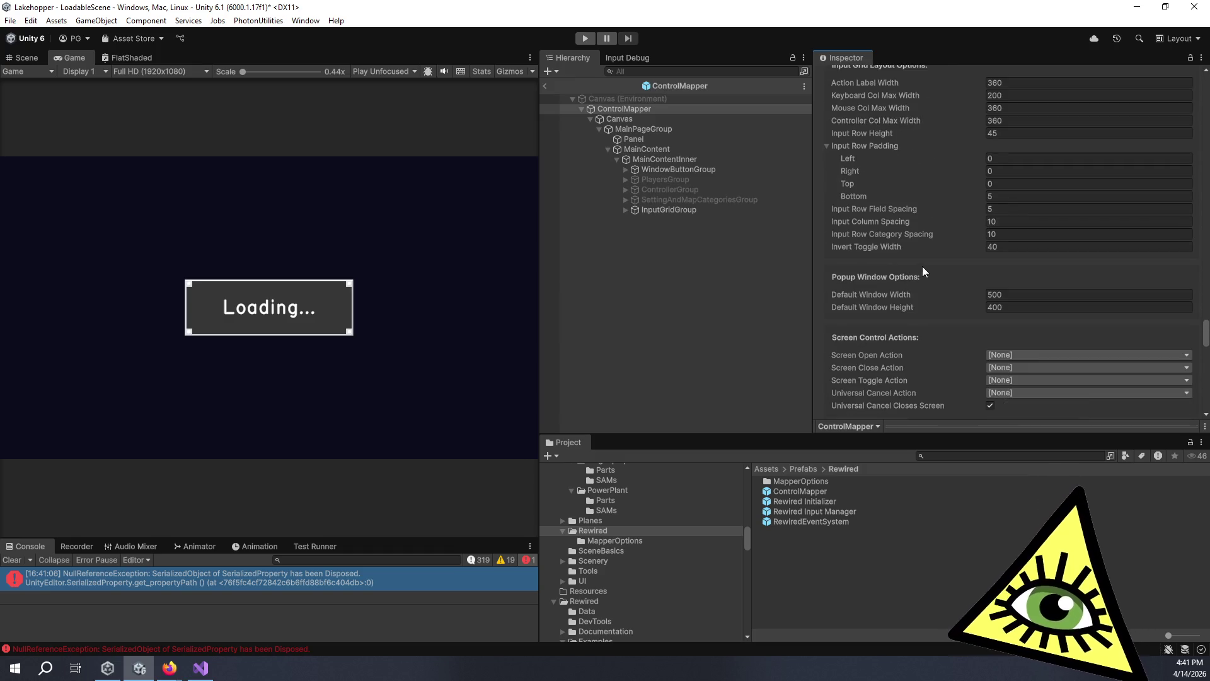
{"action": "scroll", "coordinate": [922, 267], "scroll_direction": "down", "scroll_amount": 4}
{"action": "scroll", "coordinate": [880, 319], "scroll_direction": "down", "scroll_amount": 10}
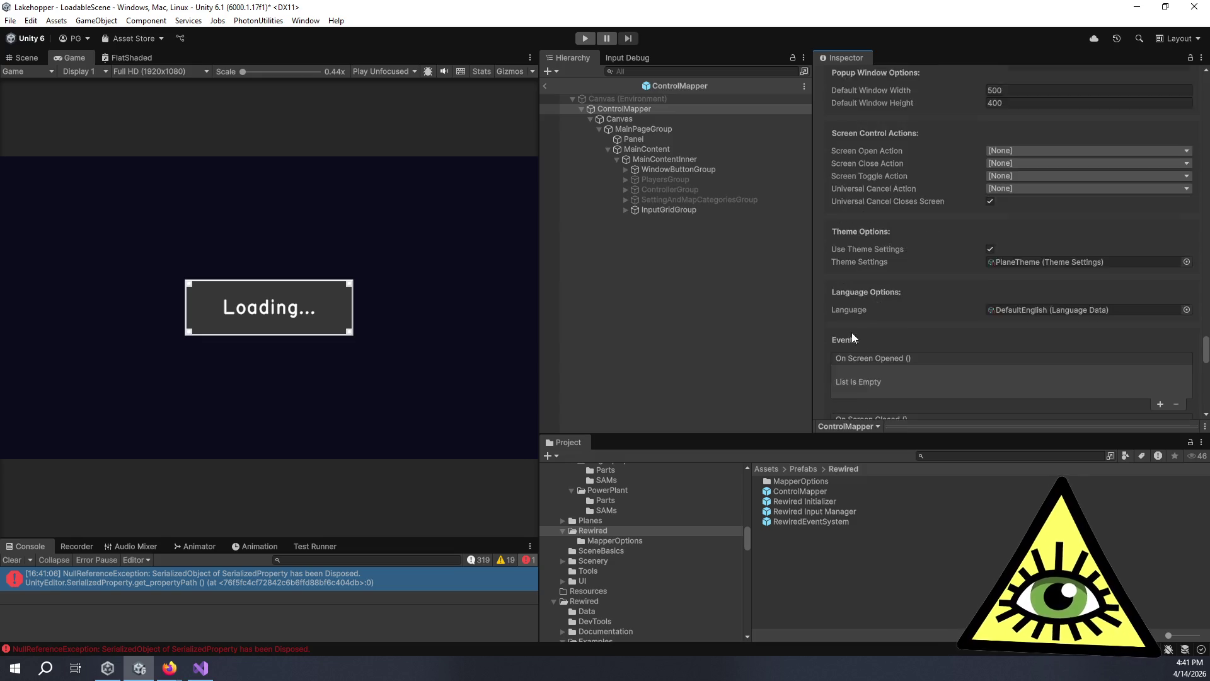
{"action": "scroll", "coordinate": [830, 327], "scroll_direction": "down", "scroll_amount": 6}
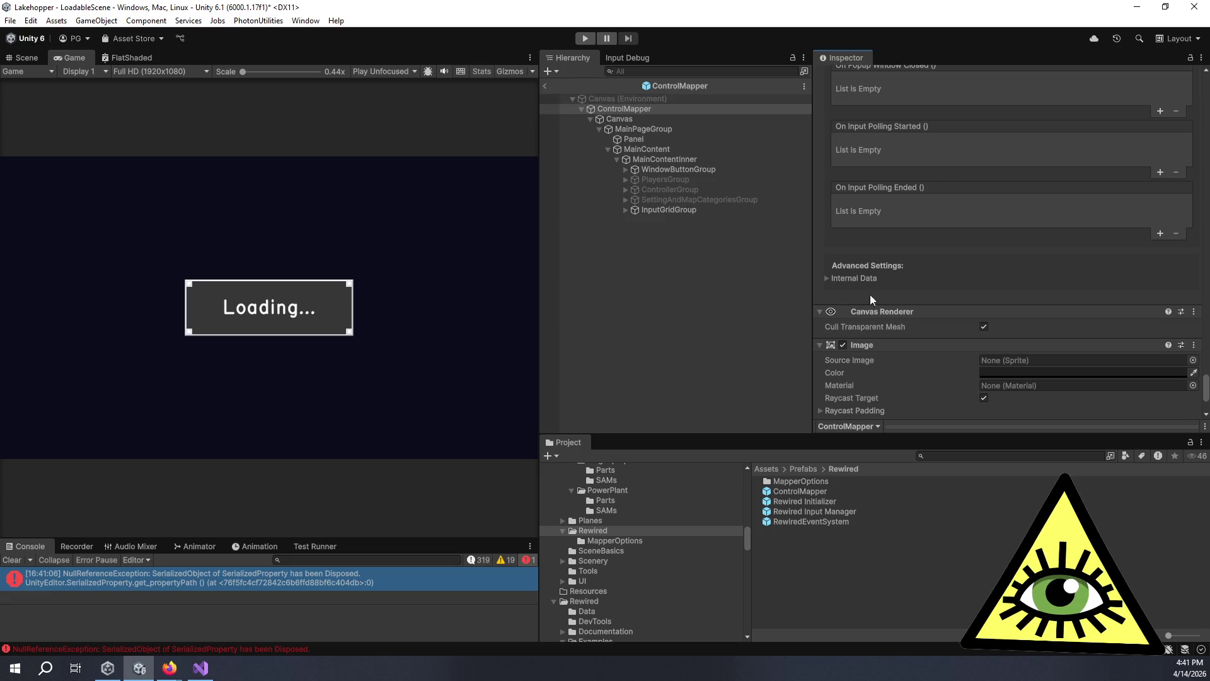
{"action": "scroll", "coordinate": [882, 281], "scroll_direction": "up", "scroll_amount": 20}
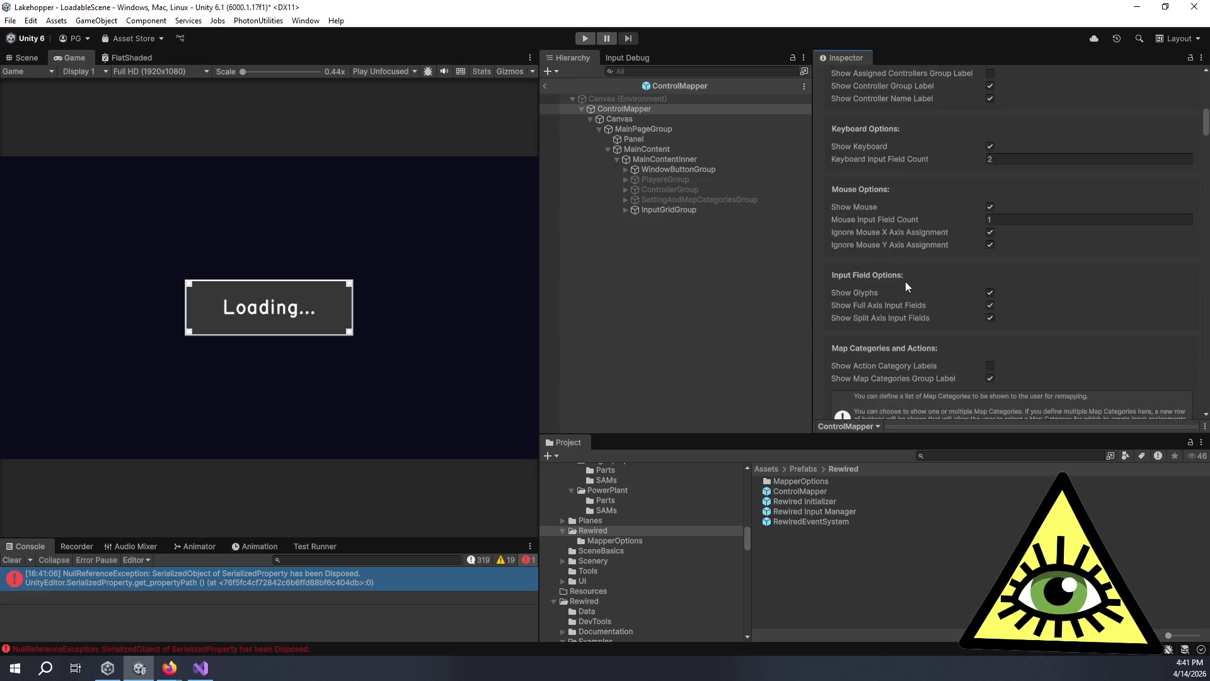
{"action": "scroll", "coordinate": [906, 286], "scroll_direction": "up", "scroll_amount": 10}
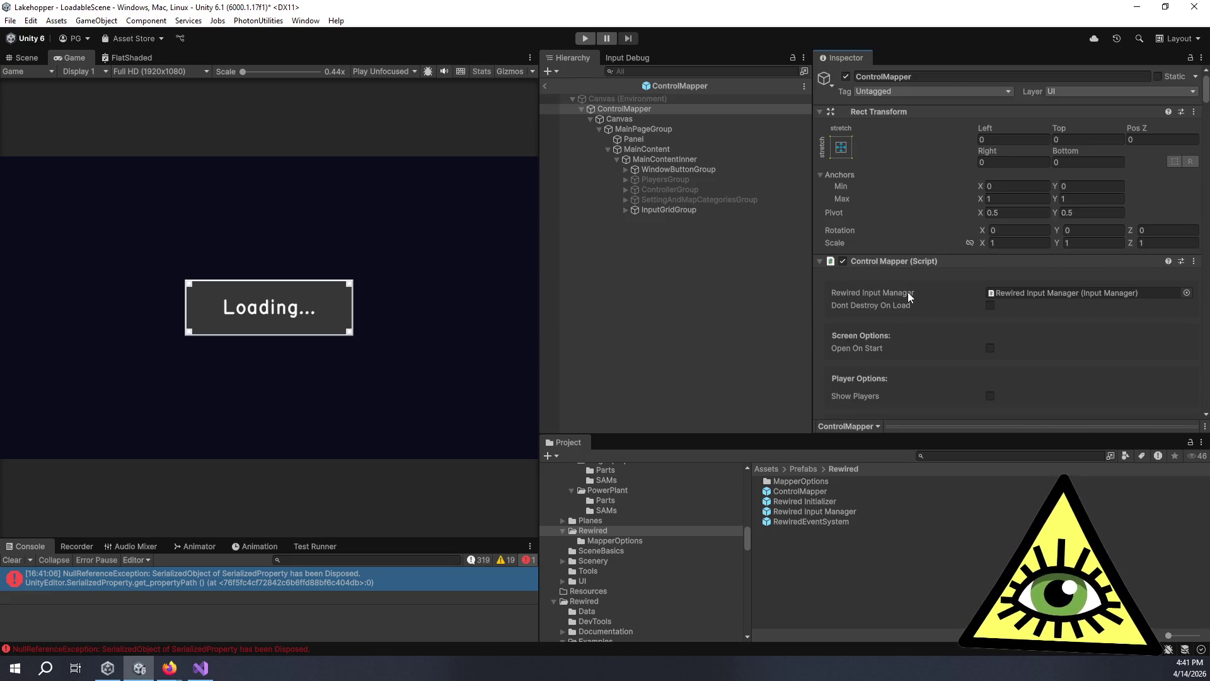
Switch the Inspector to Debug and open the ControlMapper script in Visual Studio.
{"action": "left_click", "coordinate": [1202, 57]}
{"action": "left_click", "coordinate": [1116, 118]}
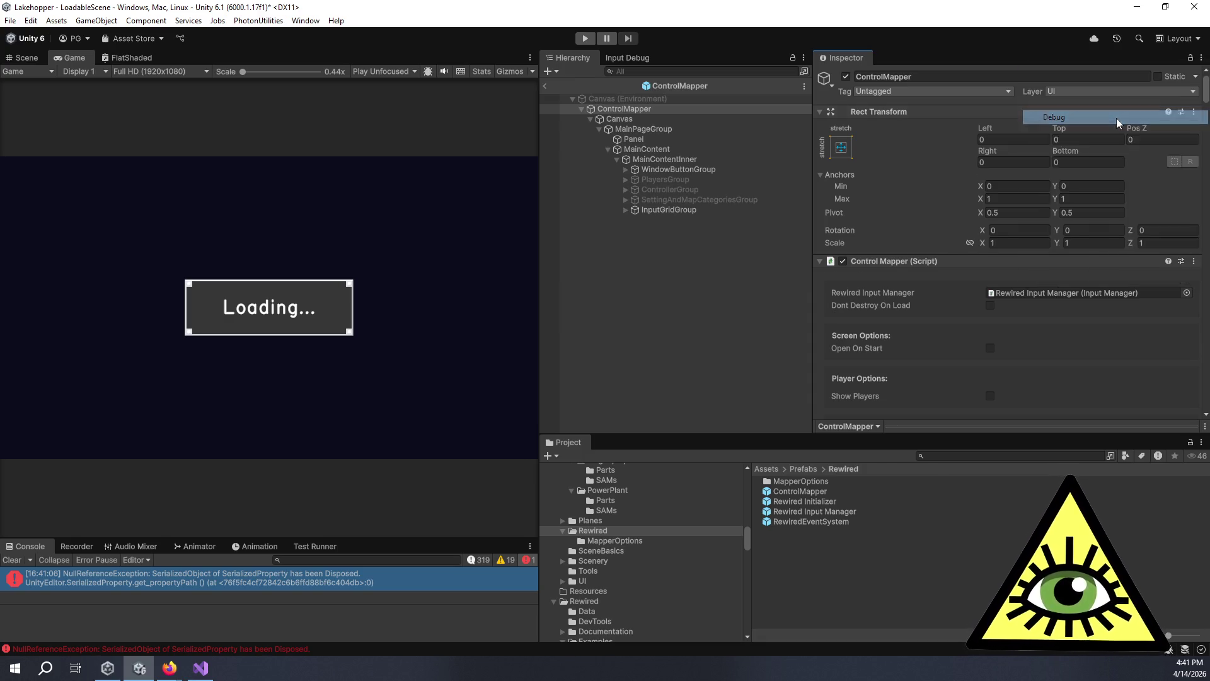
{"action": "left_click", "coordinate": [1023, 306]}
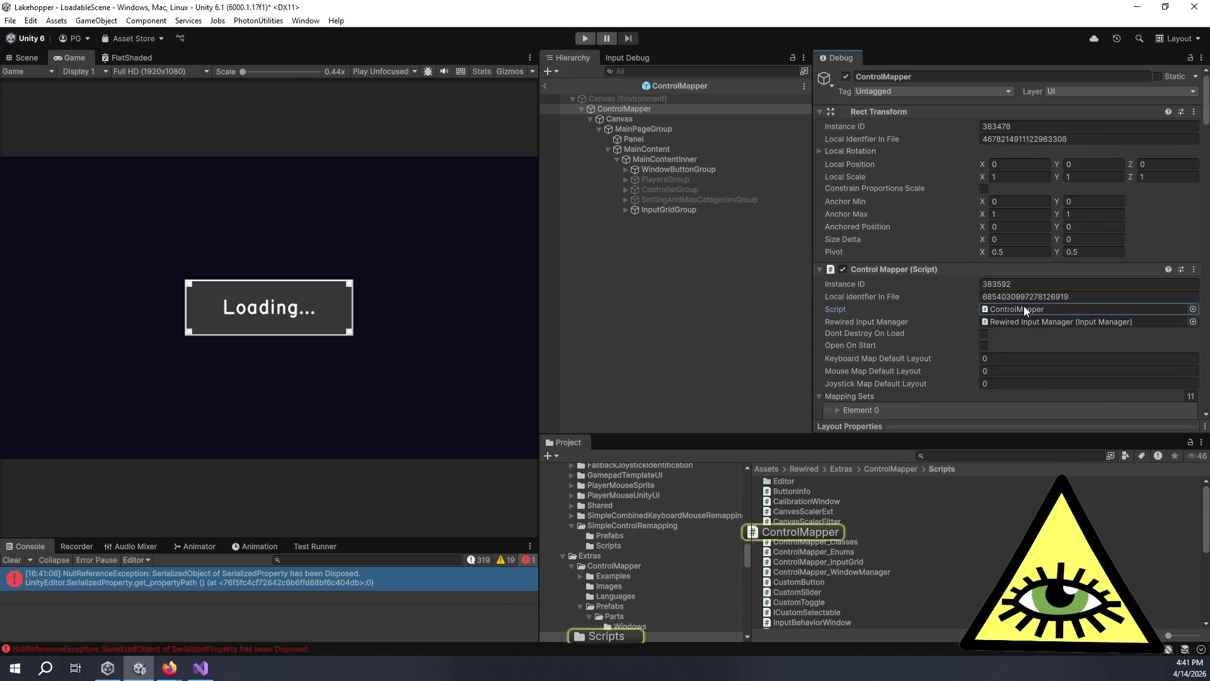
{"action": "double_click", "coordinate": [1023, 309]}
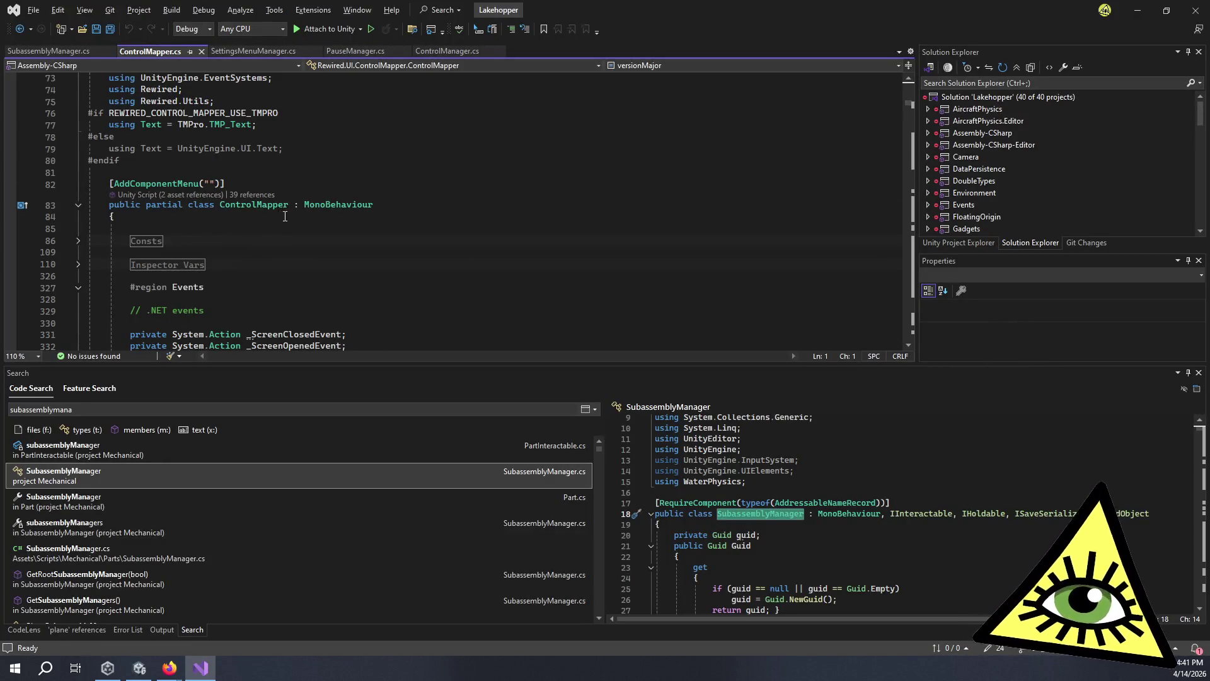
Search ControlMapper.cs for 'done' and jump to the first match.
{"action": "scroll", "coordinate": [284, 217], "scroll_direction": "down", "scroll_amount": 5}
{"action": "left_click", "coordinate": [400, 185]}
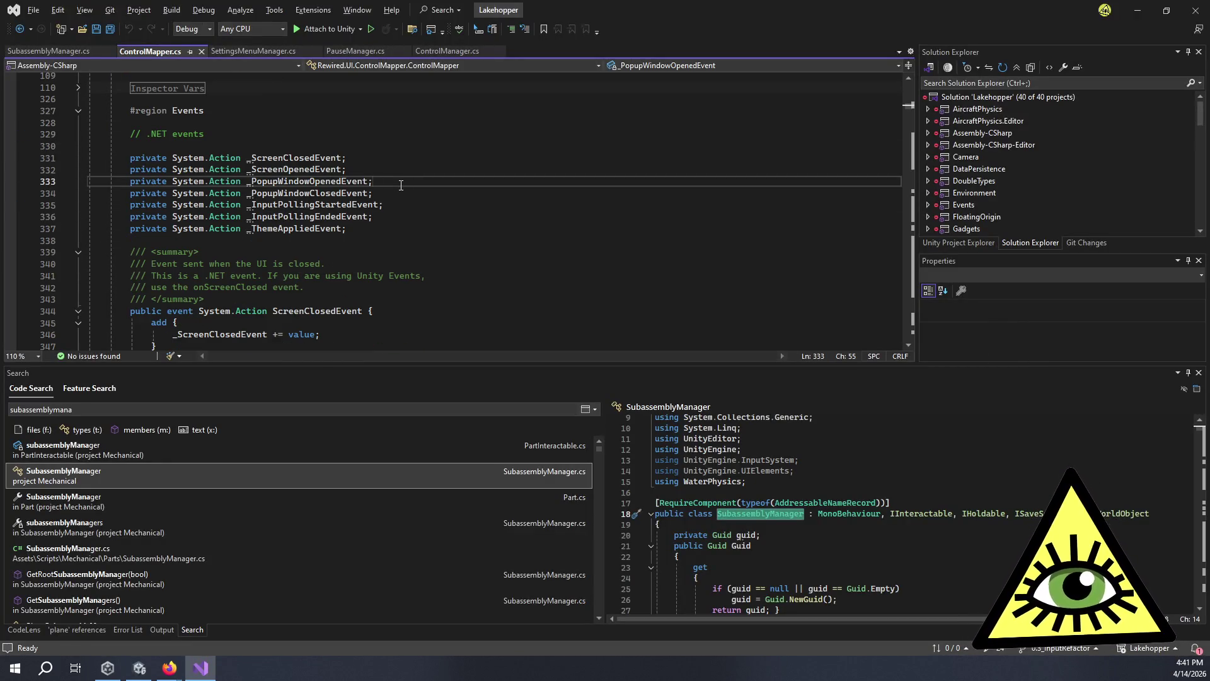
{"action": "key", "text": "ctrl+f"}
{"action": "type", "text": "done"}
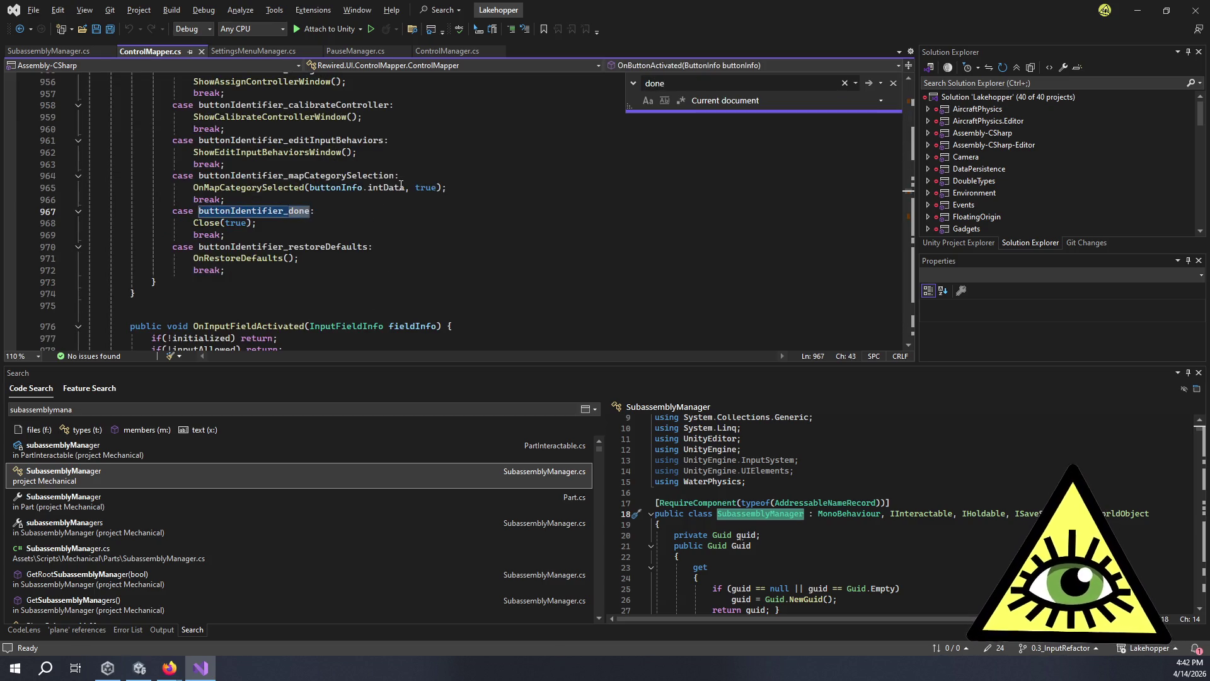
{"action": "left_click", "coordinate": [208, 235]}
{"action": "key", "text": "F3"}
{"action": "scroll", "coordinate": [309, 202], "scroll_direction": "up", "scroll_amount": 20}
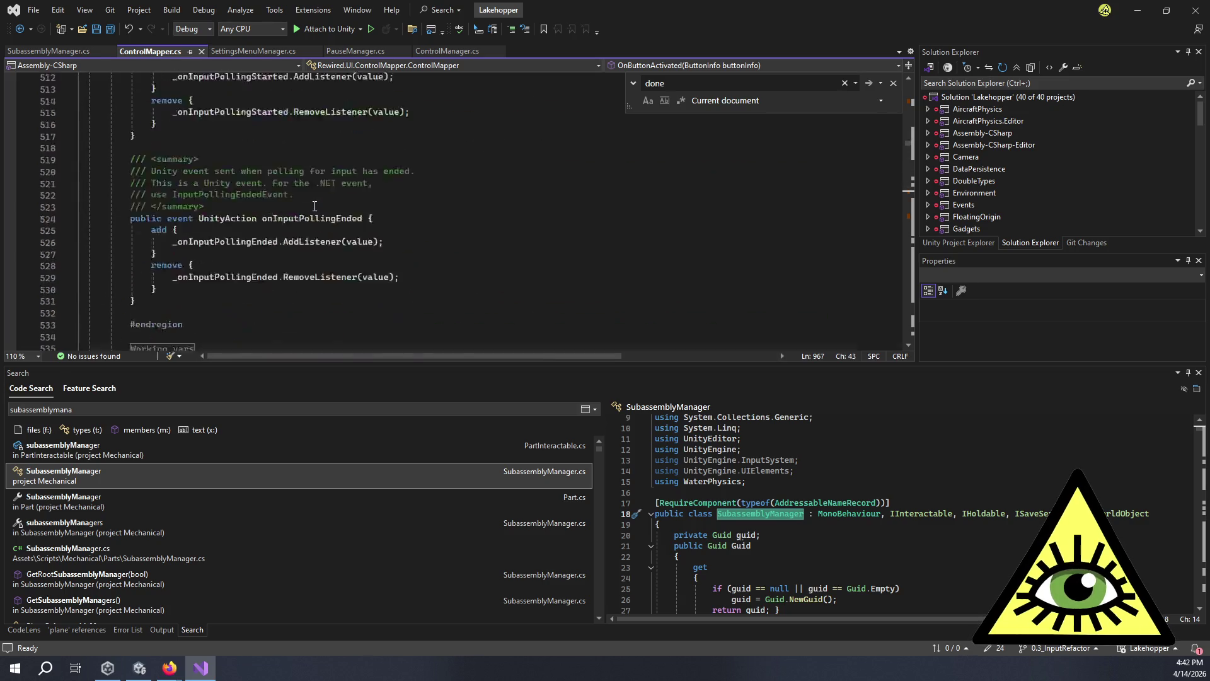
{"action": "scroll", "coordinate": [347, 218], "scroll_direction": "down", "scroll_amount": 14}
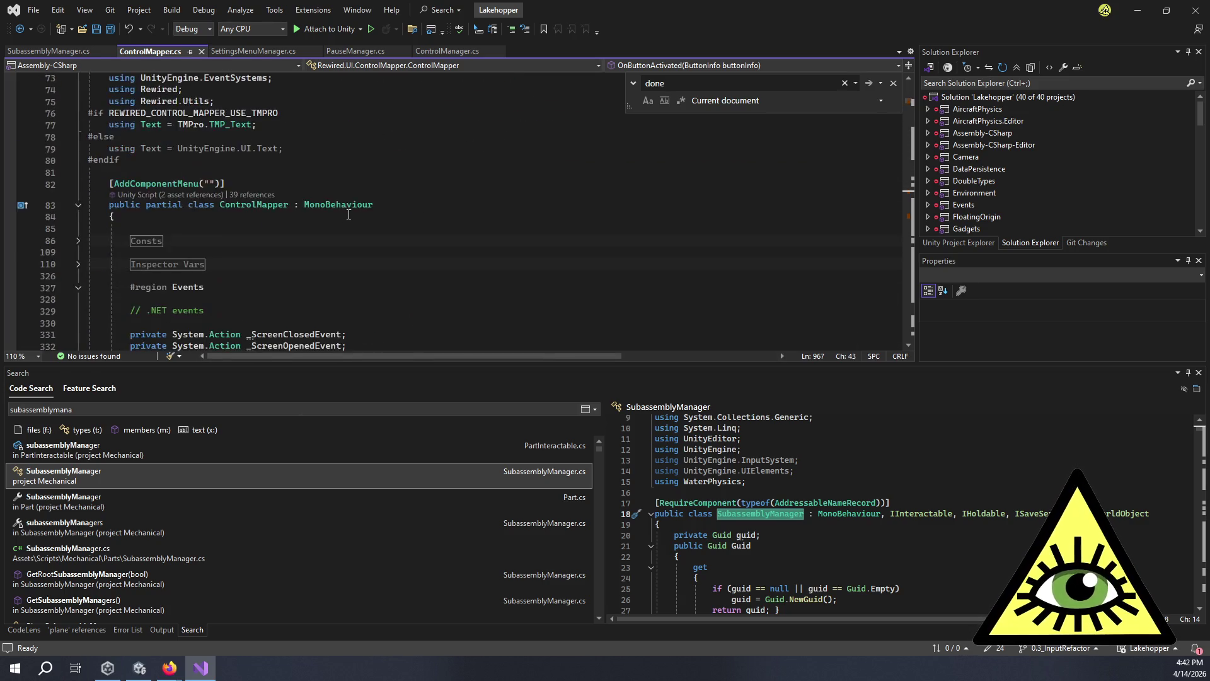
{"action": "scroll", "coordinate": [347, 218], "scroll_direction": "up", "scroll_amount": 4}
Step through the remaining 'done' matches, ending at the OnButtonActivated handler.
{"action": "left_click", "coordinate": [719, 82]}
{"action": "key", "text": "Return"}
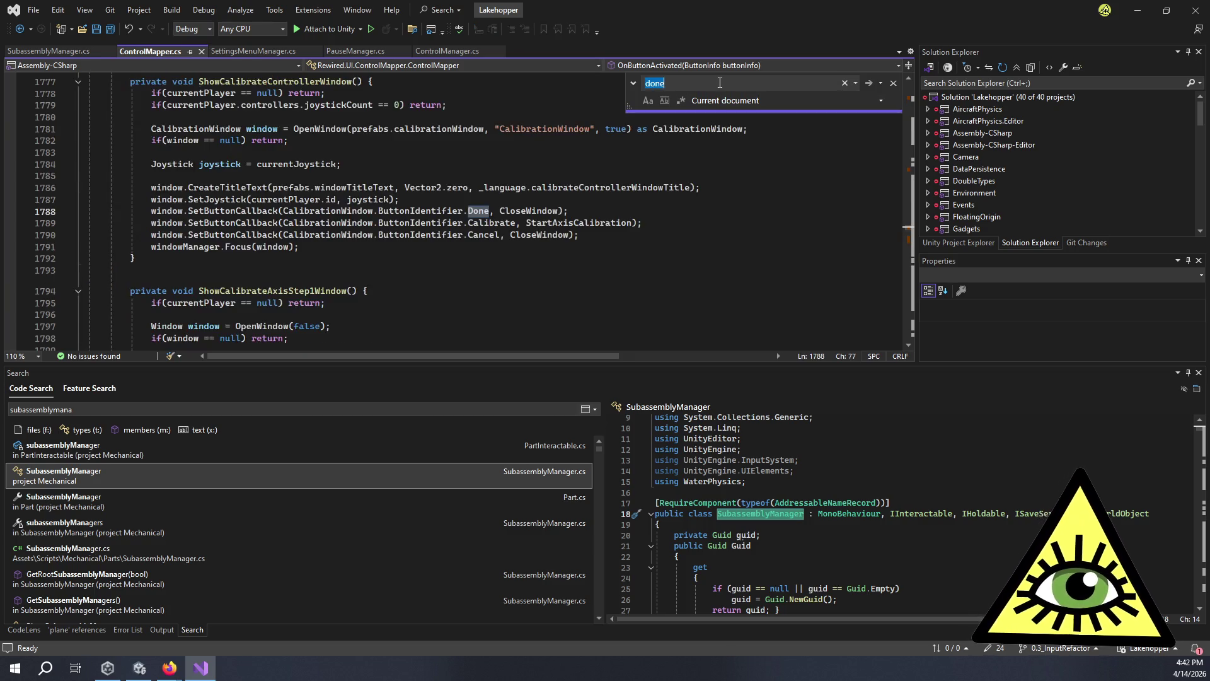
{"action": "key", "text": "Return"}
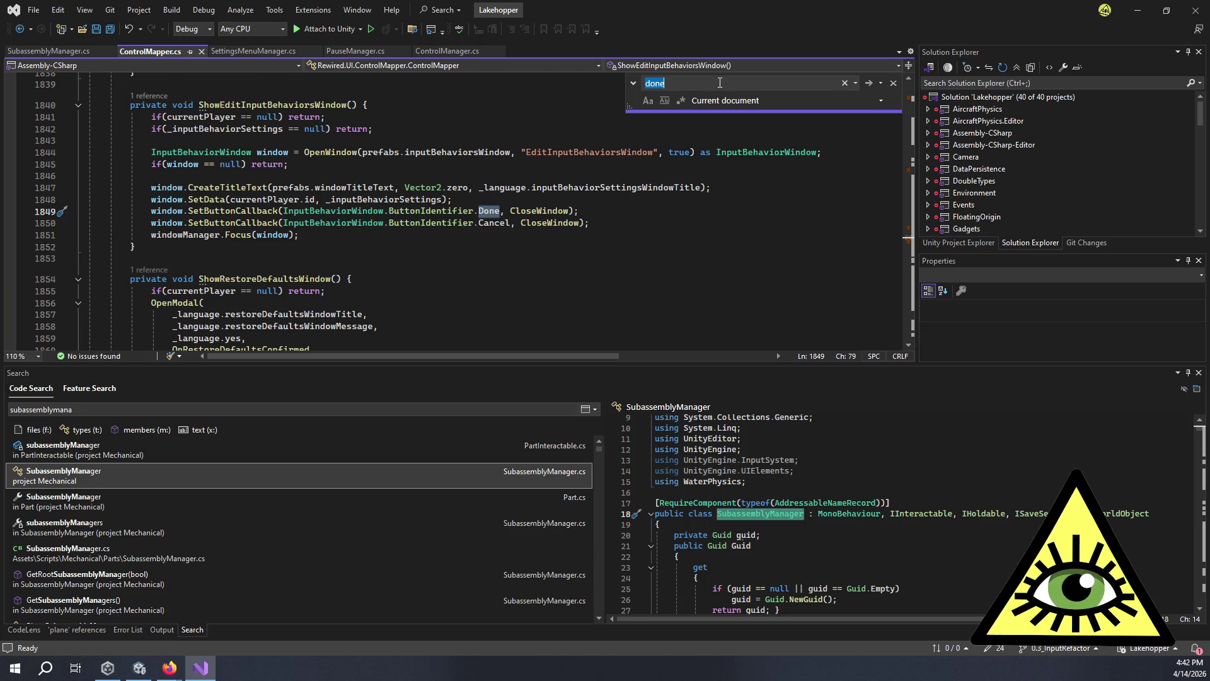
{"action": "key", "text": "Return"}
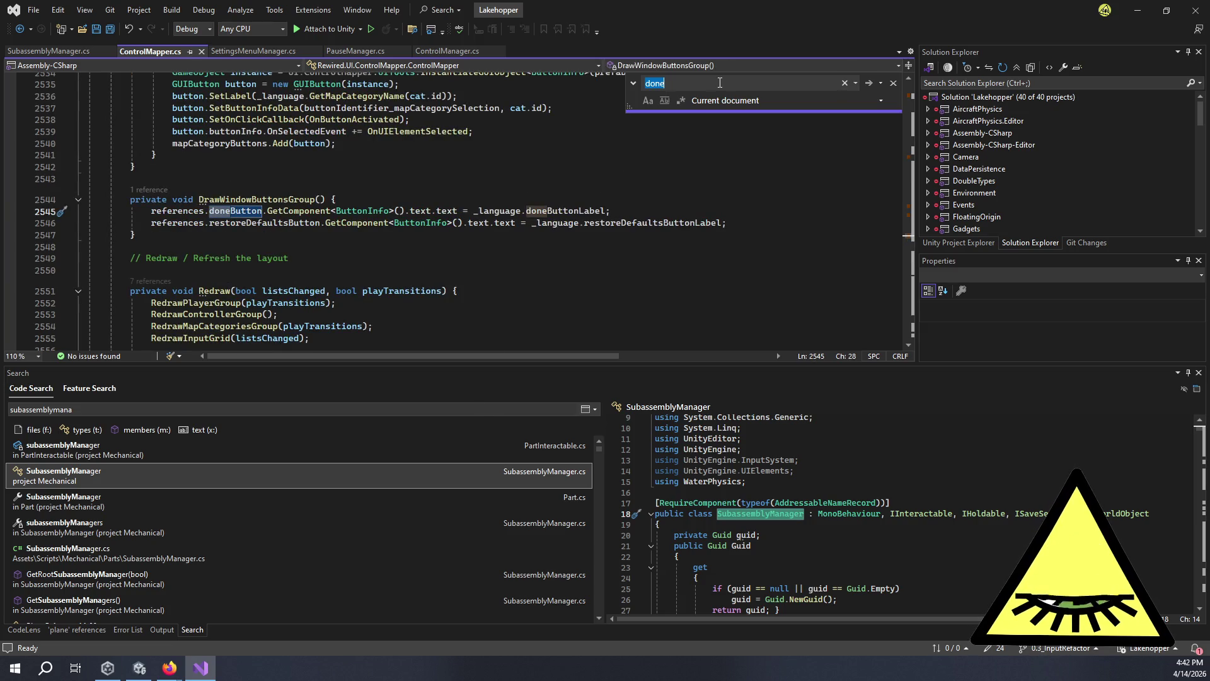
{"action": "key", "text": "Return"}
{"action": "key", "text": "Return"}
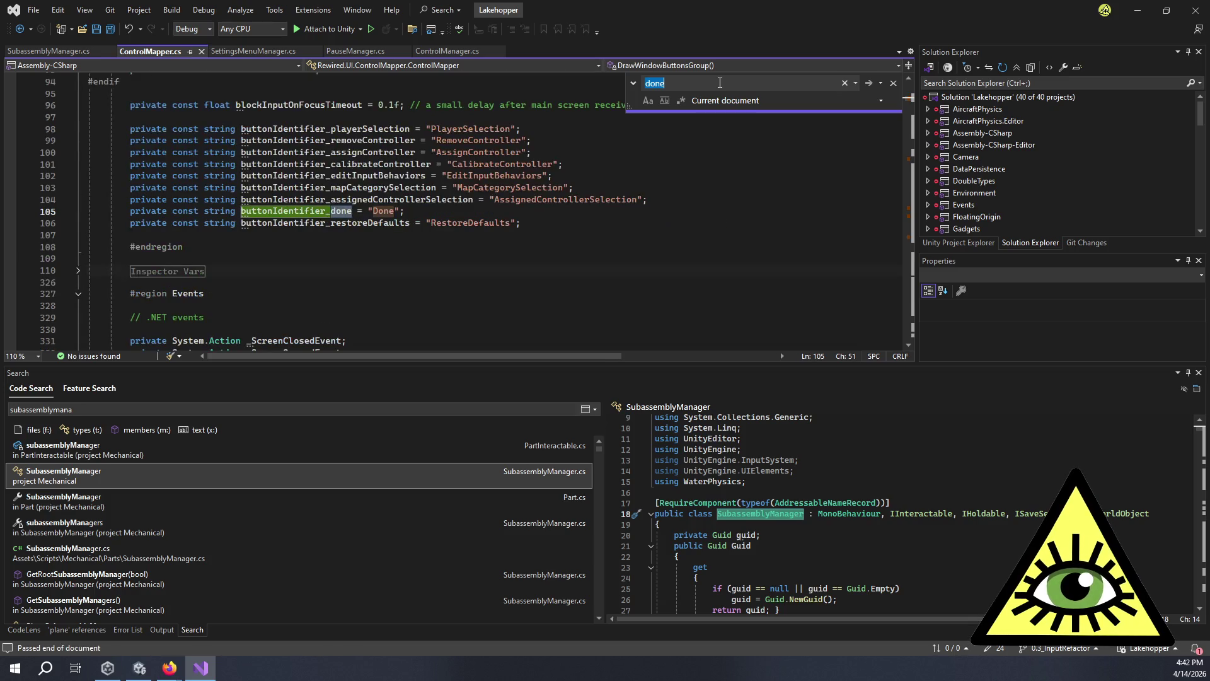
{"action": "key", "text": "Return"}
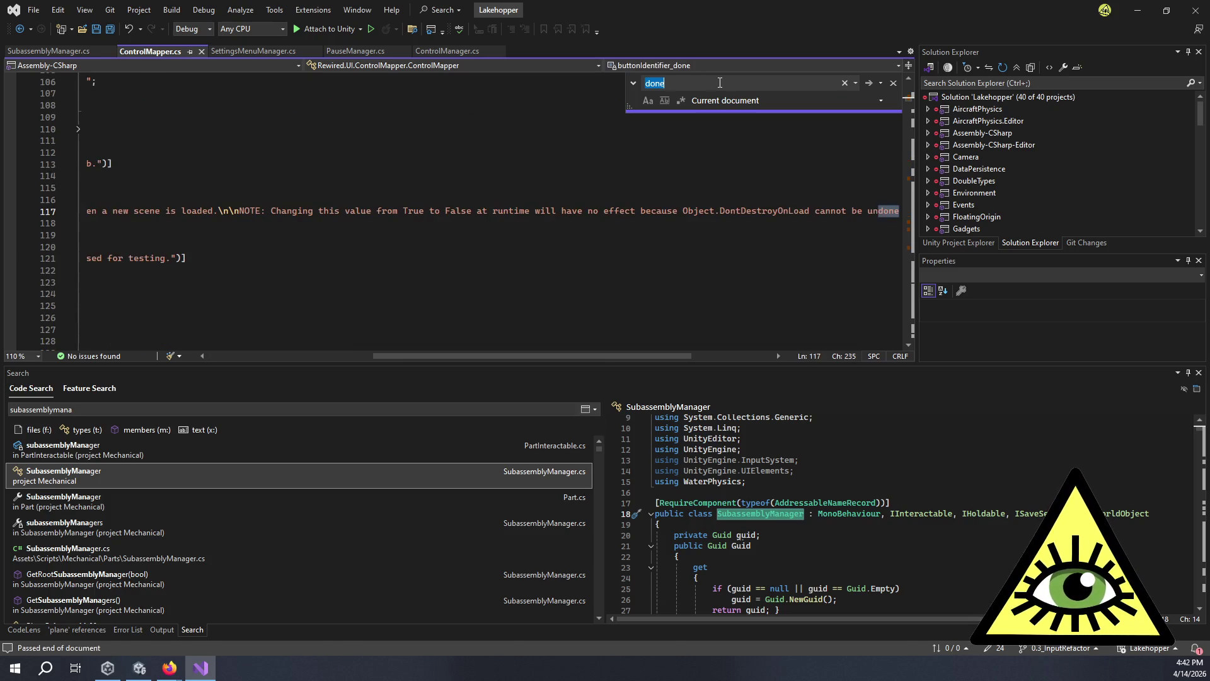
{"action": "key", "text": "Return"}
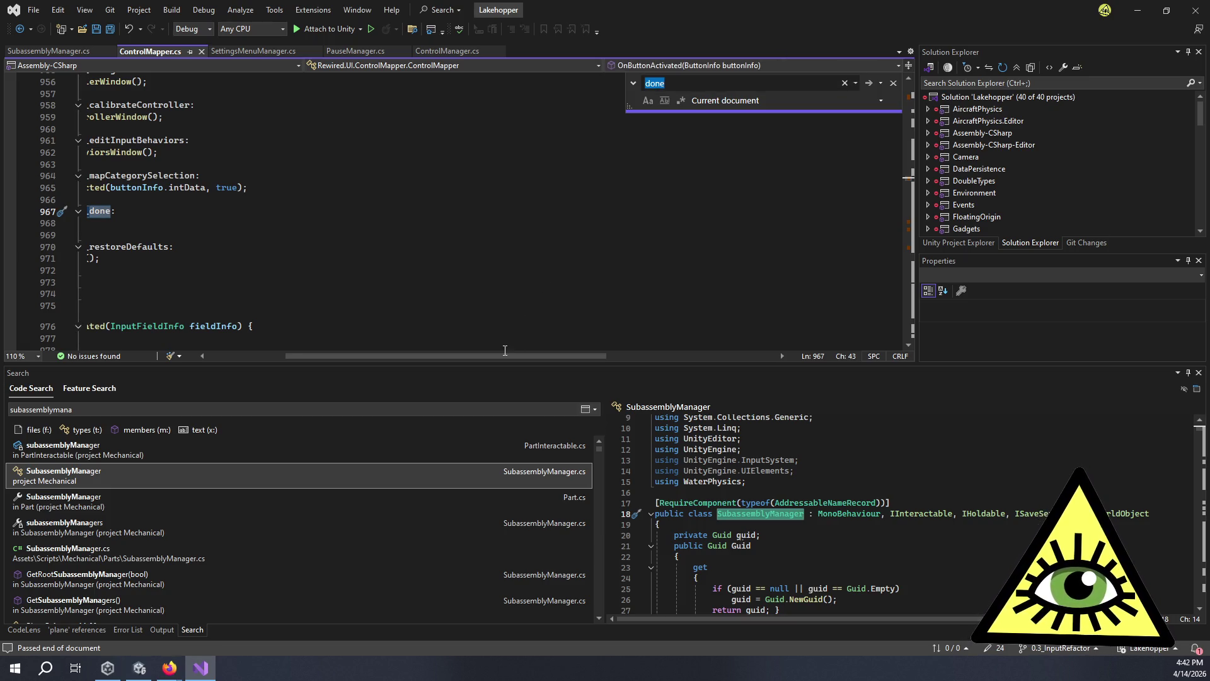
{"action": "left_click_drag", "start_coordinate": [512, 357], "coordinate": [363, 350]}
{"action": "scroll", "coordinate": [237, 290], "scroll_direction": "up", "scroll_amount": 6}
{"action": "scroll", "coordinate": [237, 289], "scroll_direction": "up", "scroll_amount": 1}
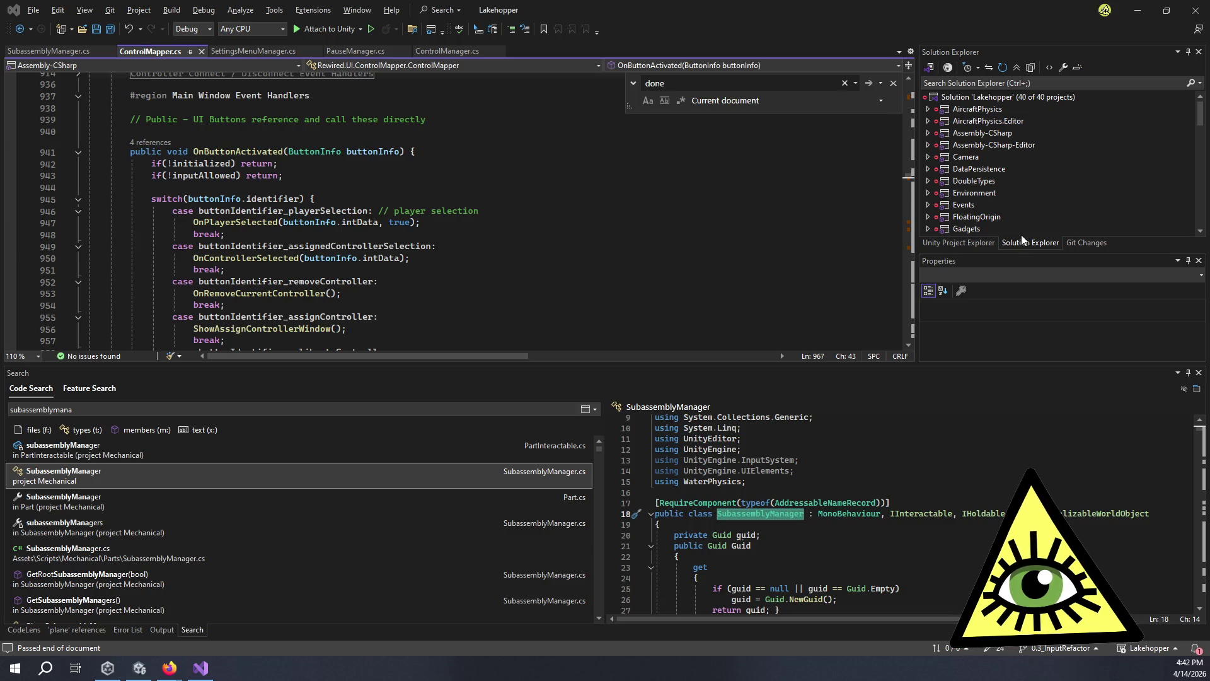
{"action": "key", "text": "alt+Tab"}
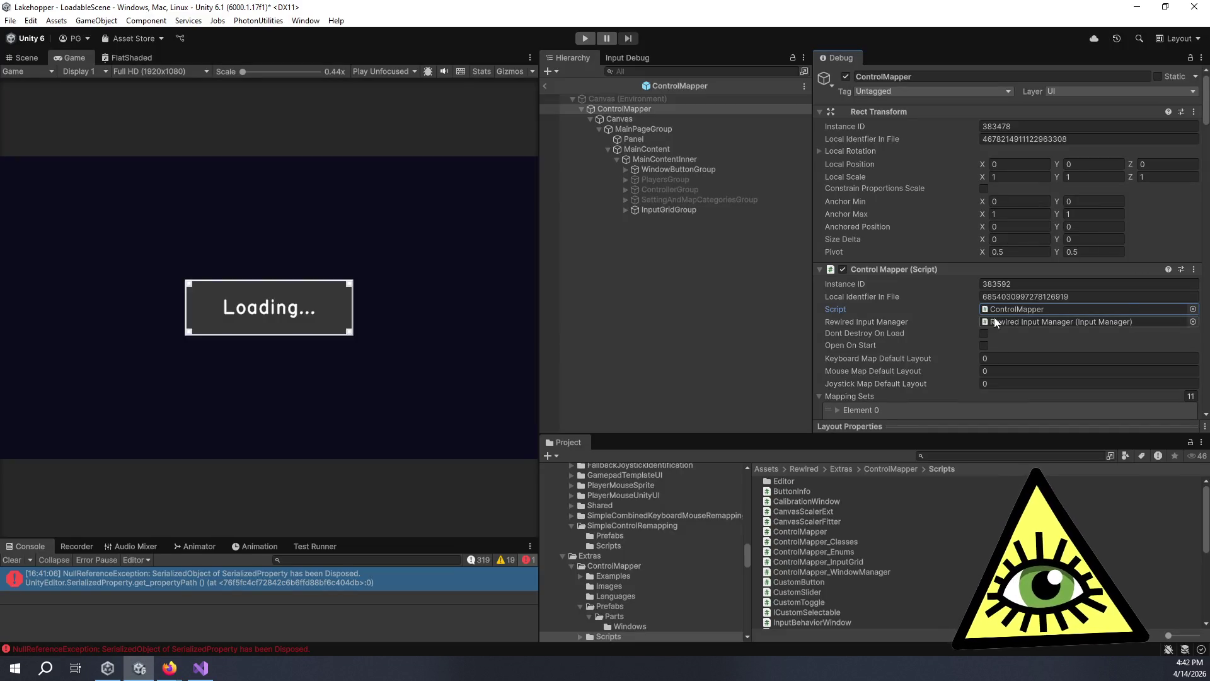
{"action": "scroll", "coordinate": [925, 285], "scroll_direction": "down", "scroll_amount": 3}
{"action": "scroll", "coordinate": [925, 282], "scroll_direction": "down", "scroll_amount": 3}
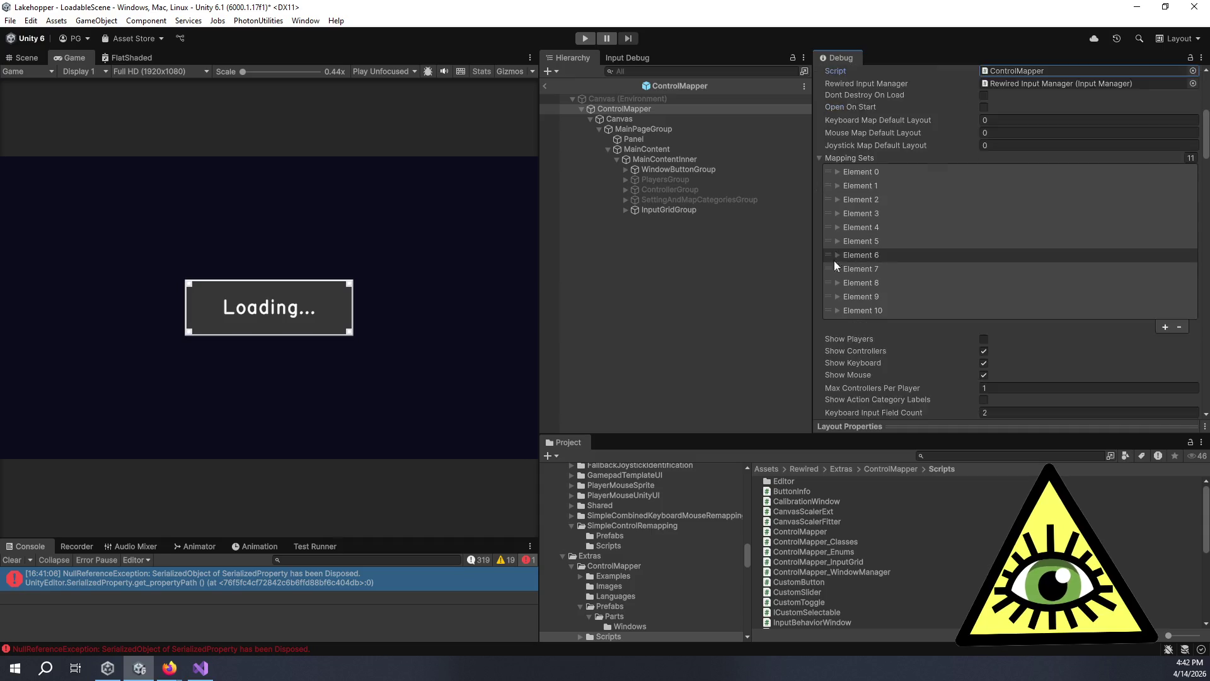
{"action": "scroll", "coordinate": [819, 276], "scroll_direction": "up", "scroll_amount": 2}
{"action": "scroll", "coordinate": [819, 276], "scroll_direction": "down", "scroll_amount": 2}
{"action": "scroll", "coordinate": [819, 276], "scroll_direction": "down", "scroll_amount": 10}
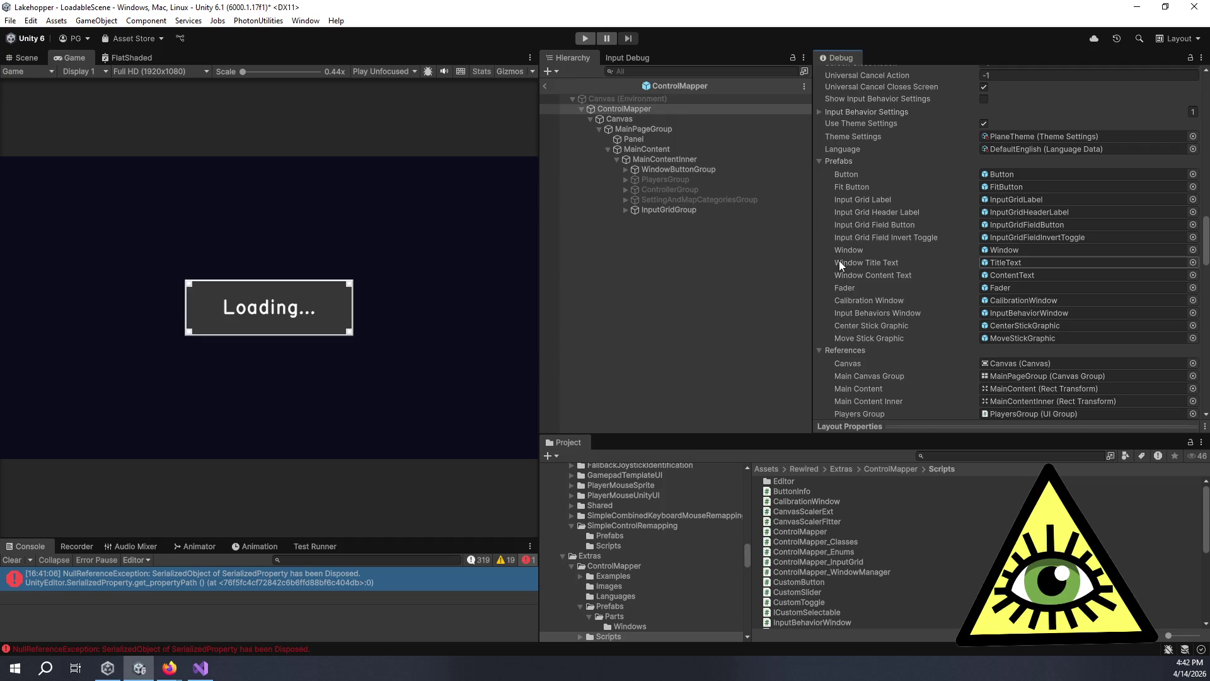
{"action": "scroll", "coordinate": [907, 189], "scroll_direction": "down", "scroll_amount": 3}
{"action": "scroll", "coordinate": [902, 201], "scroll_direction": "down", "scroll_amount": 3}
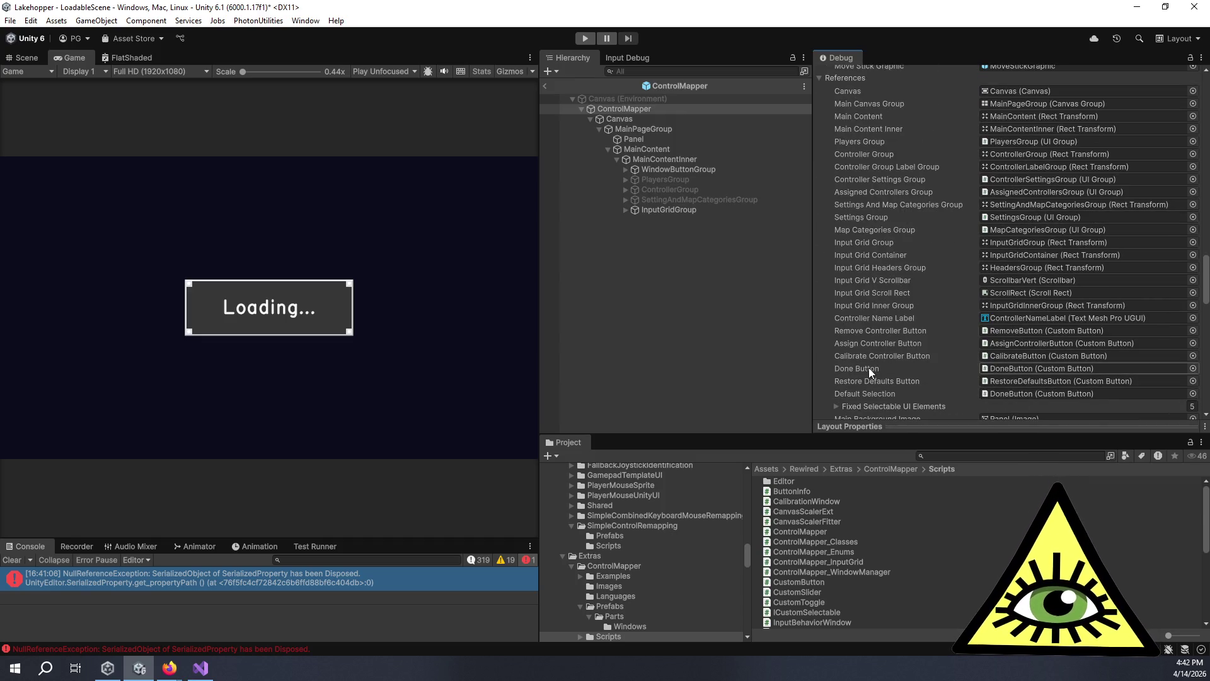
{"action": "scroll", "coordinate": [869, 368], "scroll_direction": "up", "scroll_amount": 3}
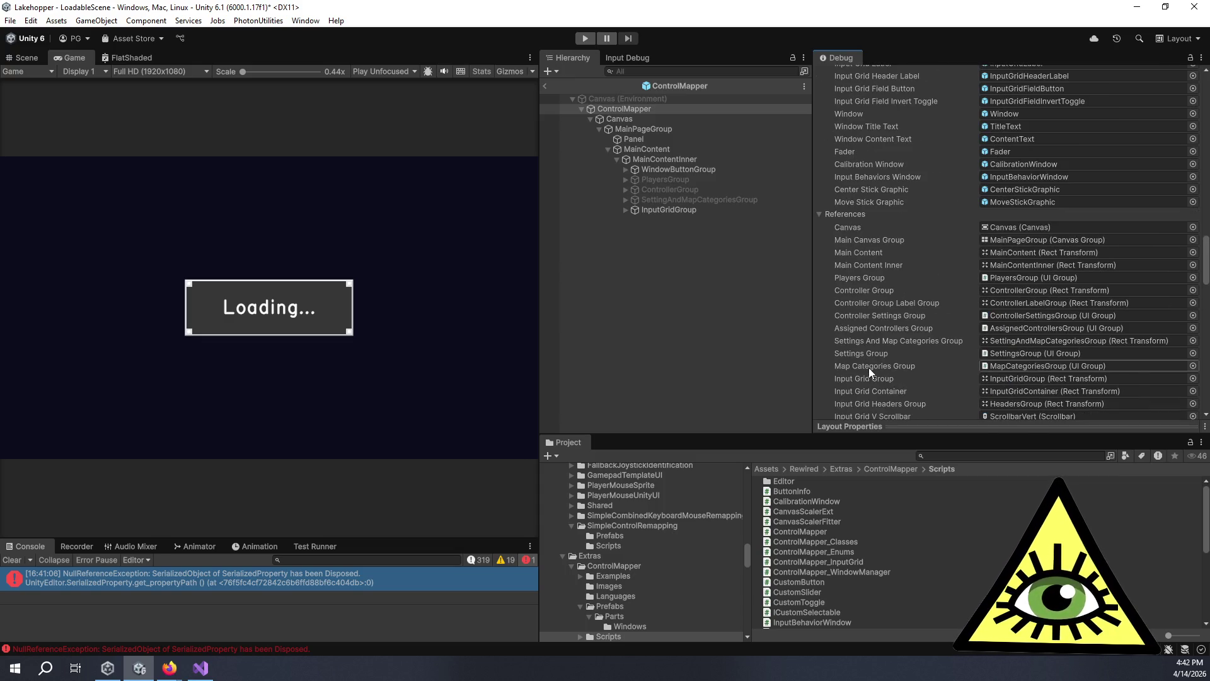
{"action": "key", "text": "alt+Tab"}
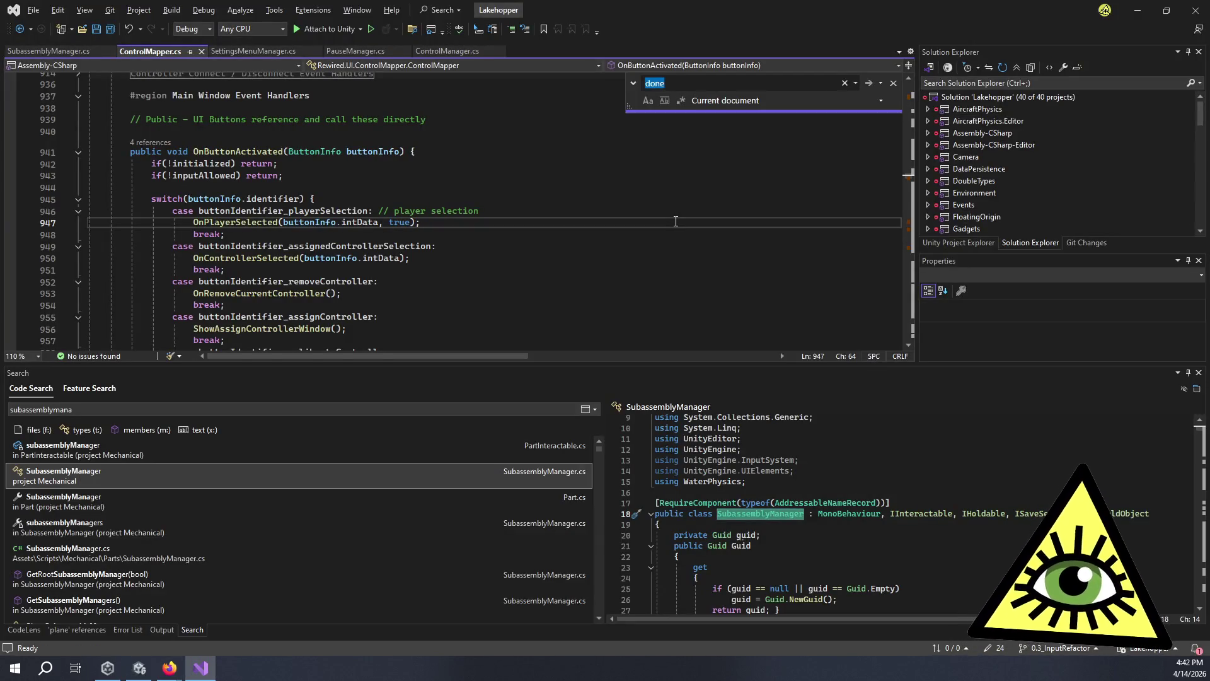
Step through the 'references' matches in ControlMapper.cs, then search 'references.done', which isn't found.
{"action": "type", "text": "references"}
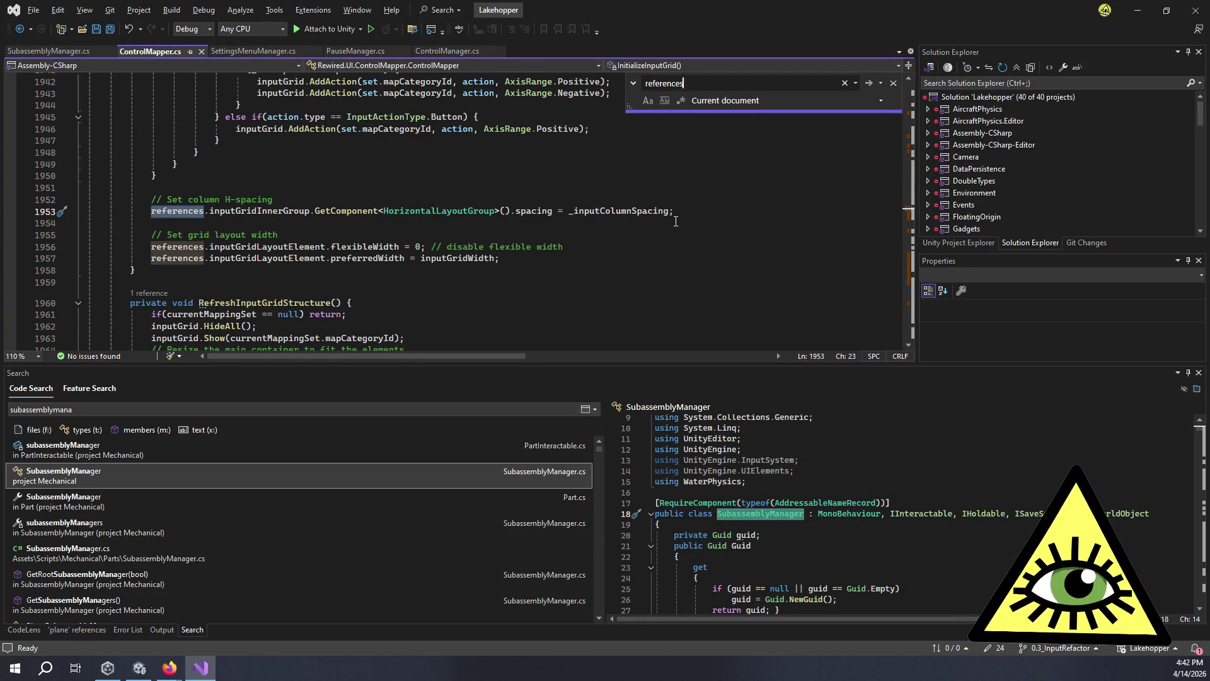
{"action": "key", "text": "Return"}
{"action": "key", "text": "Return"}
{"action": "key", "text": "Return"}
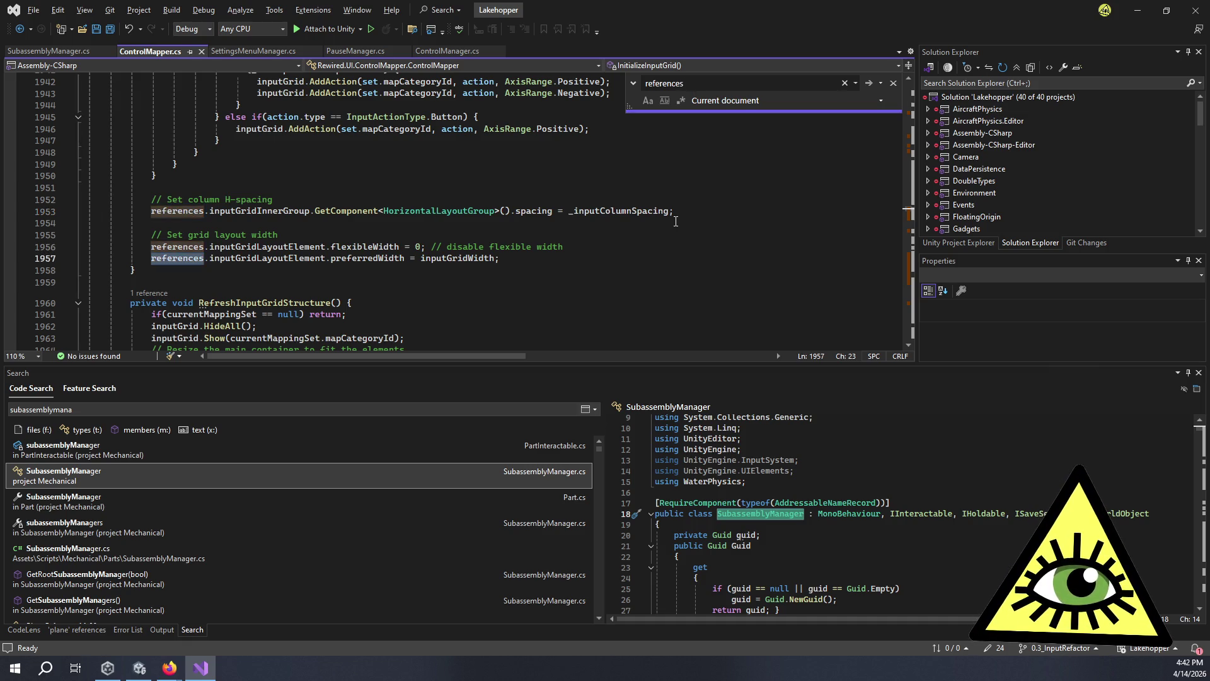
{"action": "key", "text": "Return"}
{"action": "key", "text": "Return"}
{"action": "key", "text": "Return"}
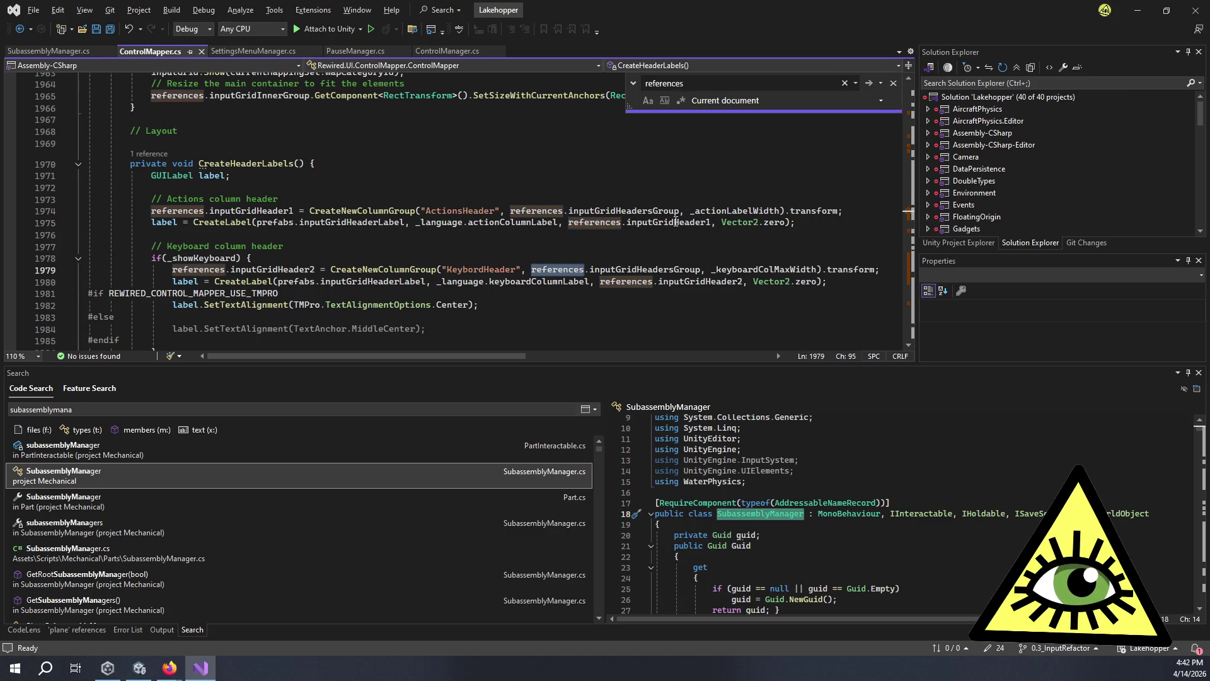
{"action": "key", "text": "Return"}
{"action": "key", "text": "Return"}
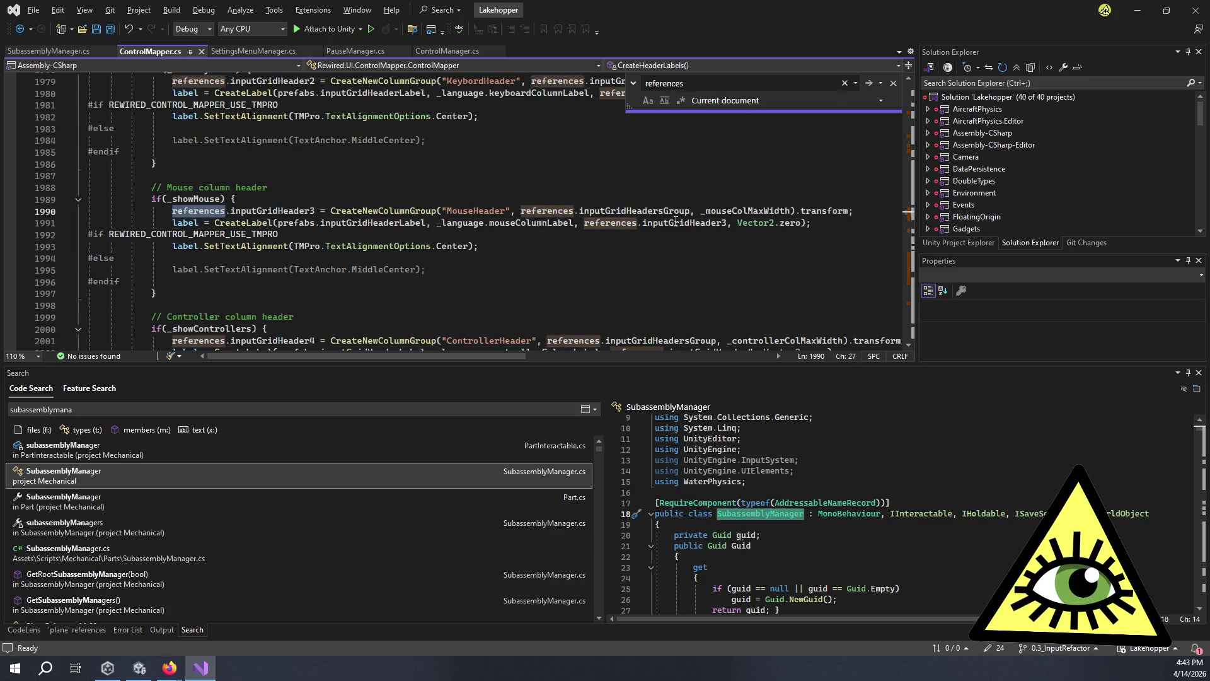
{"action": "key", "text": "Return"}
{"action": "key", "text": "Return"}
{"action": "key", "text": "Return"}
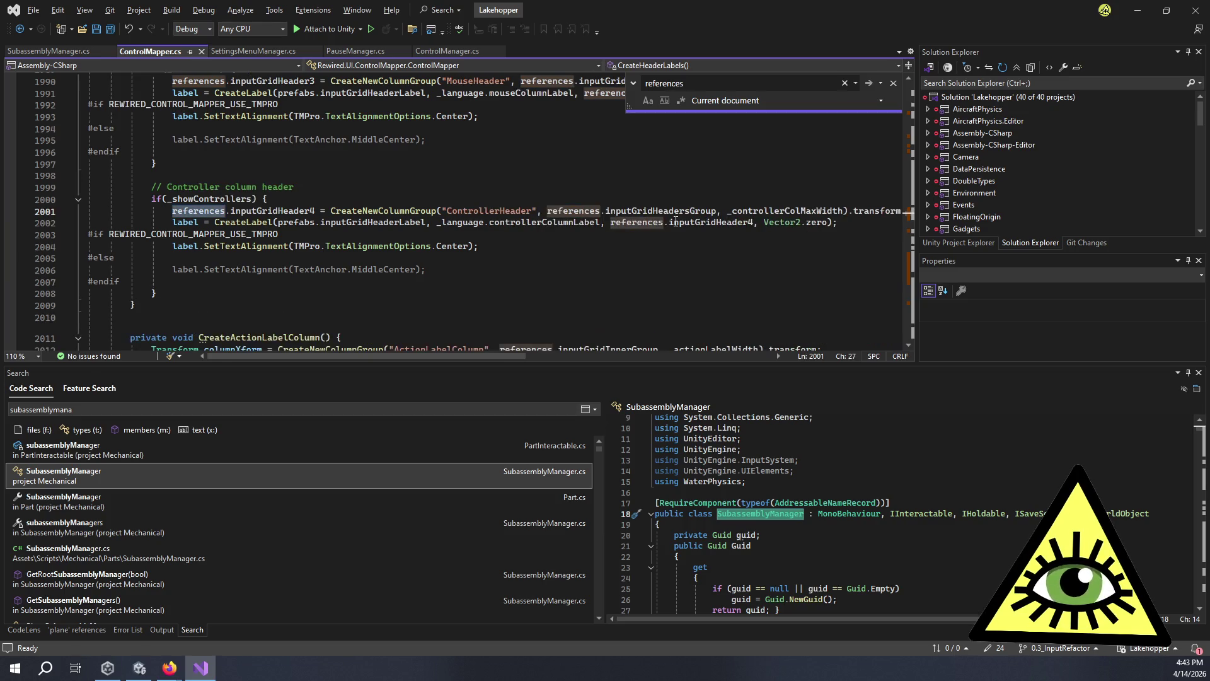
{"action": "key", "text": "Return"}
{"action": "key", "text": "Return"}
{"action": "key", "text": "Return"}
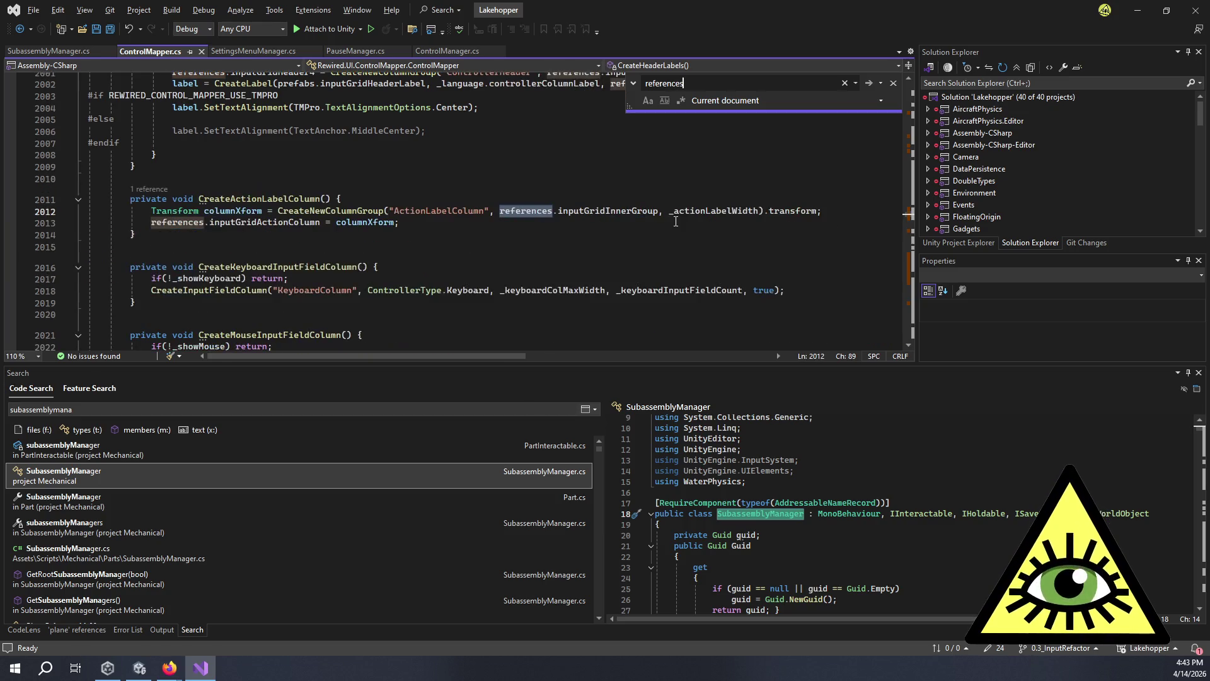
{"action": "type", "text": ".done"}
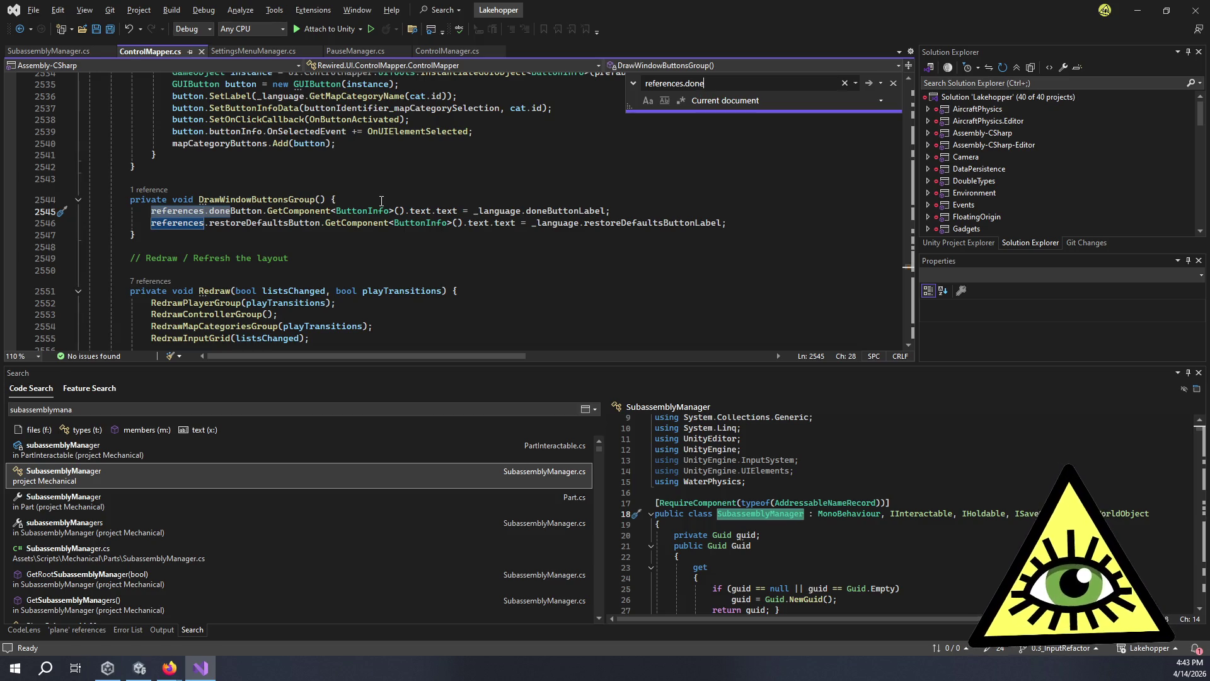
{"action": "key", "text": "Return"}
{"action": "key", "text": "Return"}
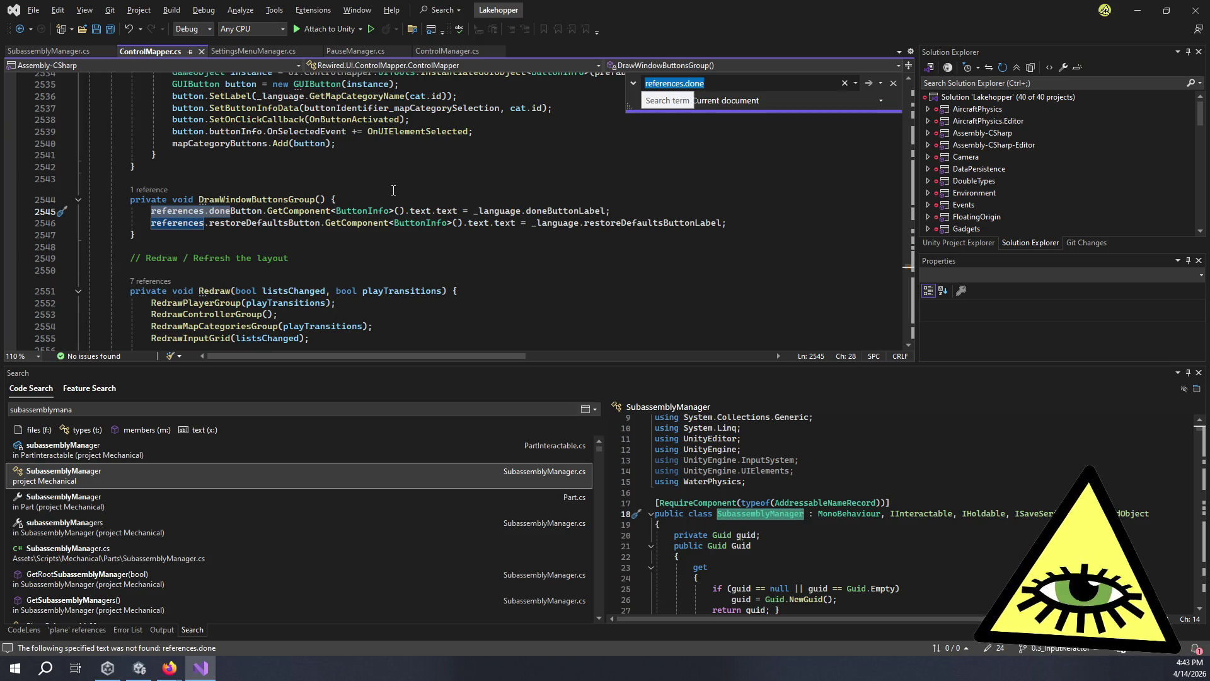
Search 'done' again to return to the done case in OnButtonActivated.
{"action": "type", "text": "done"}
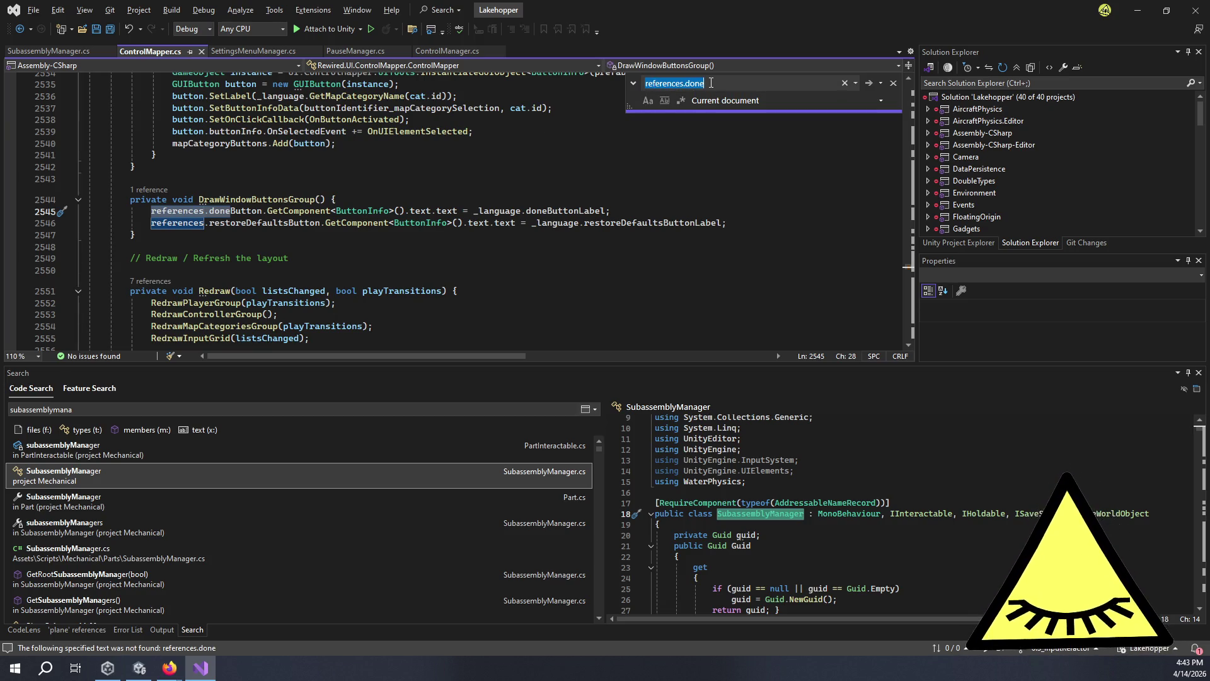
{"action": "key", "text": "Return"}
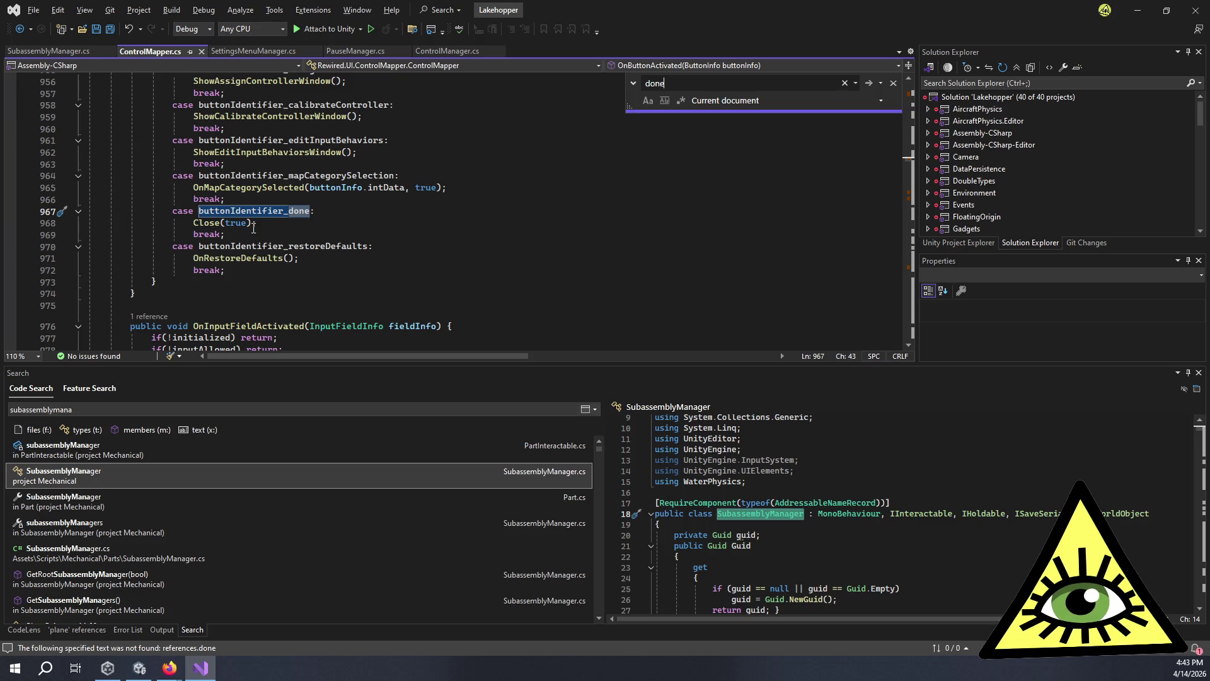
{"action": "scroll", "coordinate": [210, 221], "scroll_direction": "up", "scroll_amount": 7}
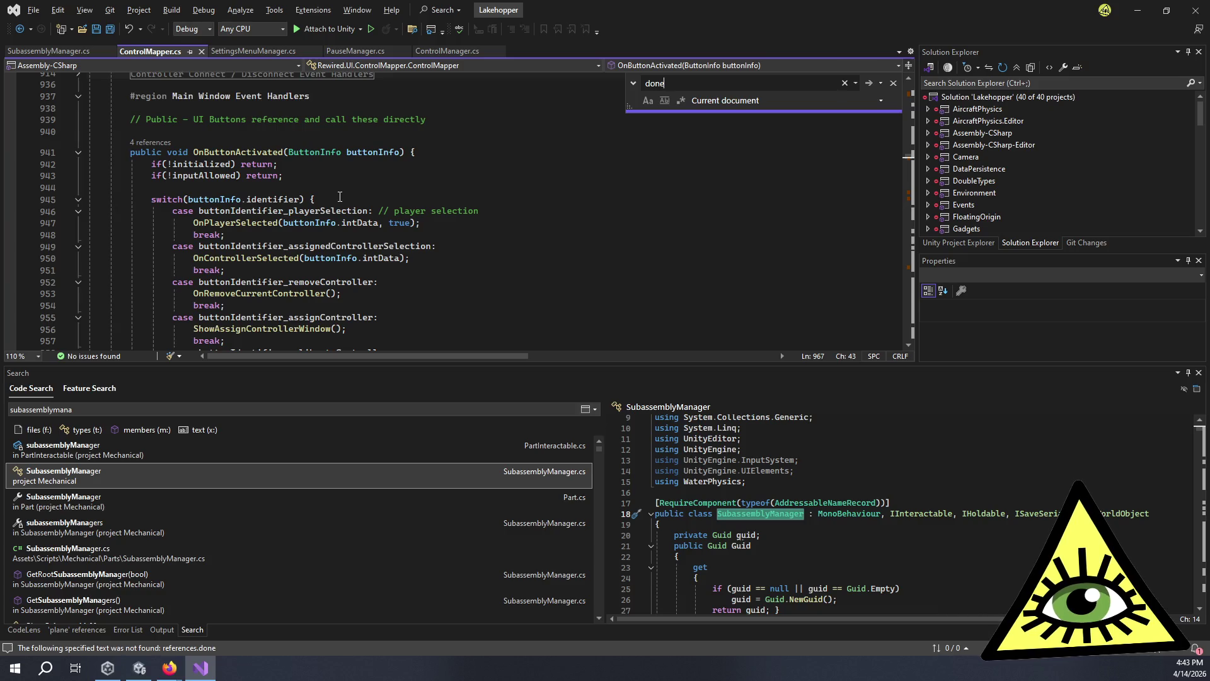
{"action": "scroll", "coordinate": [340, 197], "scroll_direction": "up", "scroll_amount": 2}
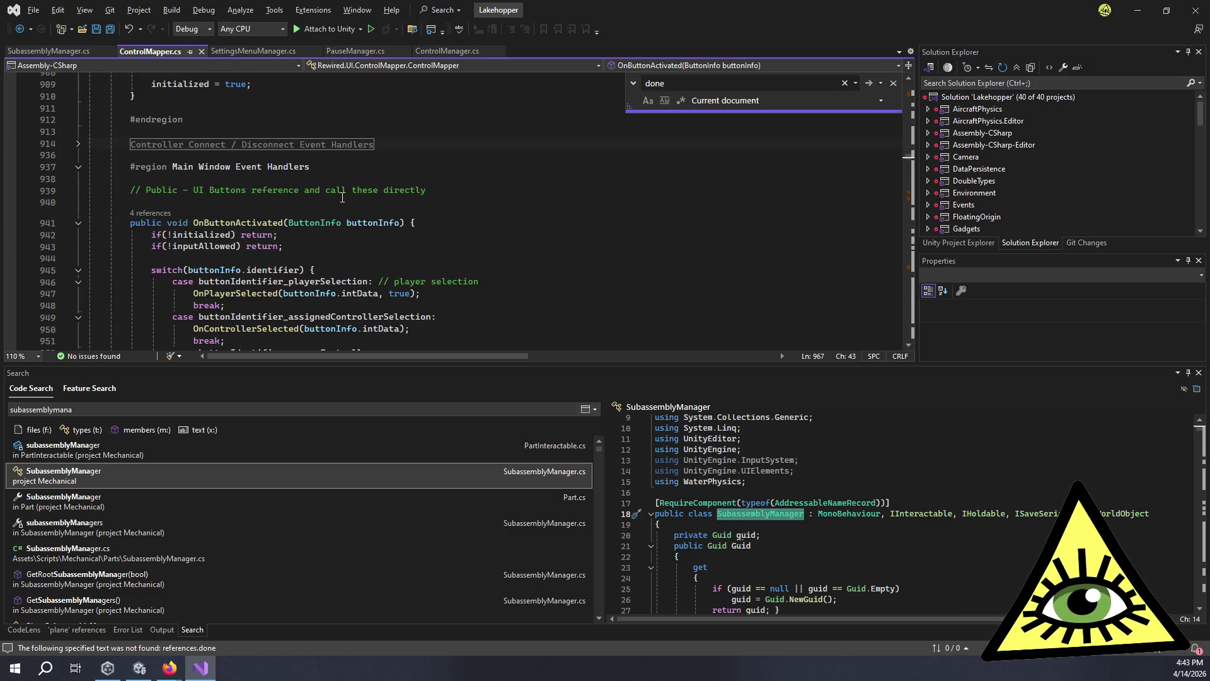
Follow OnButtonActivated's 4 references to line 2468 and review DrawPlayersGroup and Draw.
{"action": "left_click", "coordinate": [253, 221]}
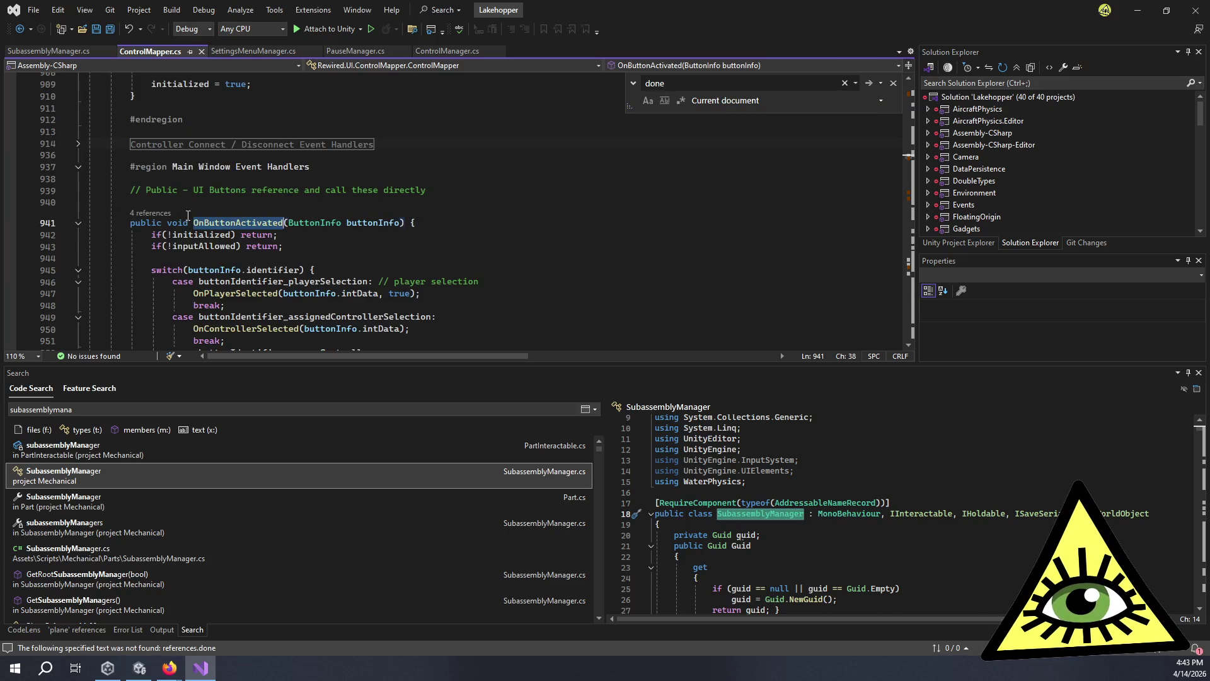
{"action": "left_click", "coordinate": [152, 213]}
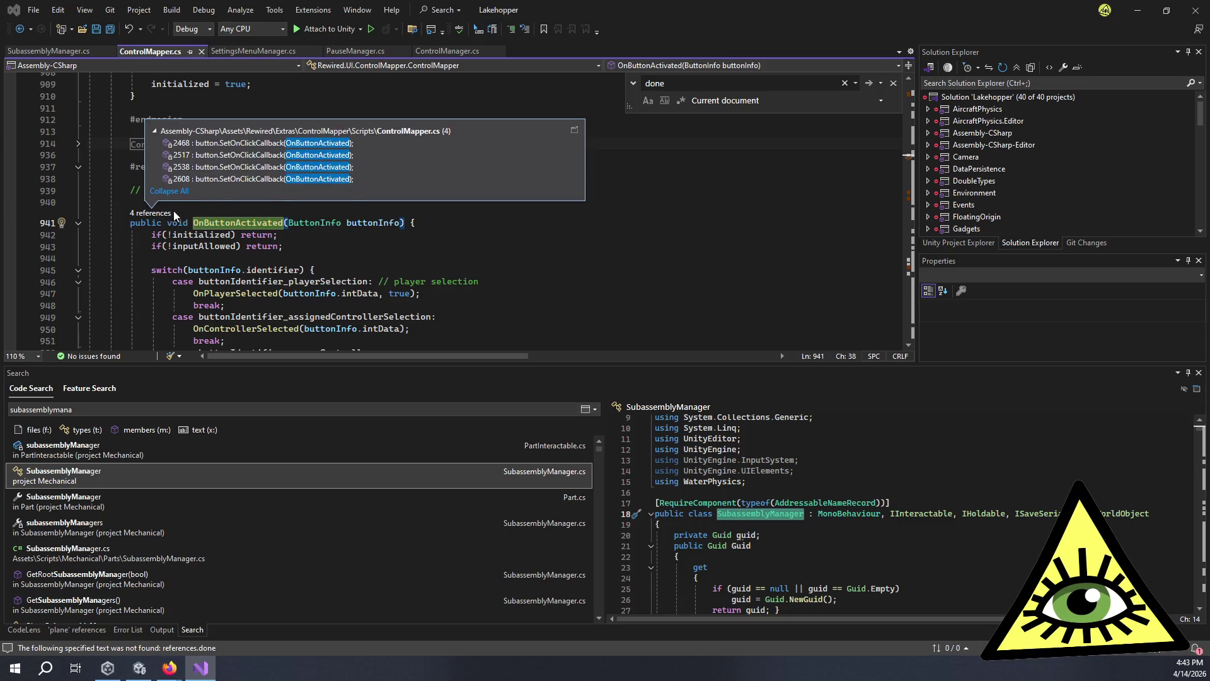
{"action": "double_click", "coordinate": [272, 144]}
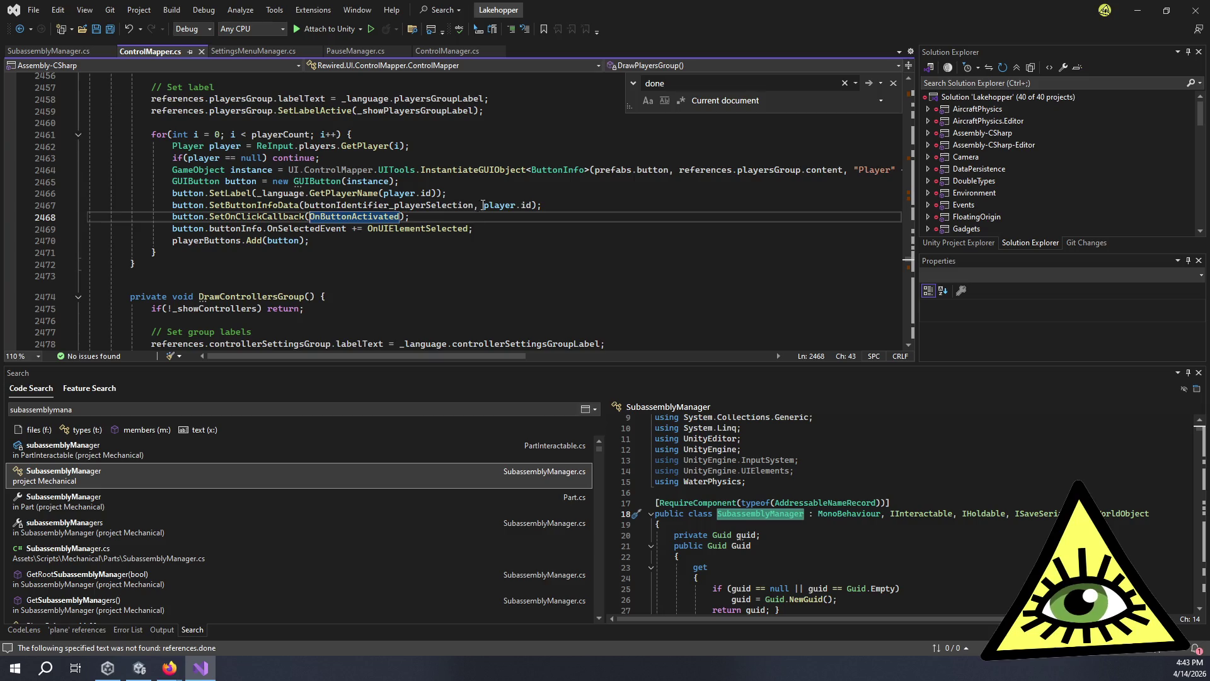
{"action": "scroll", "coordinate": [280, 244], "scroll_direction": "up", "scroll_amount": 1}
{"action": "scroll", "coordinate": [280, 244], "scroll_direction": "up", "scroll_amount": 3}
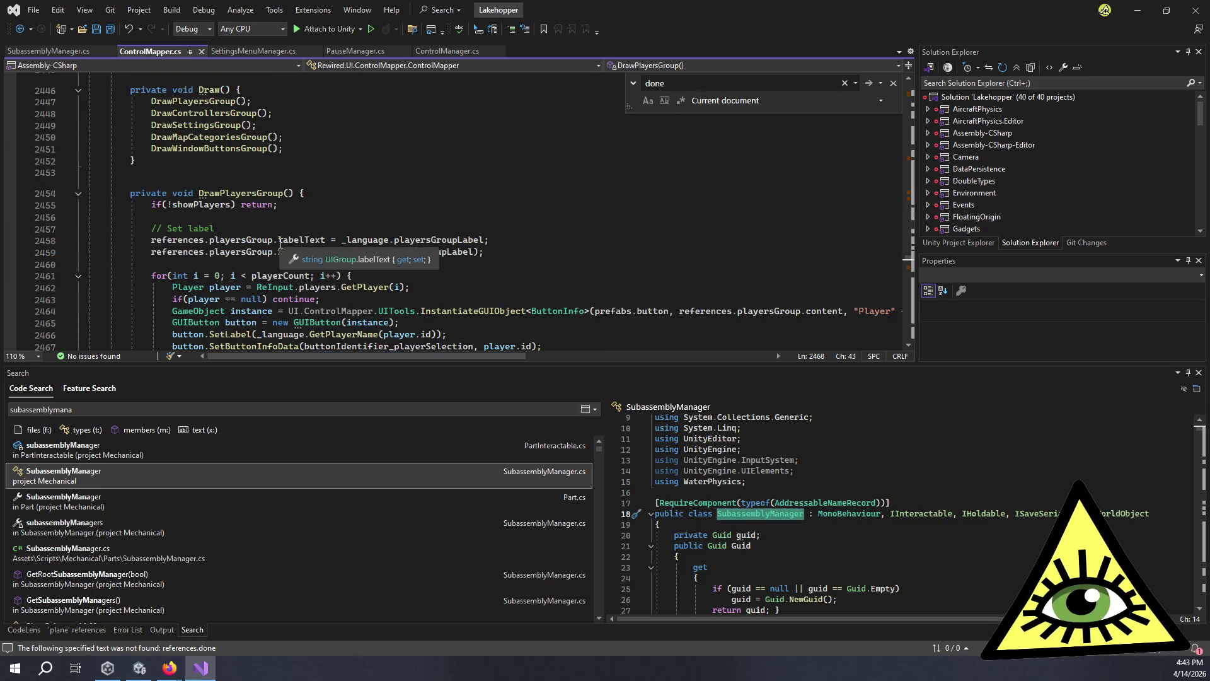
{"action": "scroll", "coordinate": [280, 245], "scroll_direction": "down", "scroll_amount": 9}
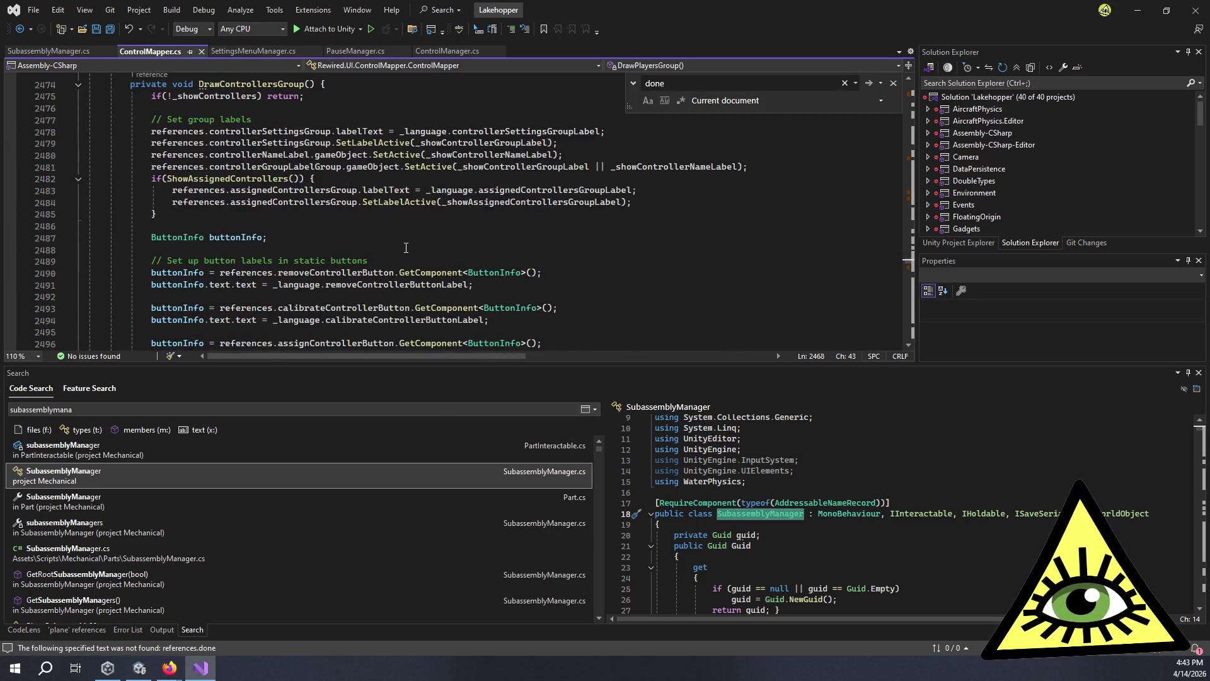
{"action": "scroll", "coordinate": [406, 245], "scroll_direction": "up", "scroll_amount": 15}
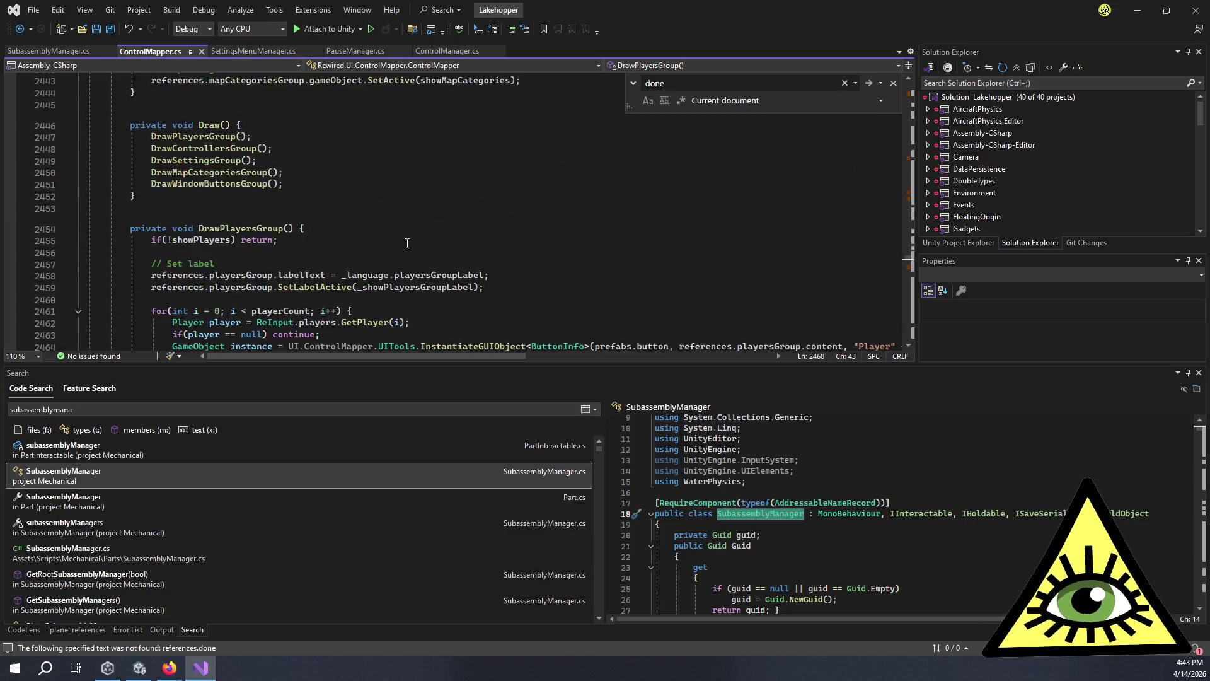
{"action": "scroll", "coordinate": [408, 245], "scroll_direction": "up", "scroll_amount": 5}
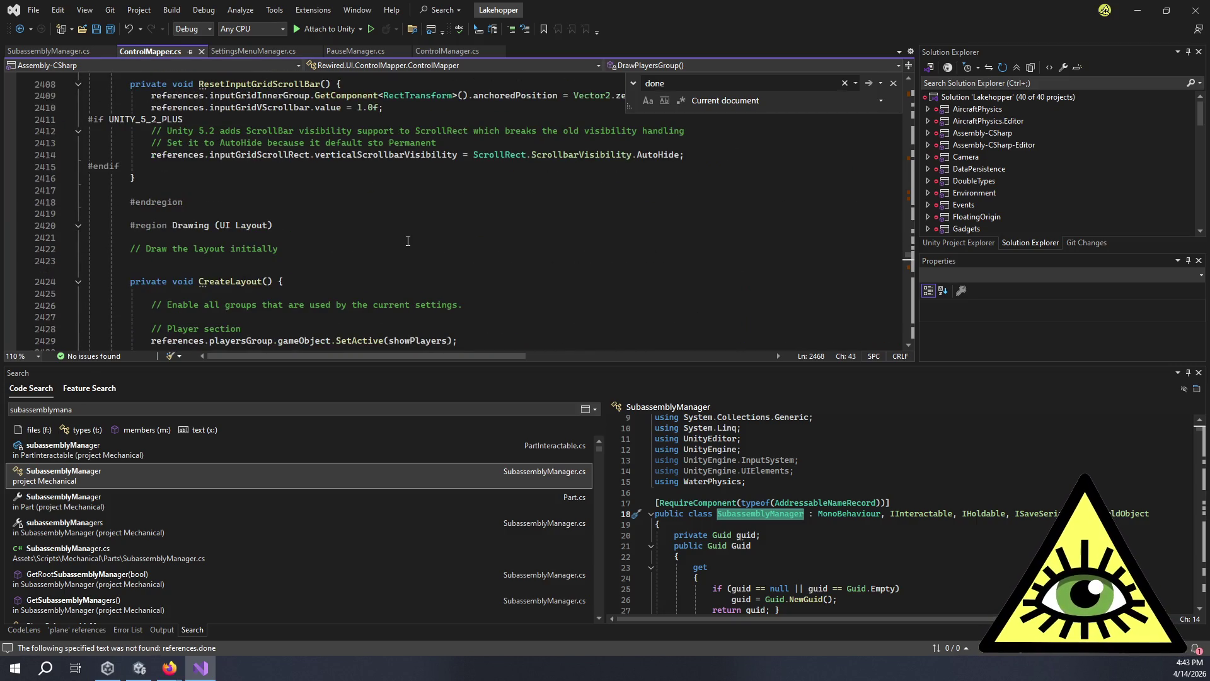
{"action": "scroll", "coordinate": [408, 242], "scroll_direction": "down", "scroll_amount": 8}
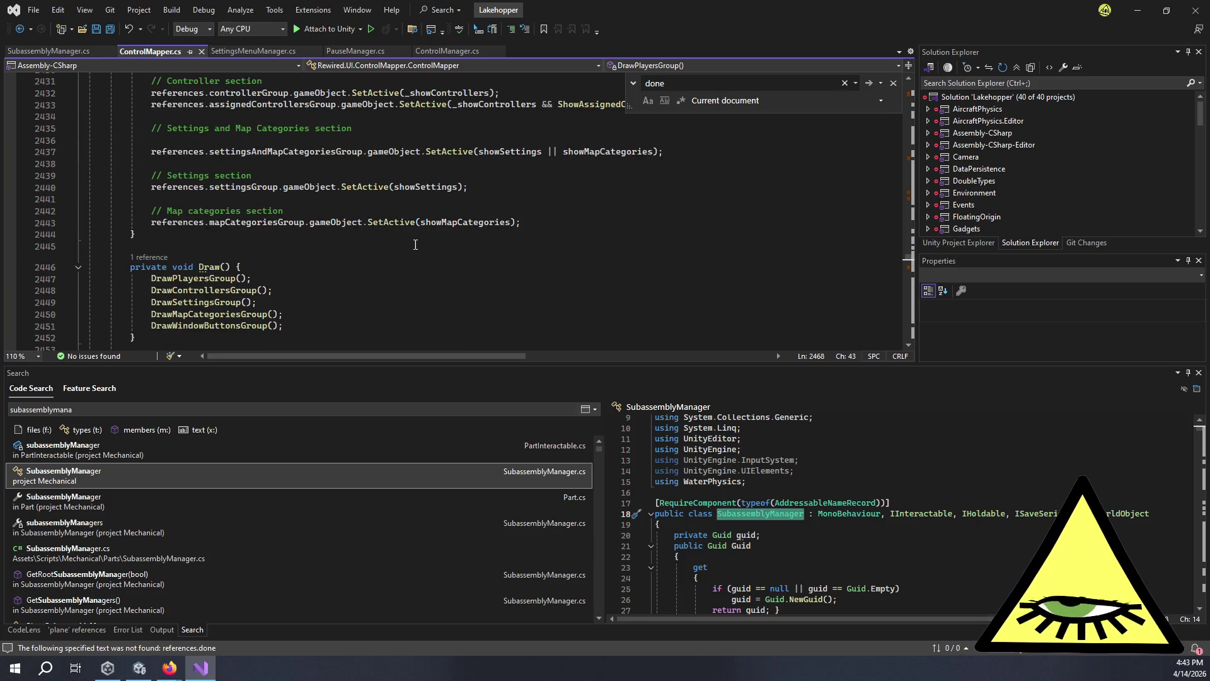
{"action": "key", "text": "alt+Tab"}
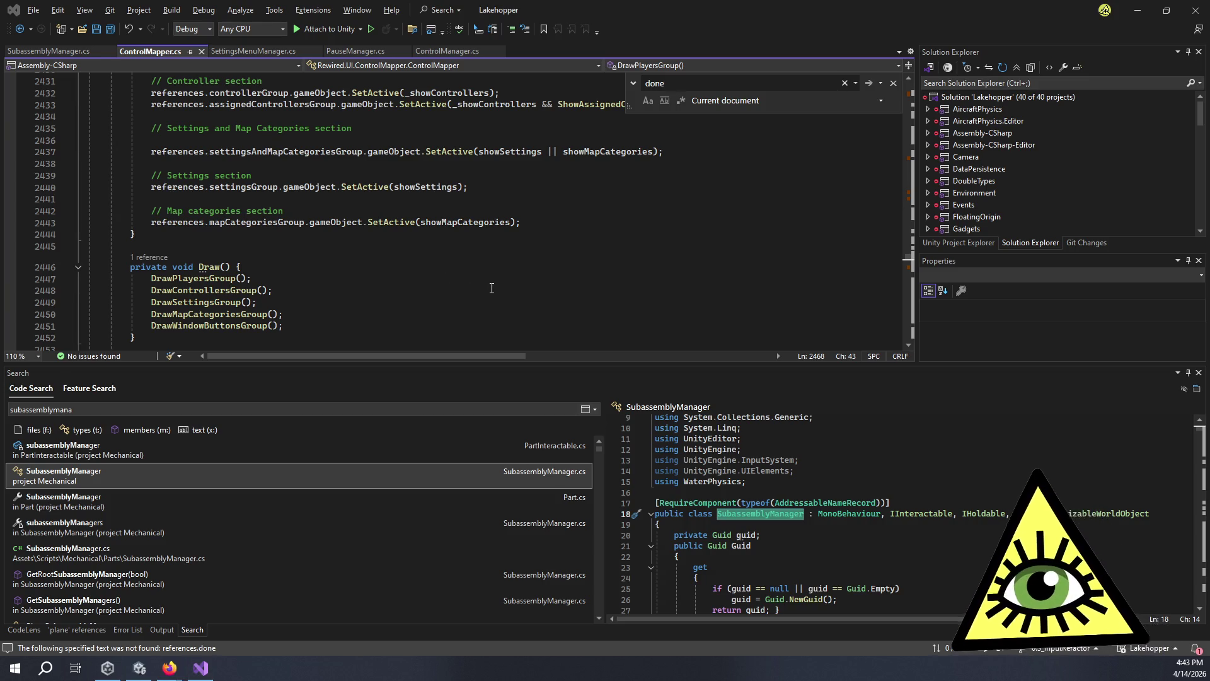
Select DoneButton under WindowButtonGroup and view its On Click event in the Normal Inspector.
{"action": "left_click", "coordinate": [625, 169]}
{"action": "left_click", "coordinate": [651, 182]}
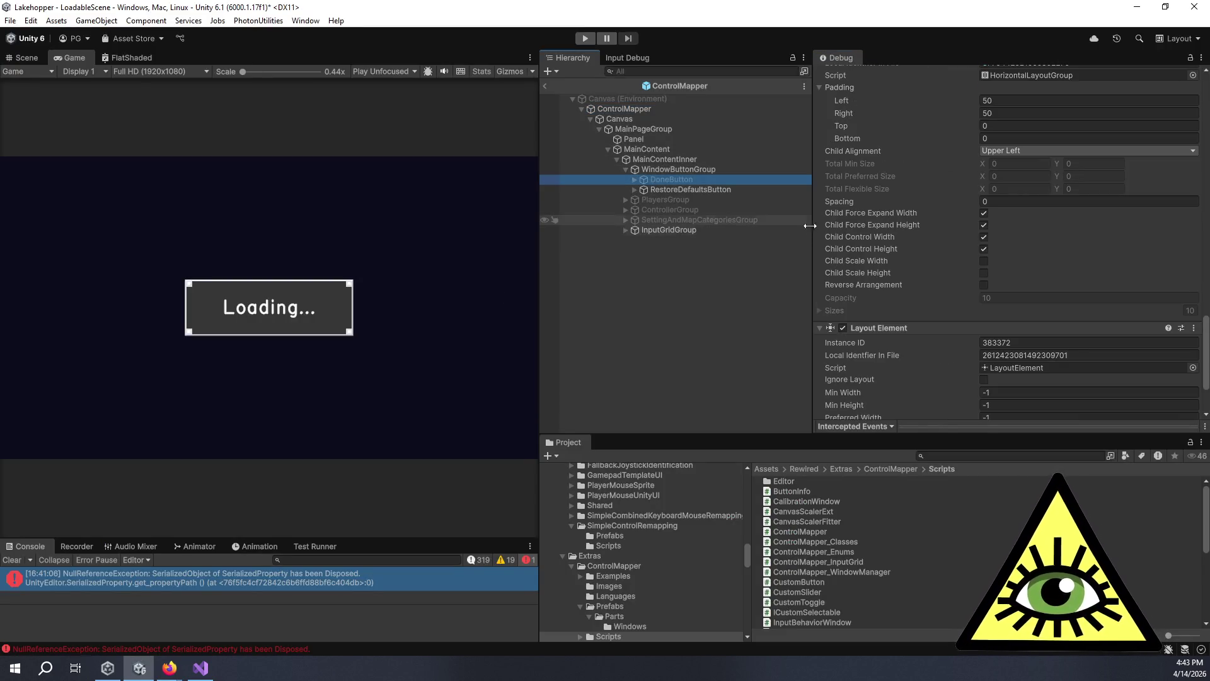
{"action": "scroll", "coordinate": [924, 234], "scroll_direction": "down", "scroll_amount": 3}
{"action": "scroll", "coordinate": [1128, 84], "scroll_direction": "up", "scroll_amount": 5}
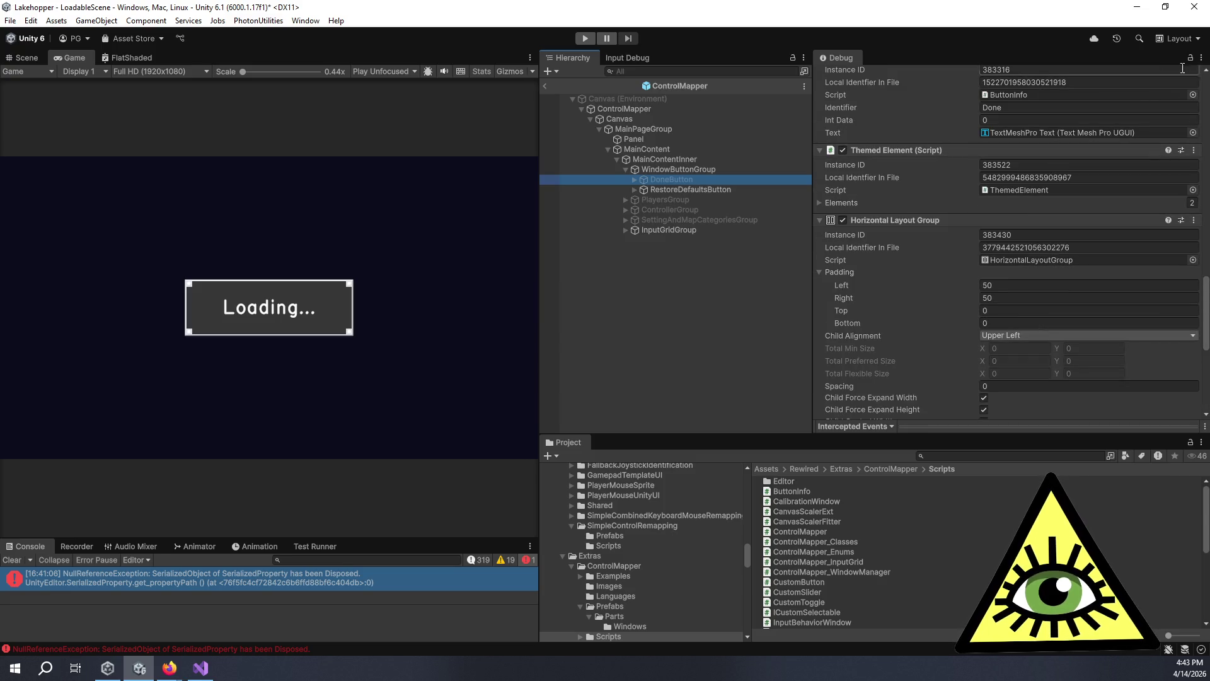
{"action": "left_click", "coordinate": [1201, 57]}
{"action": "left_click", "coordinate": [1163, 101]}
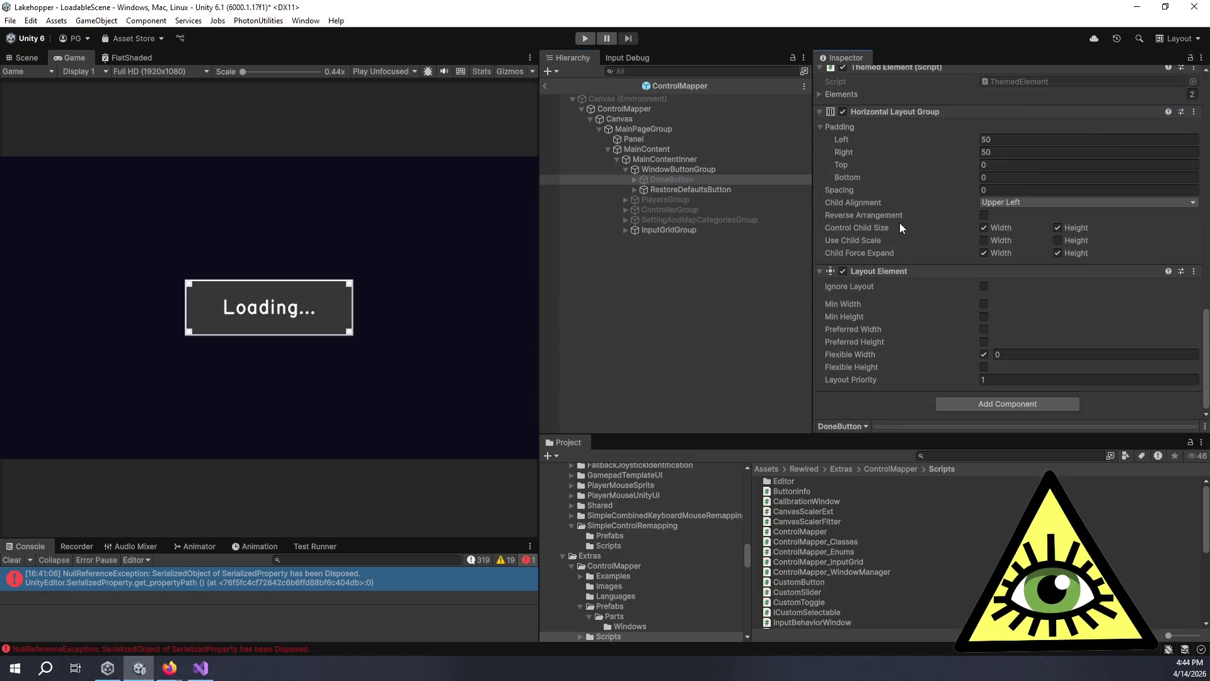
{"action": "scroll", "coordinate": [899, 221], "scroll_direction": "up", "scroll_amount": 6}
{"action": "scroll", "coordinate": [901, 216], "scroll_direction": "up", "scroll_amount": 3}
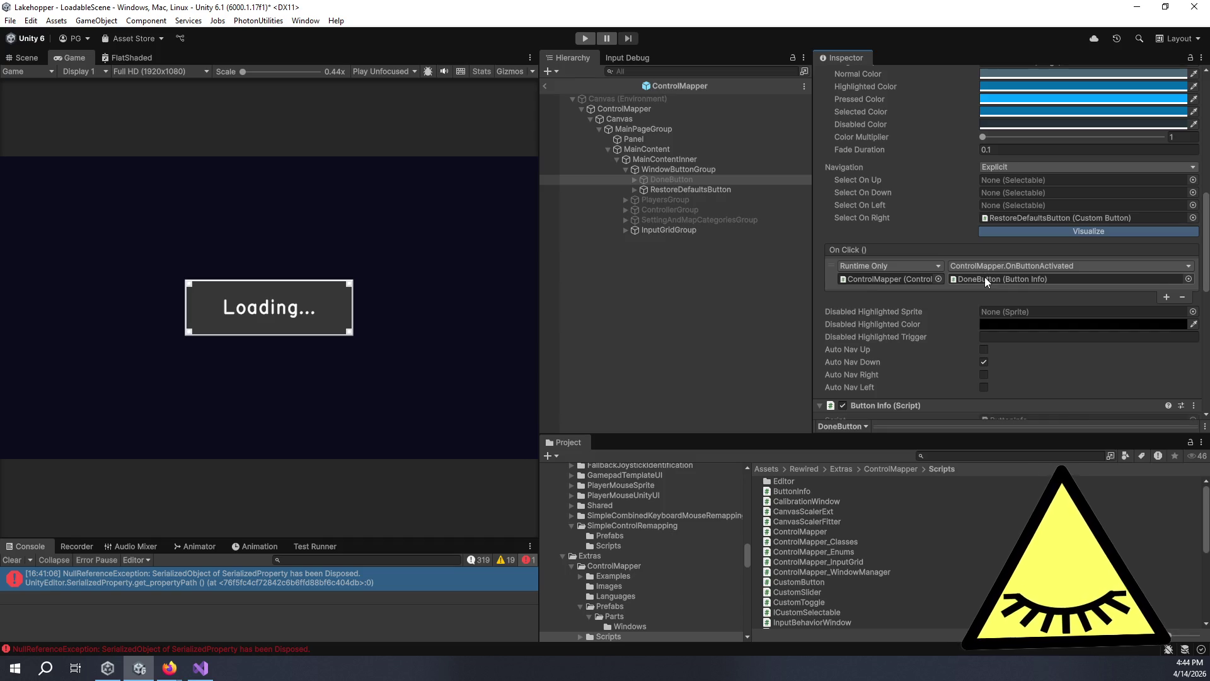
{"action": "scroll", "coordinate": [976, 285], "scroll_direction": "up", "scroll_amount": 4}
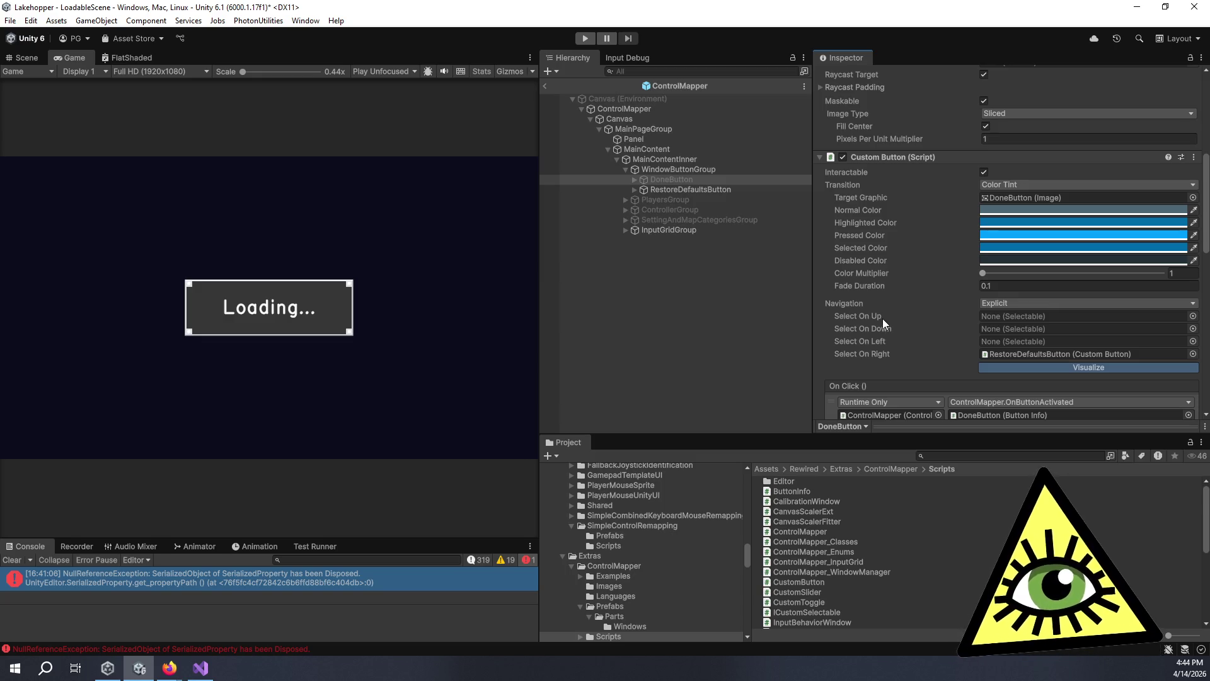
{"action": "key", "text": "alt+Tab"}
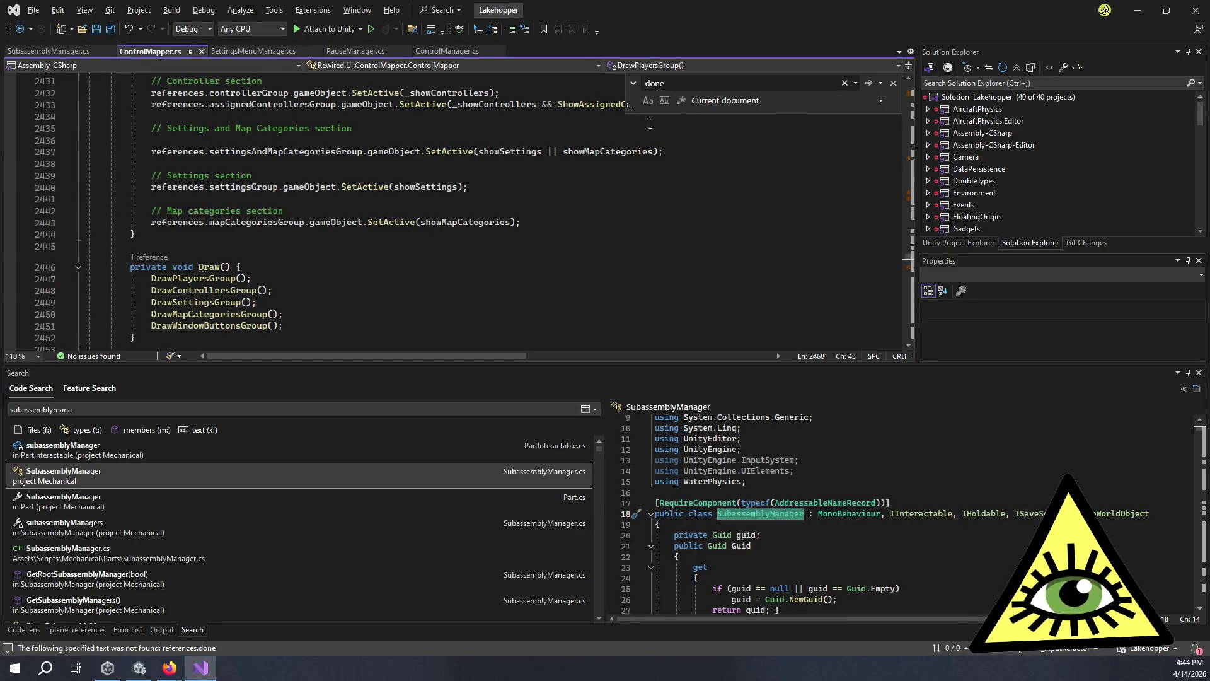
Scroll to the top of ControlMapper.cs and find all 80 references to the references field.
{"action": "scroll", "coordinate": [504, 157], "scroll_direction": "up", "scroll_amount": 20}
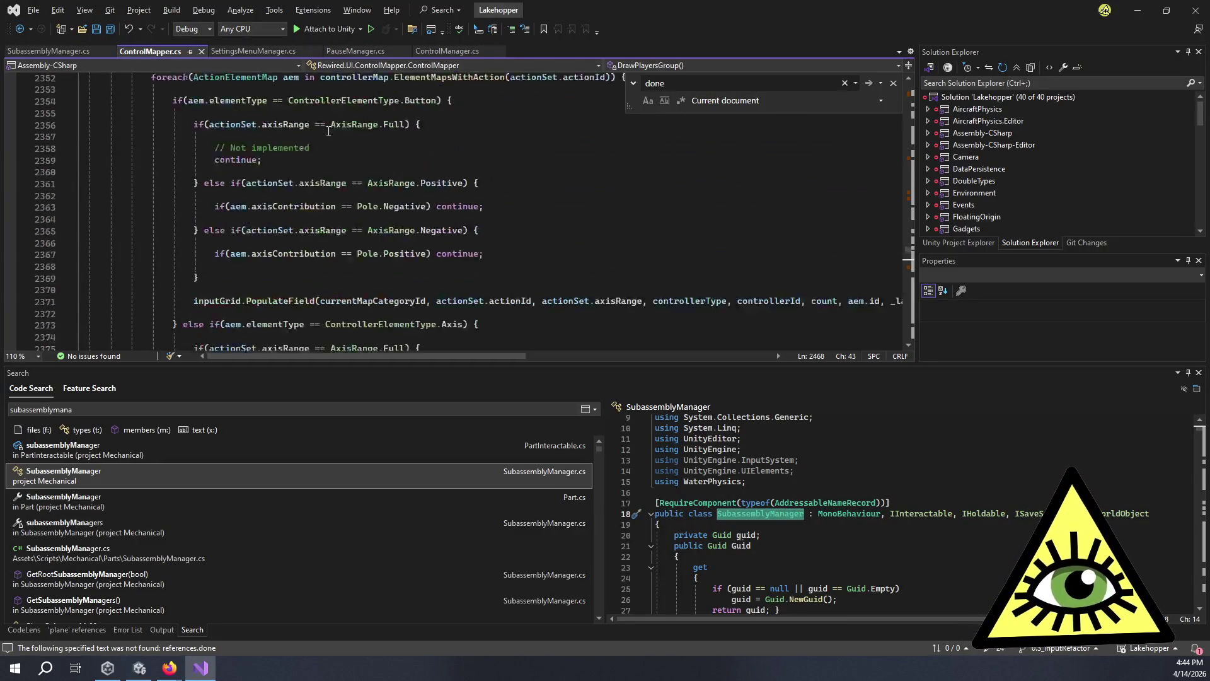
{"action": "scroll", "coordinate": [534, 157], "scroll_direction": "up", "scroll_amount": 15}
{"action": "left_click_drag", "start_coordinate": [909, 202], "coordinate": [921, 65]}
{"action": "scroll", "coordinate": [516, 205], "scroll_direction": "down", "scroll_amount": 20}
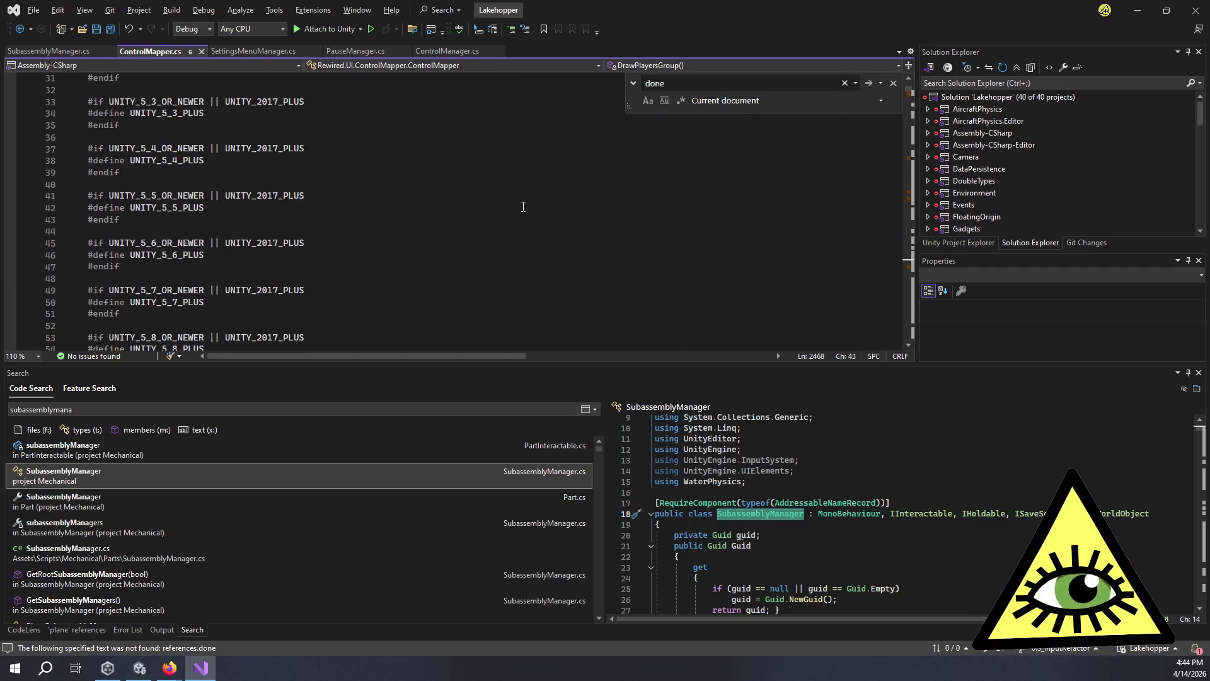
{"action": "scroll", "coordinate": [516, 205], "scroll_direction": "up", "scroll_amount": 10}
{"action": "scroll", "coordinate": [516, 204], "scroll_direction": "up", "scroll_amount": 6}
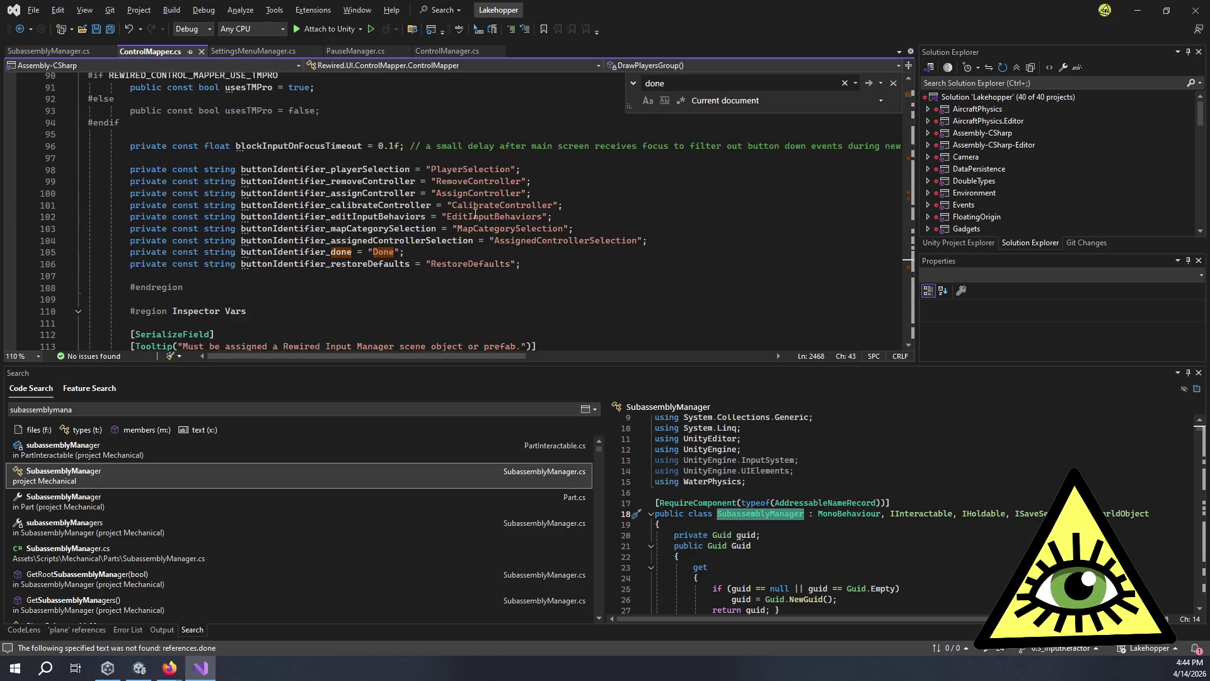
{"action": "scroll", "coordinate": [486, 209], "scroll_direction": "down", "scroll_amount": 8}
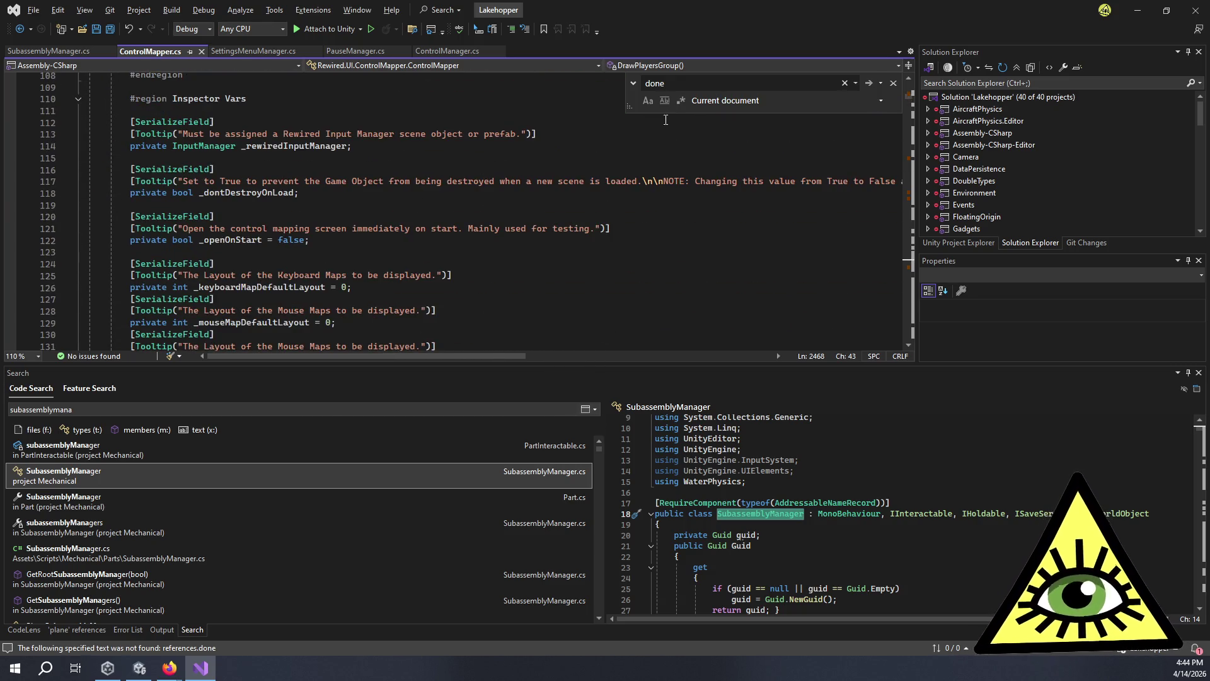
{"action": "left_click", "coordinate": [668, 89]}
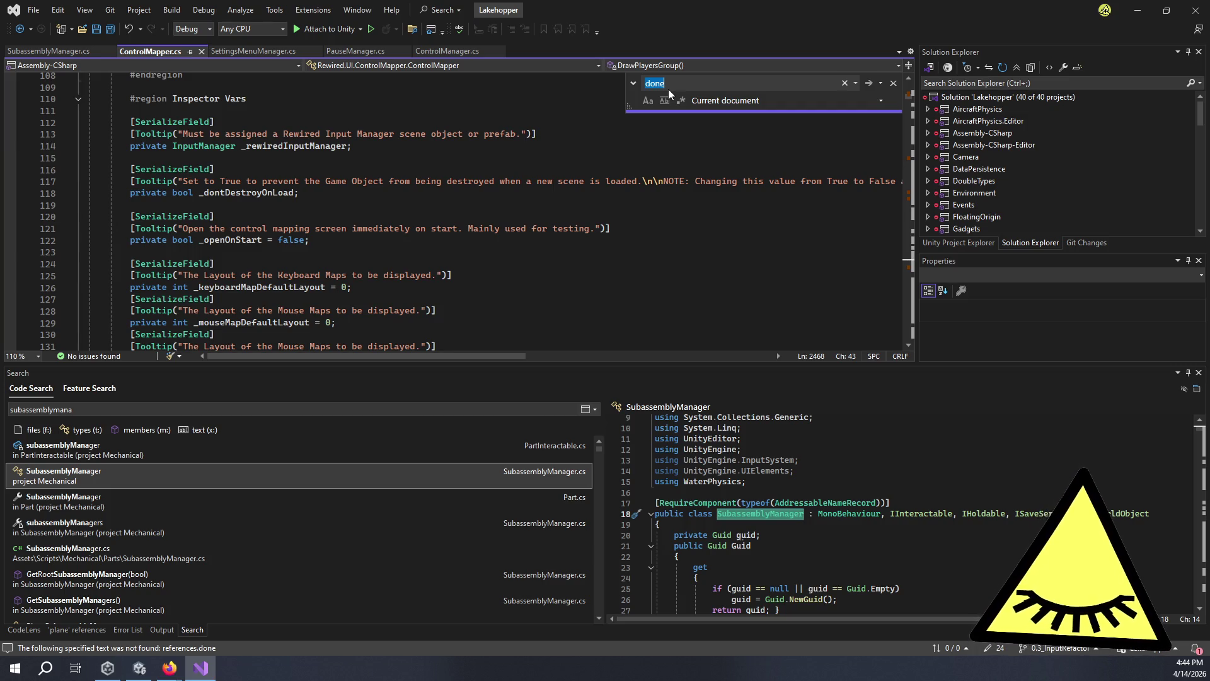
{"action": "type", "text": "References"}
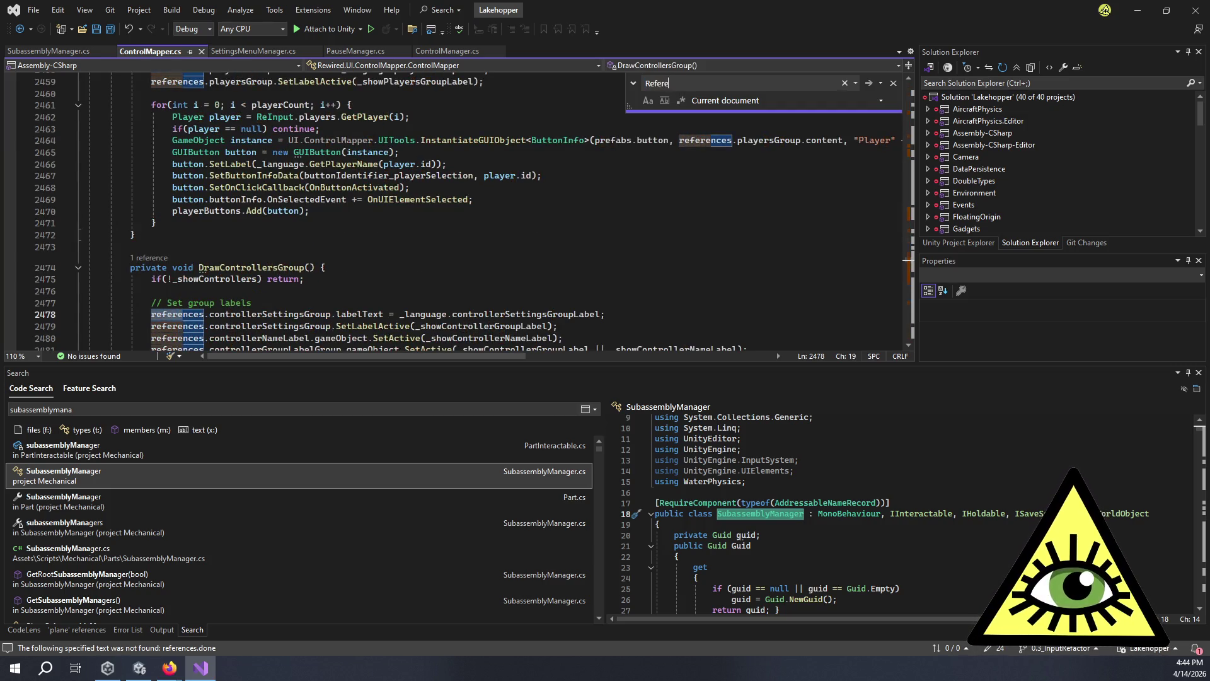
{"action": "key", "text": "Escape"}
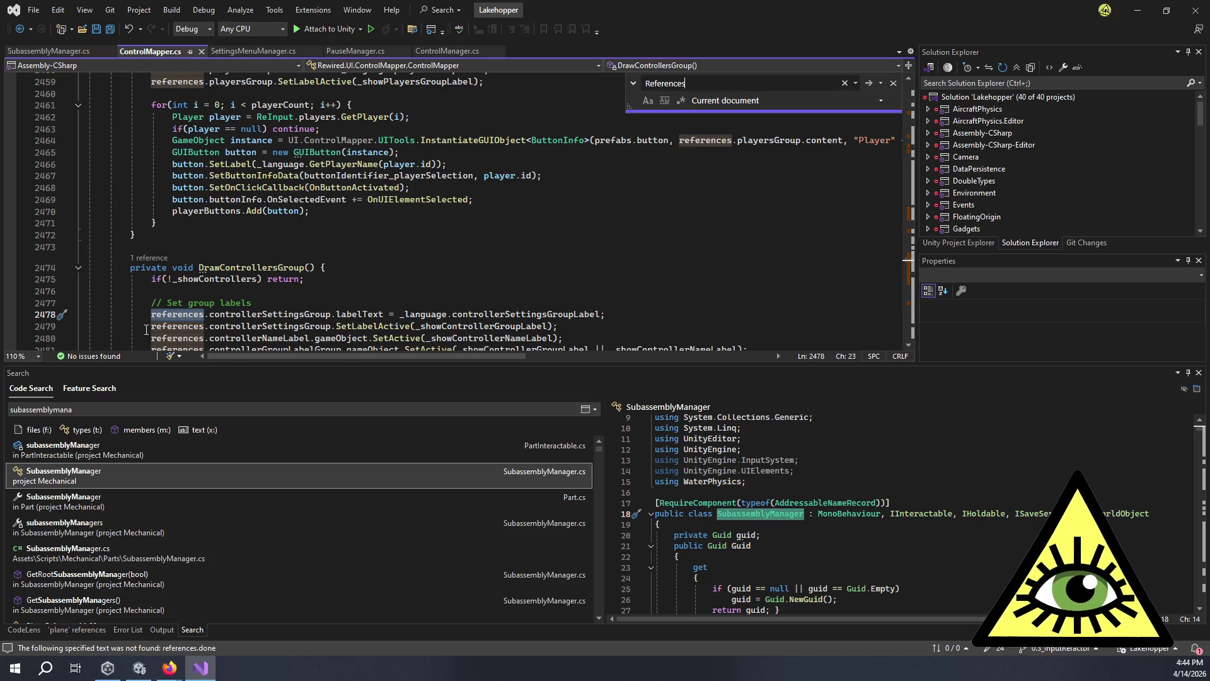
{"action": "key", "text": "shift+F12"}
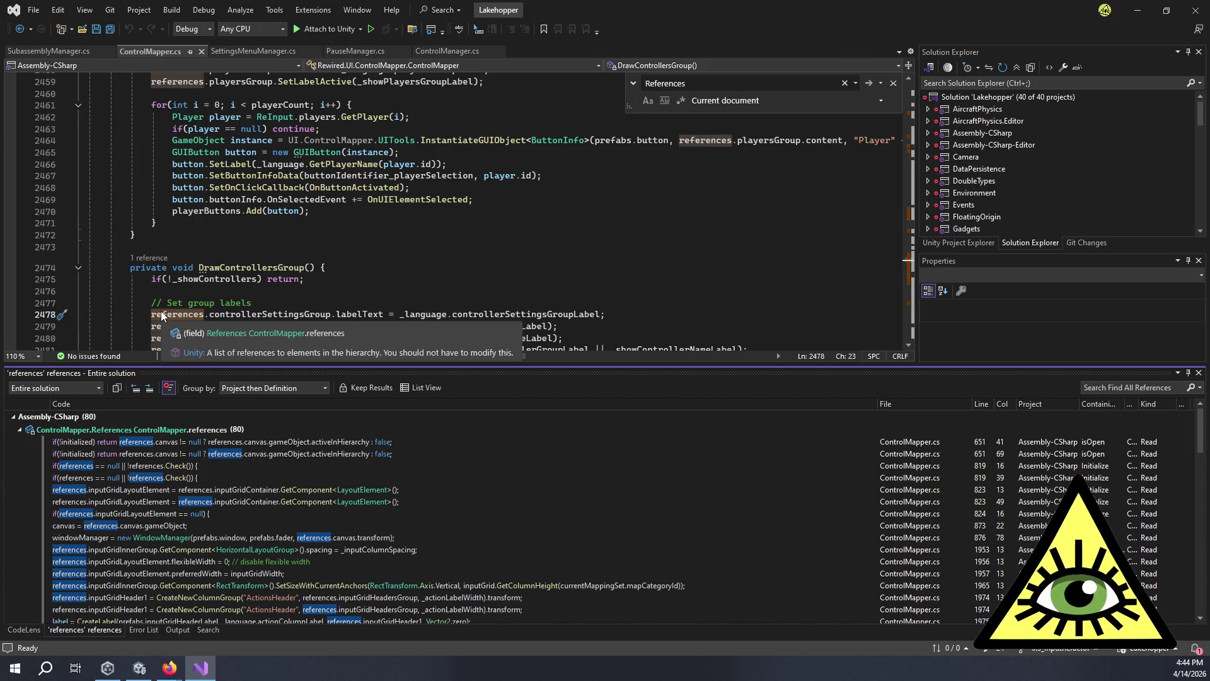
Go to the References class in ControlMapper_Classes.cs and select its _doneButton field.
{"action": "key", "text": "F12"}
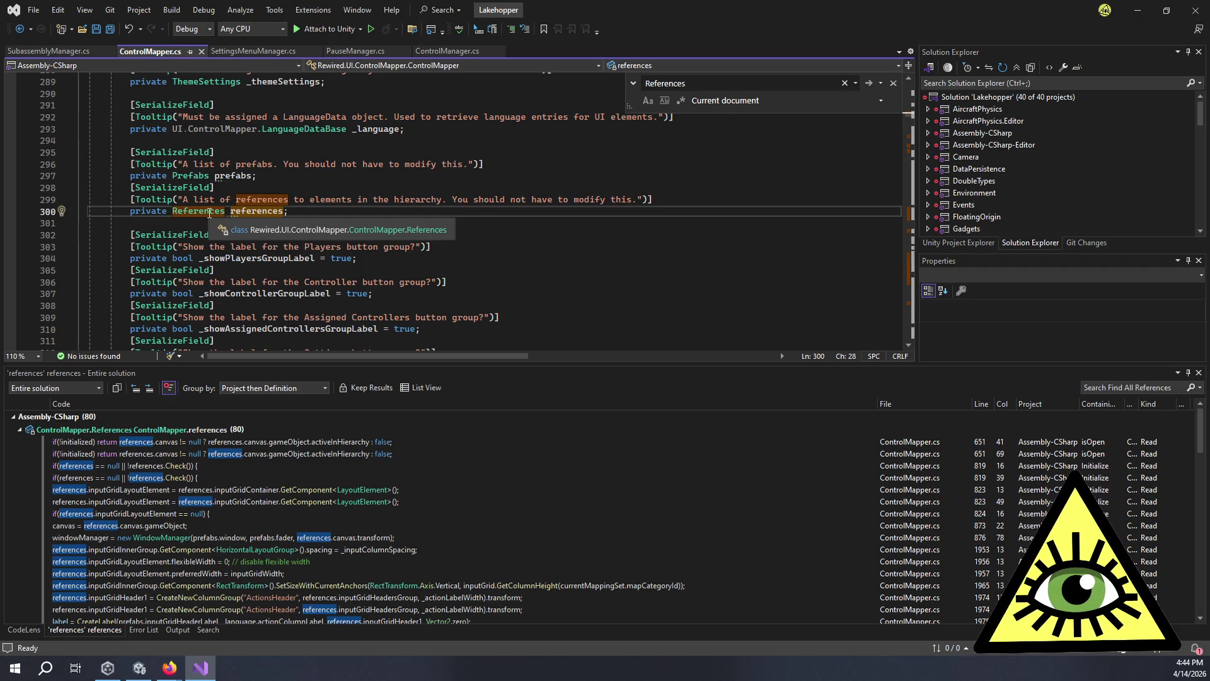
{"action": "key", "text": "Left"}
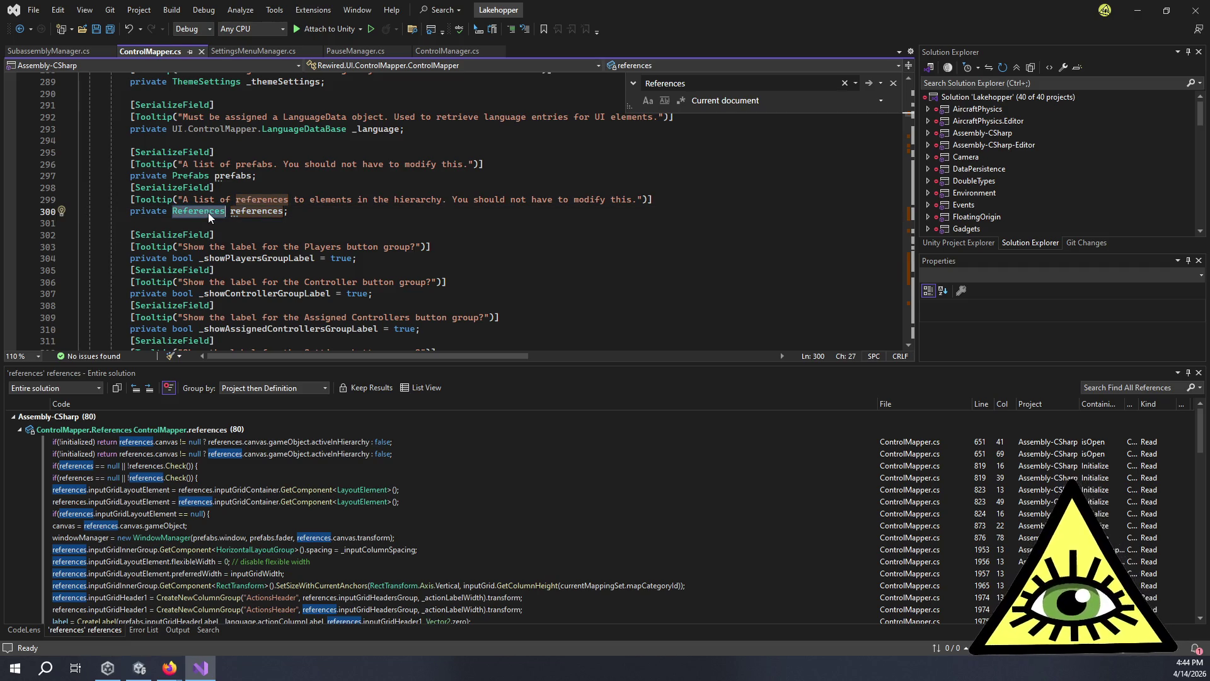
{"action": "key", "text": "F12"}
{"action": "scroll", "coordinate": [319, 243], "scroll_direction": "down", "scroll_amount": 2}
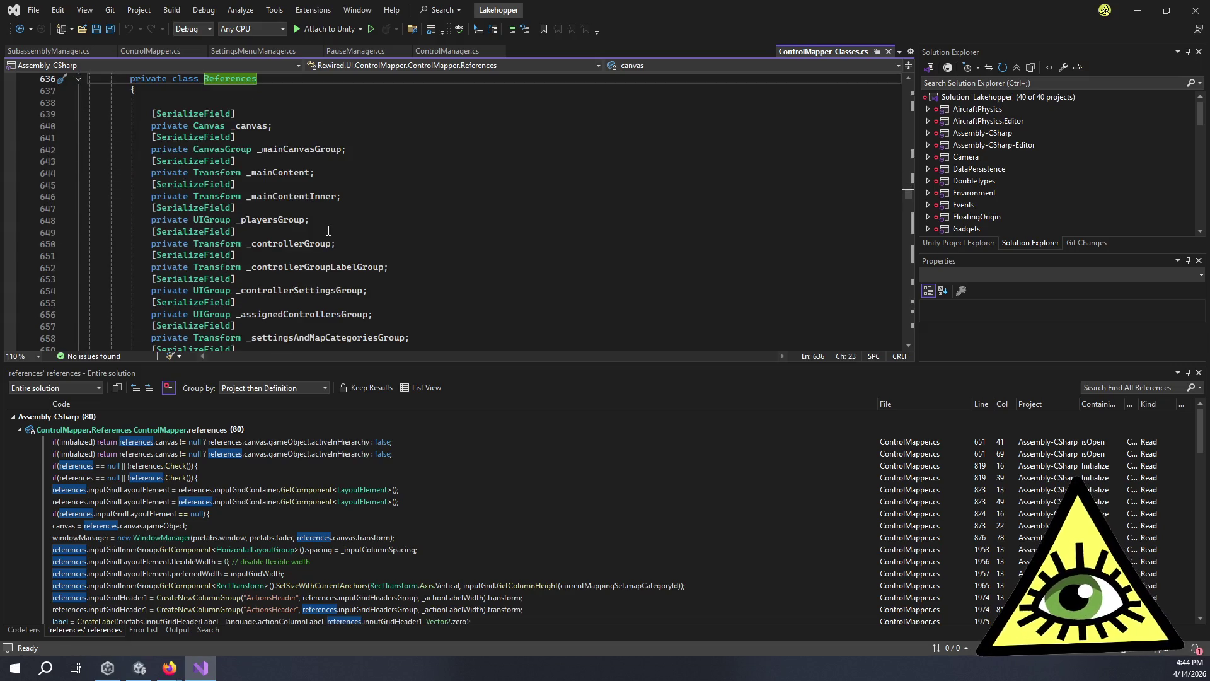
{"action": "scroll", "coordinate": [376, 210], "scroll_direction": "down", "scroll_amount": 9}
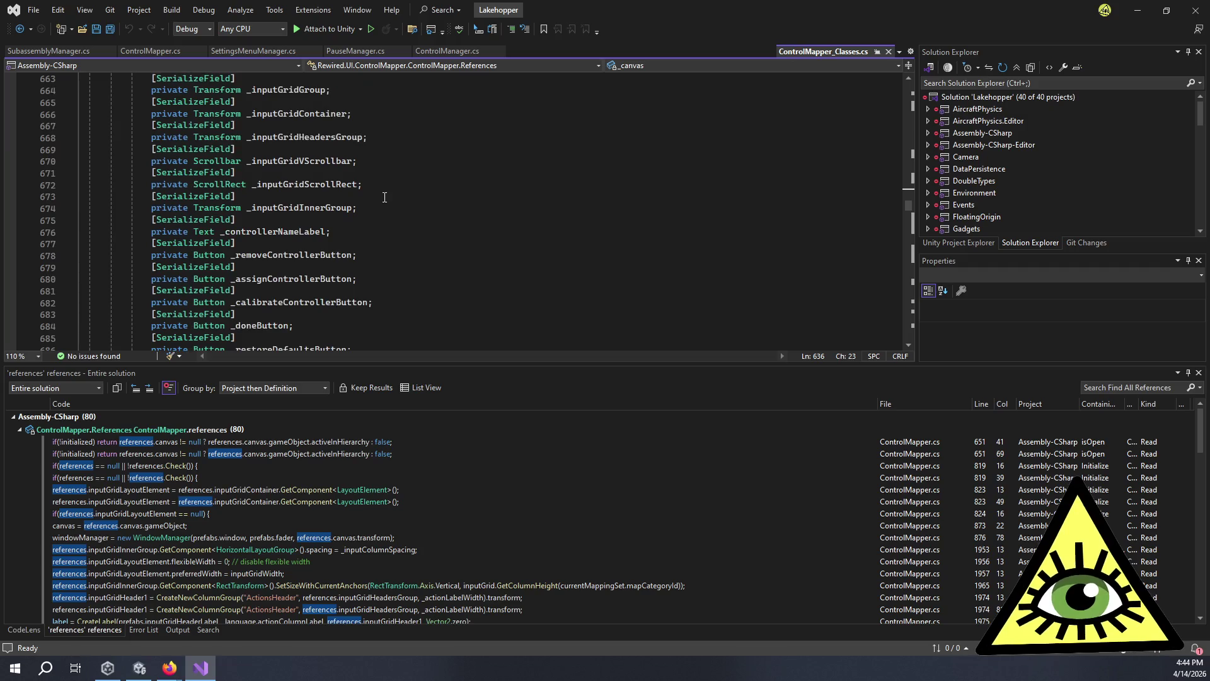
{"action": "scroll", "coordinate": [389, 225], "scroll_direction": "down", "scroll_amount": 3}
{"action": "left_click", "coordinate": [343, 220]}
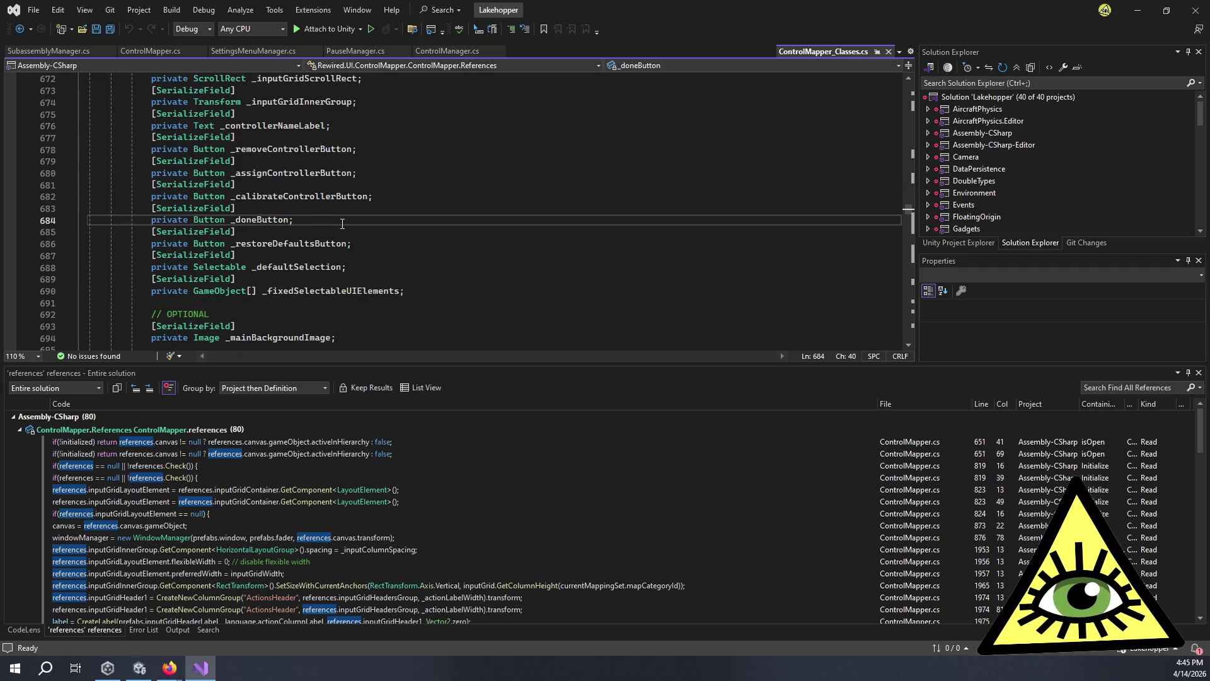
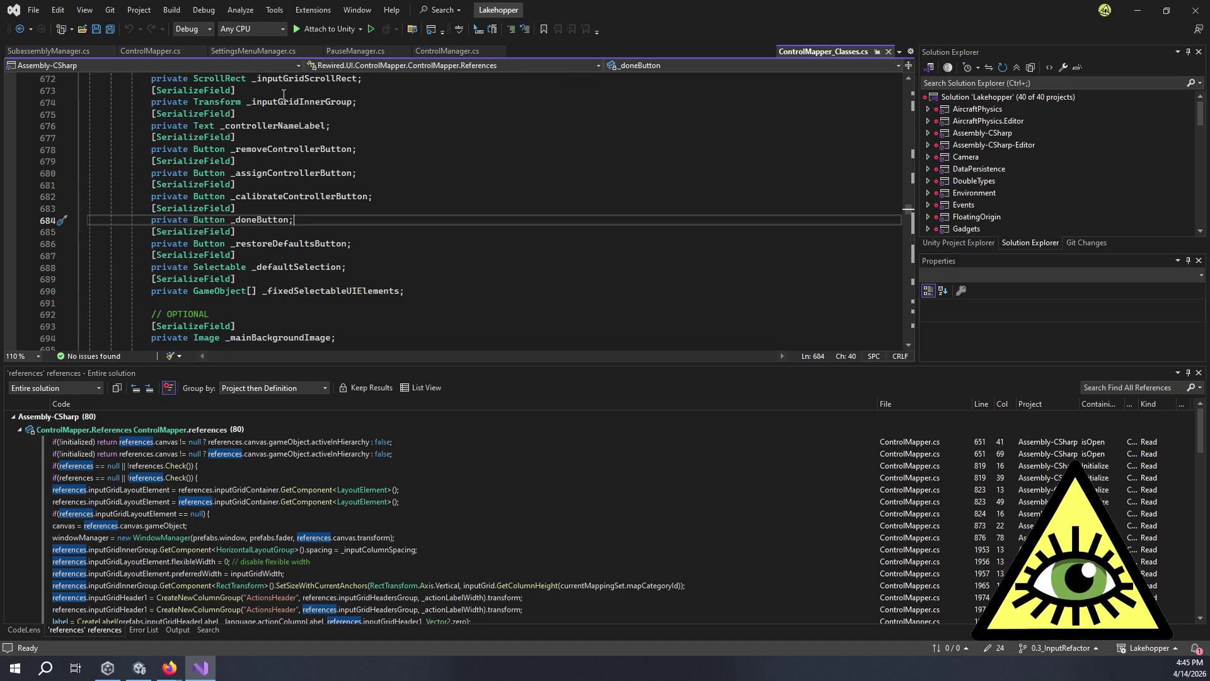
In SettingsMenuManager.cs, add an empty public void FocusControlToggle() method below SetTabsInteractable.
{"action": "left_click", "coordinate": [254, 50]}
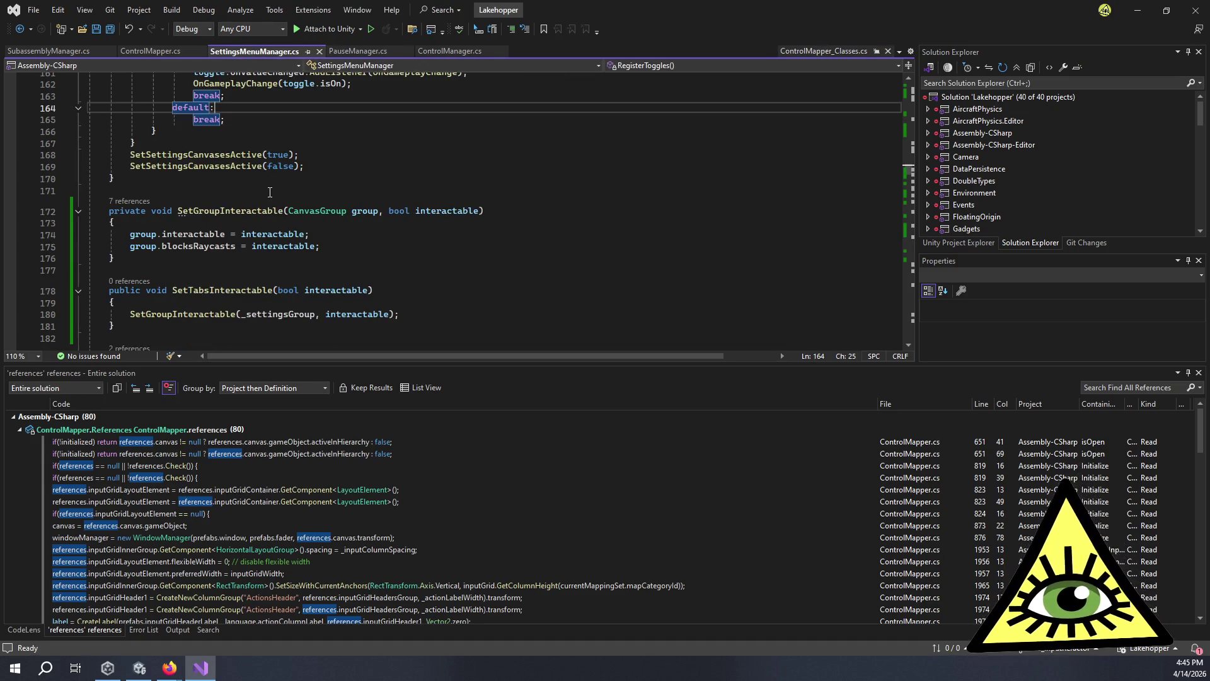
{"action": "scroll", "coordinate": [227, 221], "scroll_direction": "down", "scroll_amount": 2}
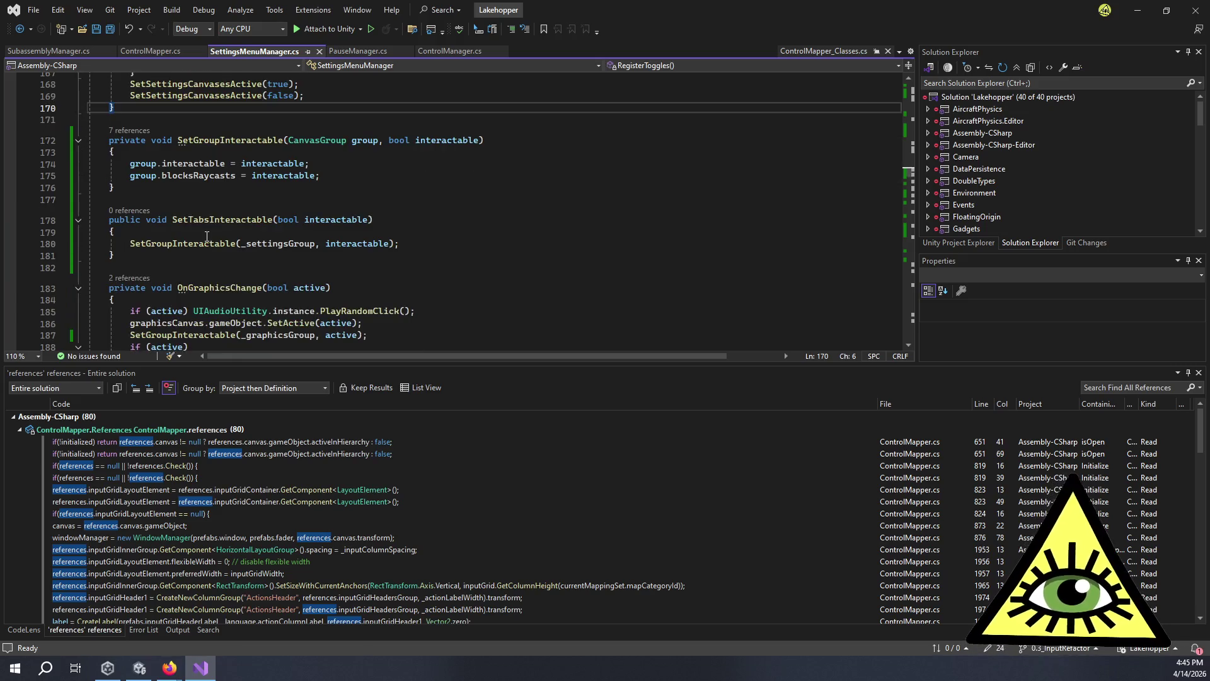
{"action": "left_click", "coordinate": [201, 260]}
{"action": "key", "text": "Return"}
{"action": "key", "text": "Return"}
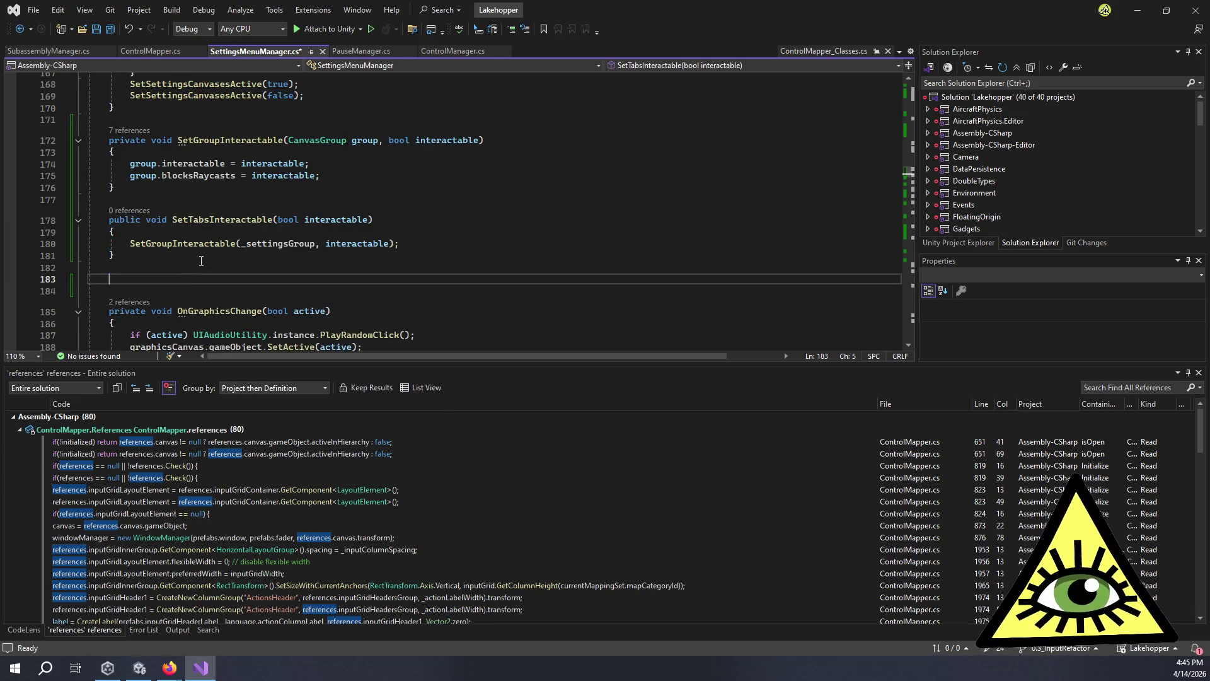
{"action": "type", "text": "public "}
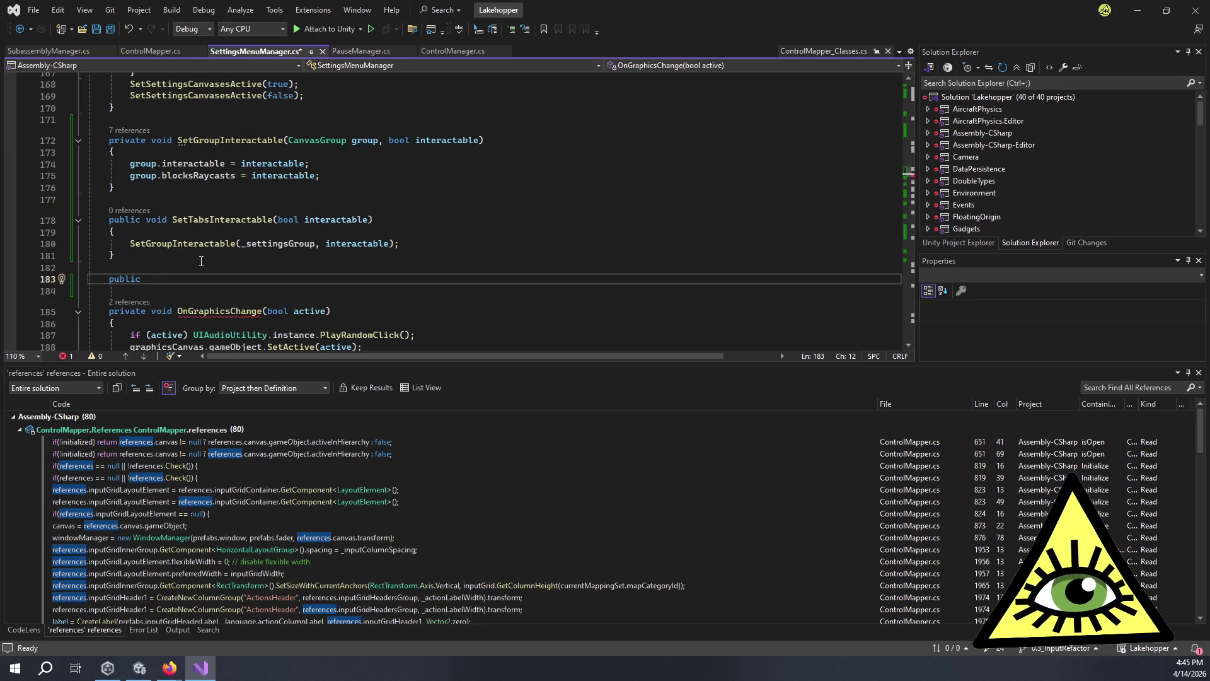
{"action": "type", "text": "void Focus"}
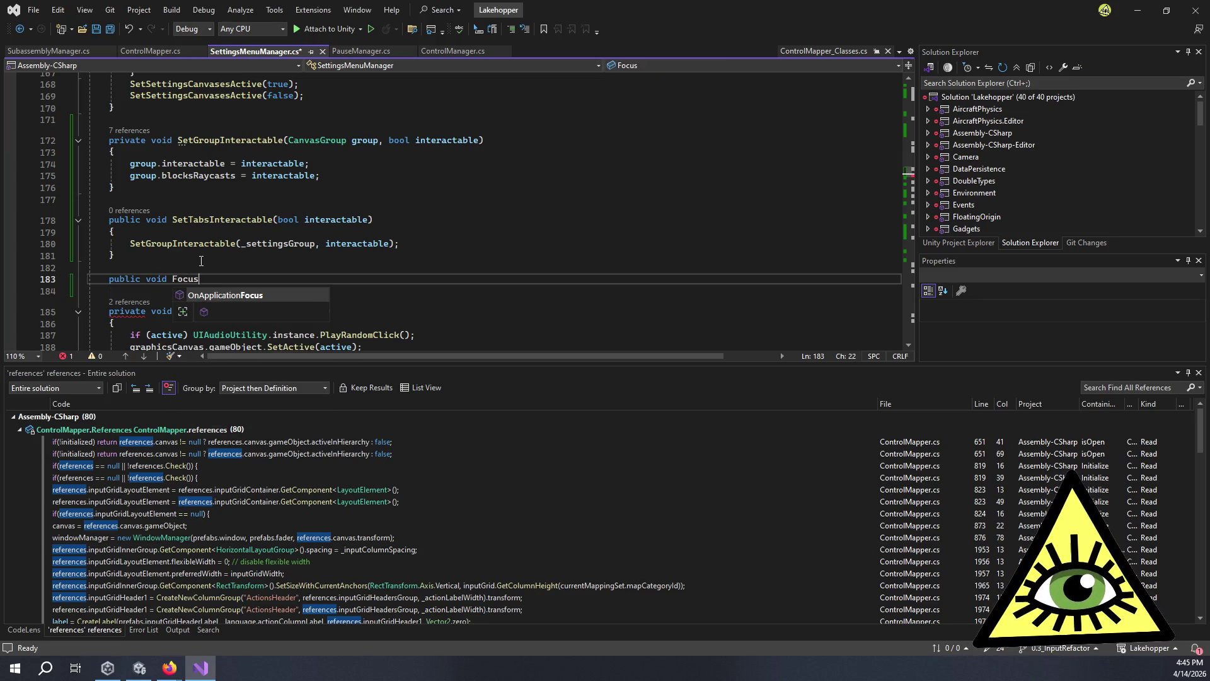
{"action": "type", "text": "Control"}
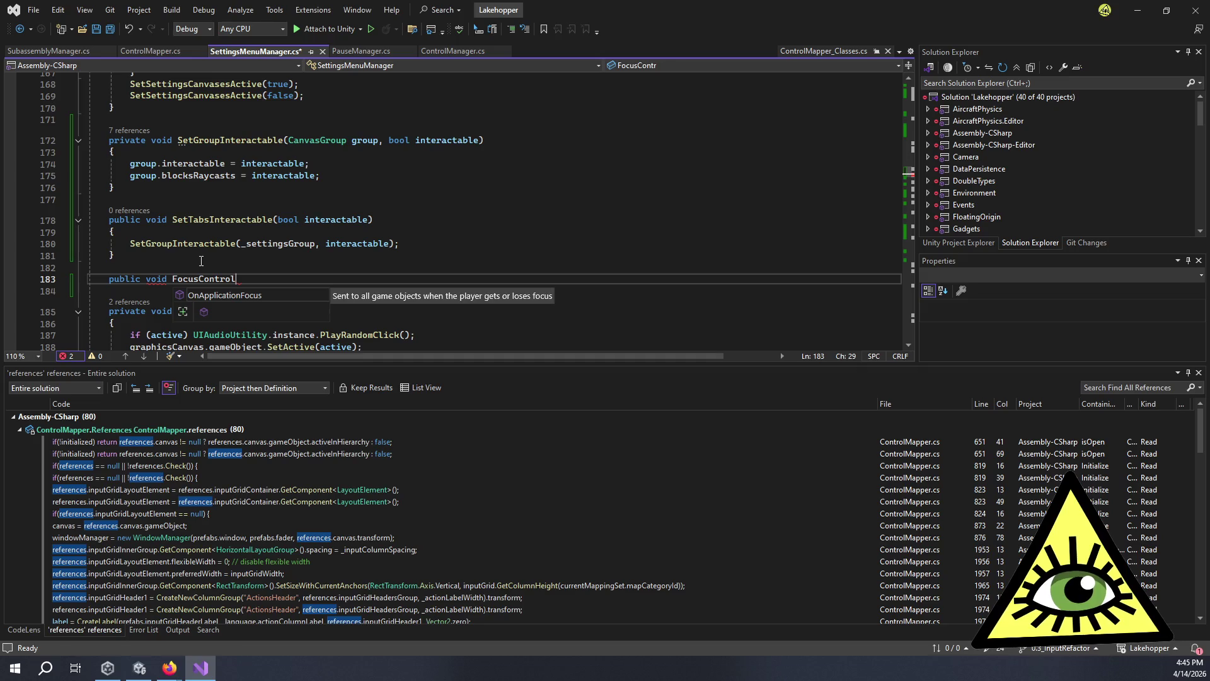
{"action": "type", "text": "Toggle()"}
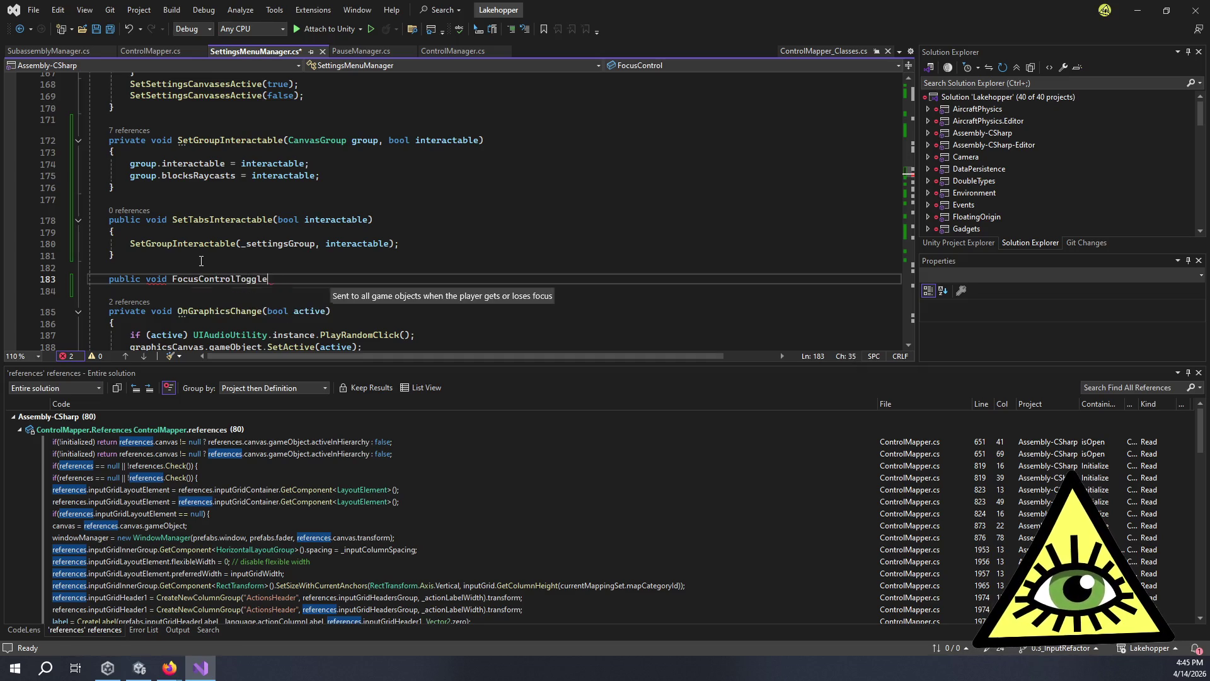
{"action": "key", "text": "Return"}
{"action": "type", "text": "{"}
{"action": "key", "text": "Return"}
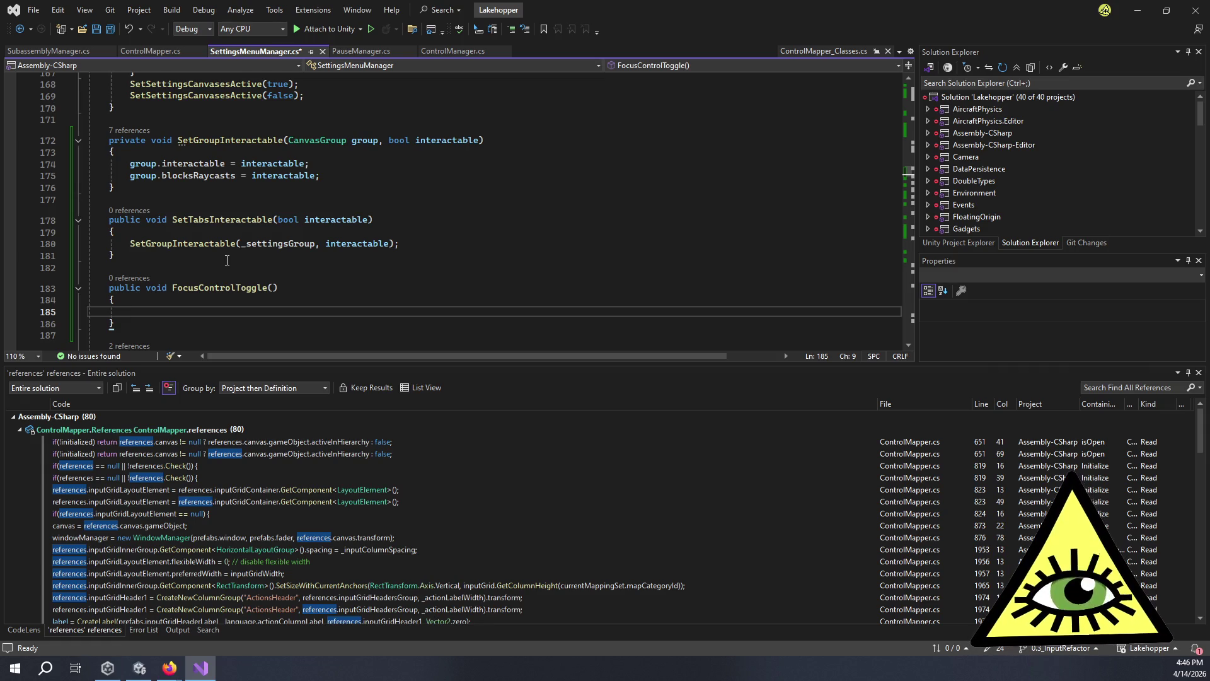
{"action": "scroll", "coordinate": [226, 260], "scroll_direction": "up", "scroll_amount": 20}
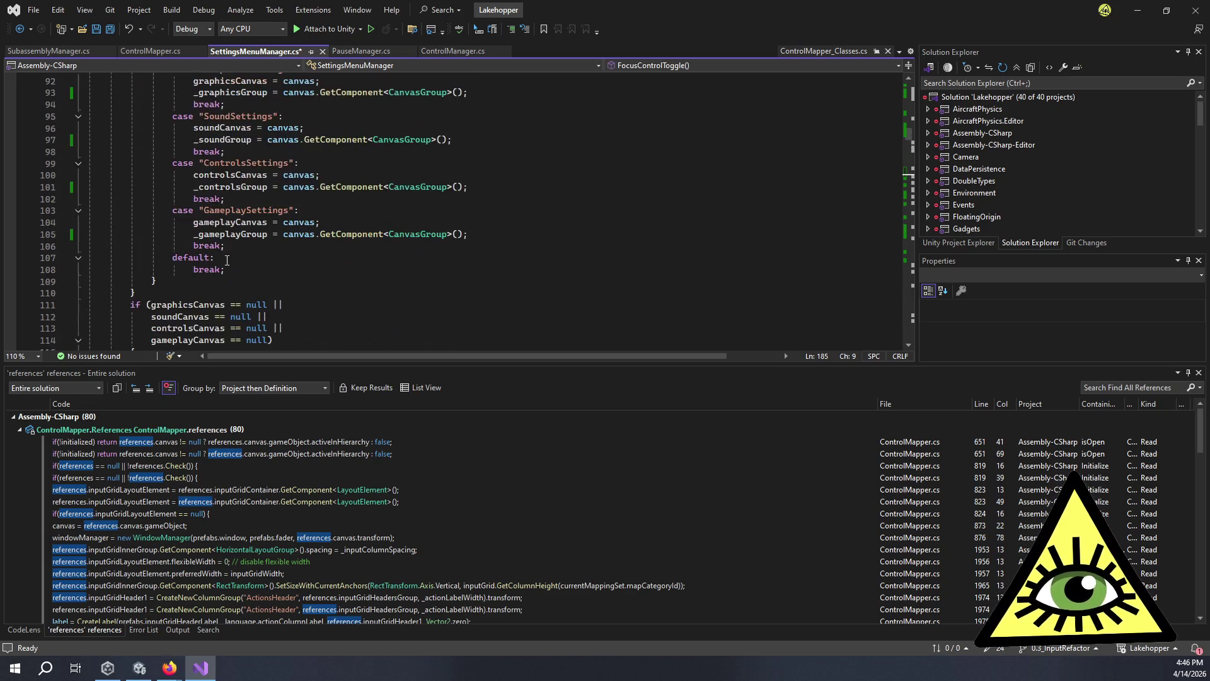
{"action": "scroll", "coordinate": [239, 259], "scroll_direction": "down", "scroll_amount": 7}
{"action": "scroll", "coordinate": [265, 261], "scroll_direction": "up", "scroll_amount": 20}
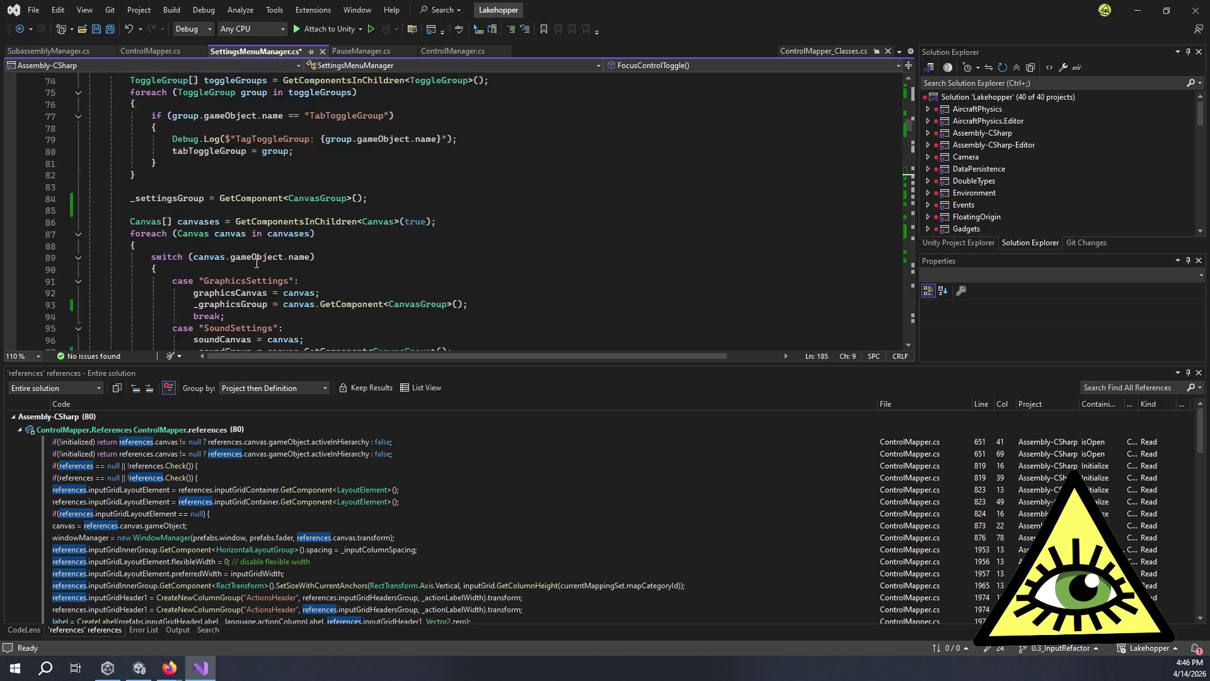
{"action": "scroll", "coordinate": [343, 102], "scroll_direction": "up", "scroll_amount": 4}
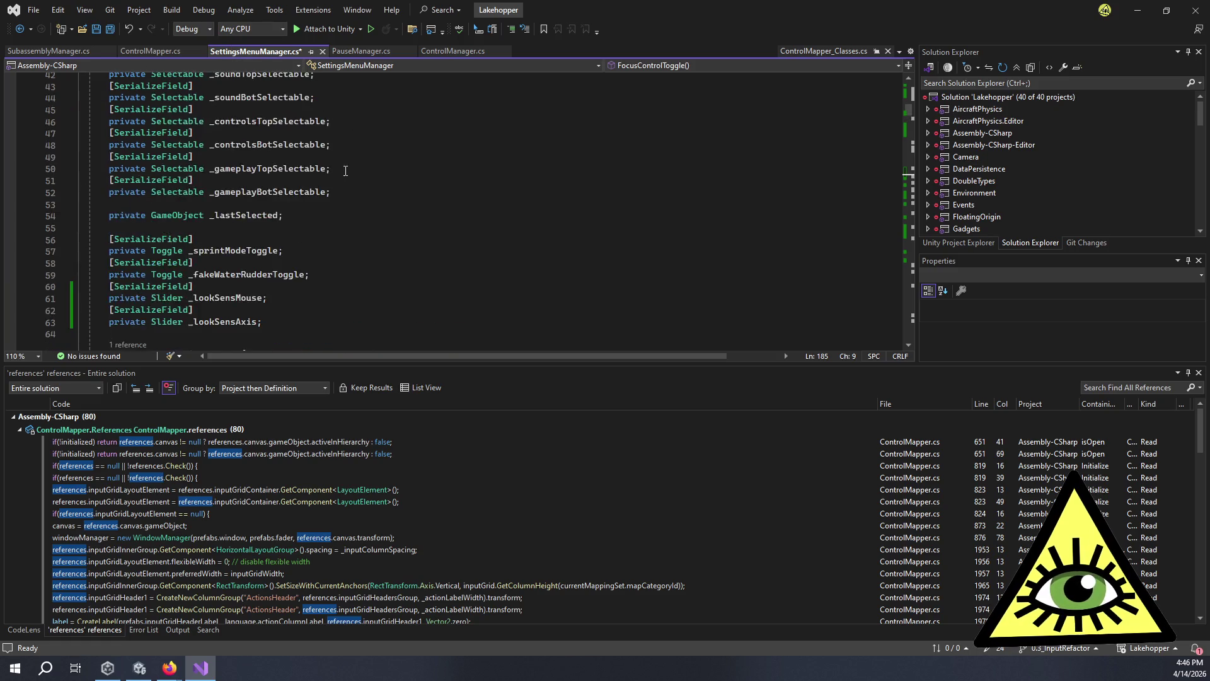
{"action": "scroll", "coordinate": [355, 170], "scroll_direction": "down", "scroll_amount": 8}
{"action": "scroll", "coordinate": [378, 158], "scroll_direction": "down", "scroll_amount": 20}
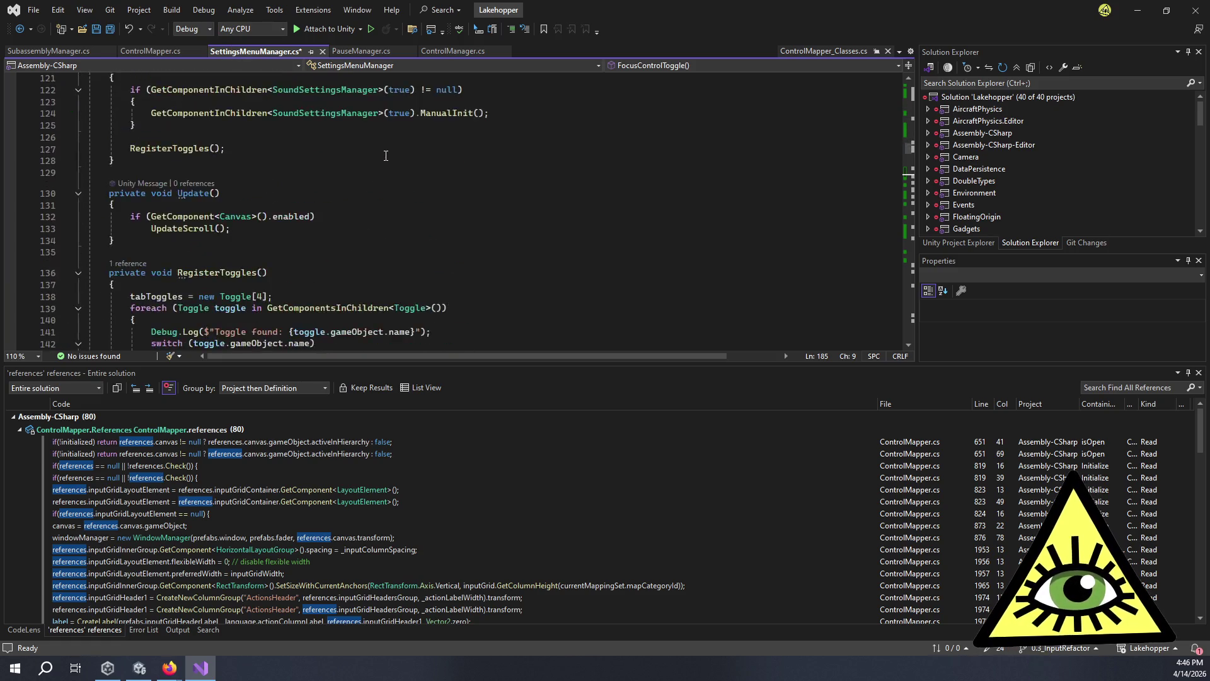
{"action": "scroll", "coordinate": [390, 160], "scroll_direction": "down", "scroll_amount": 5}
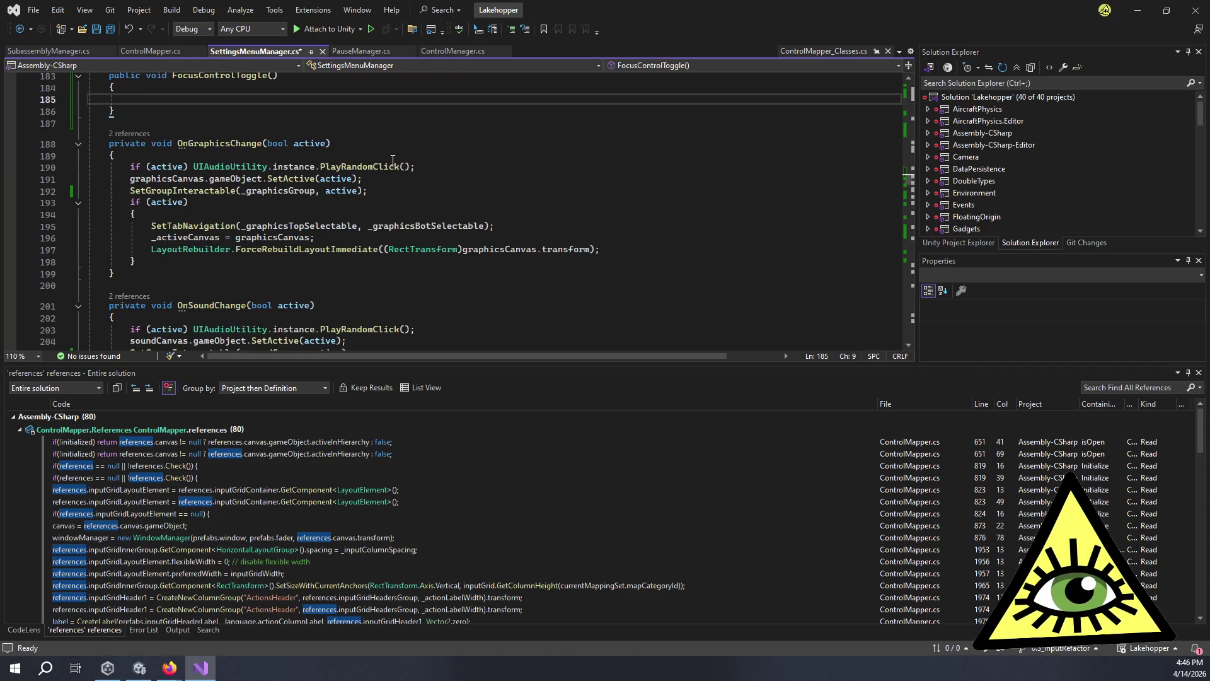
{"action": "scroll", "coordinate": [393, 159], "scroll_direction": "down", "scroll_amount": 9}
{"action": "scroll", "coordinate": [392, 159], "scroll_direction": "down", "scroll_amount": 15}
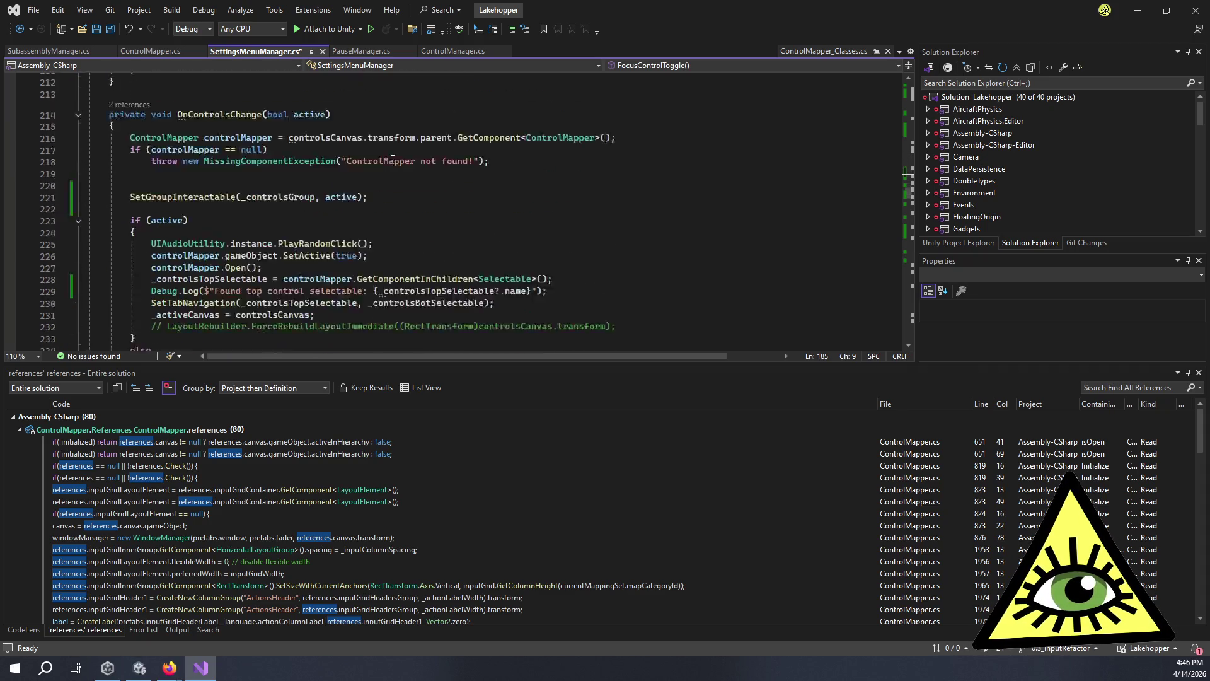
{"action": "scroll", "coordinate": [392, 161], "scroll_direction": "down", "scroll_amount": 8}
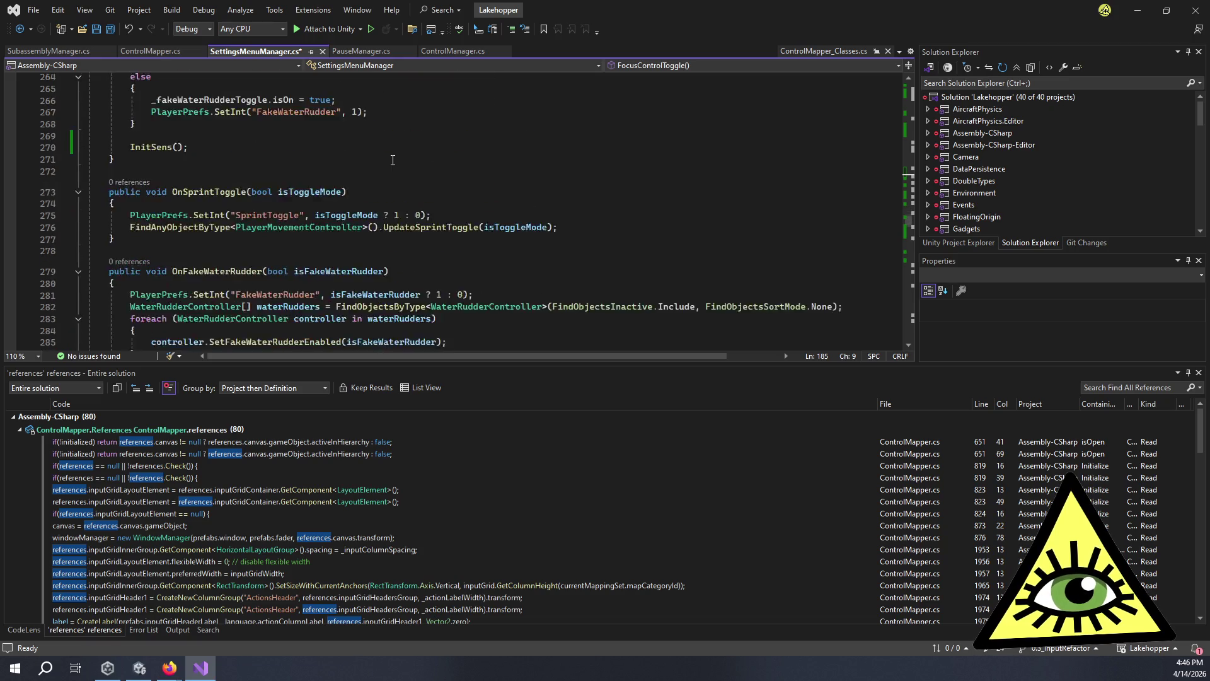
{"action": "scroll", "coordinate": [392, 161], "scroll_direction": "down", "scroll_amount": 8}
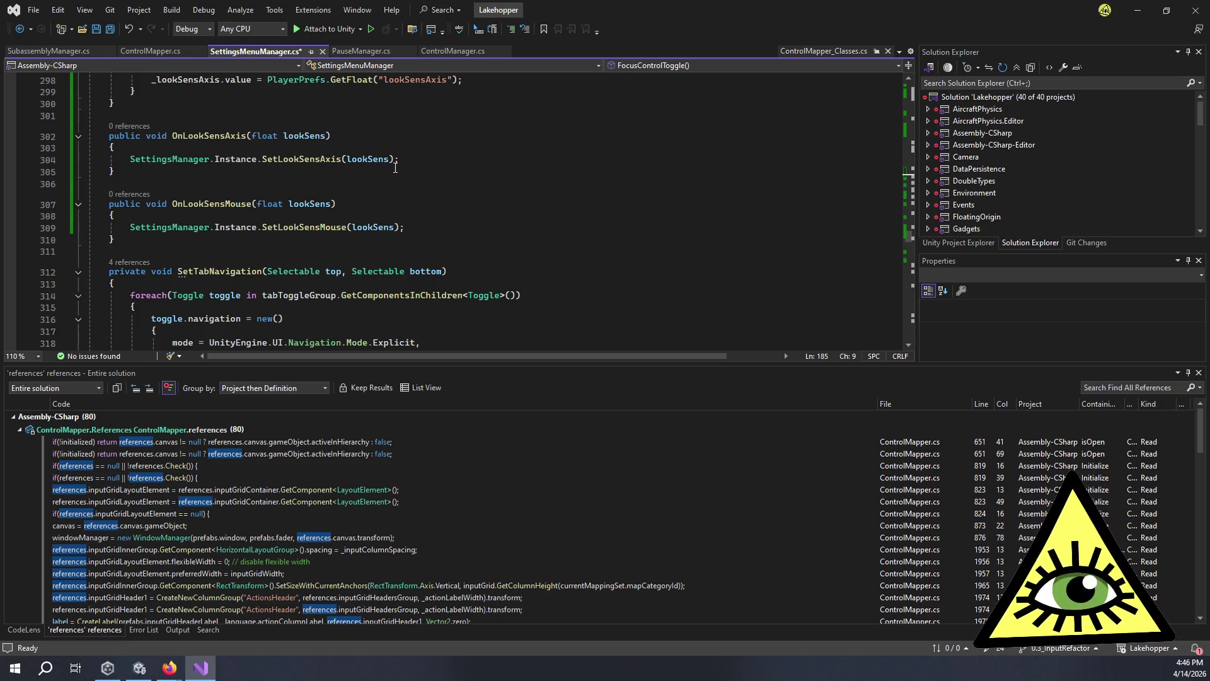
{"action": "scroll", "coordinate": [395, 167], "scroll_direction": "down", "scroll_amount": 6}
{"action": "scroll", "coordinate": [399, 178], "scroll_direction": "down", "scroll_amount": 9}
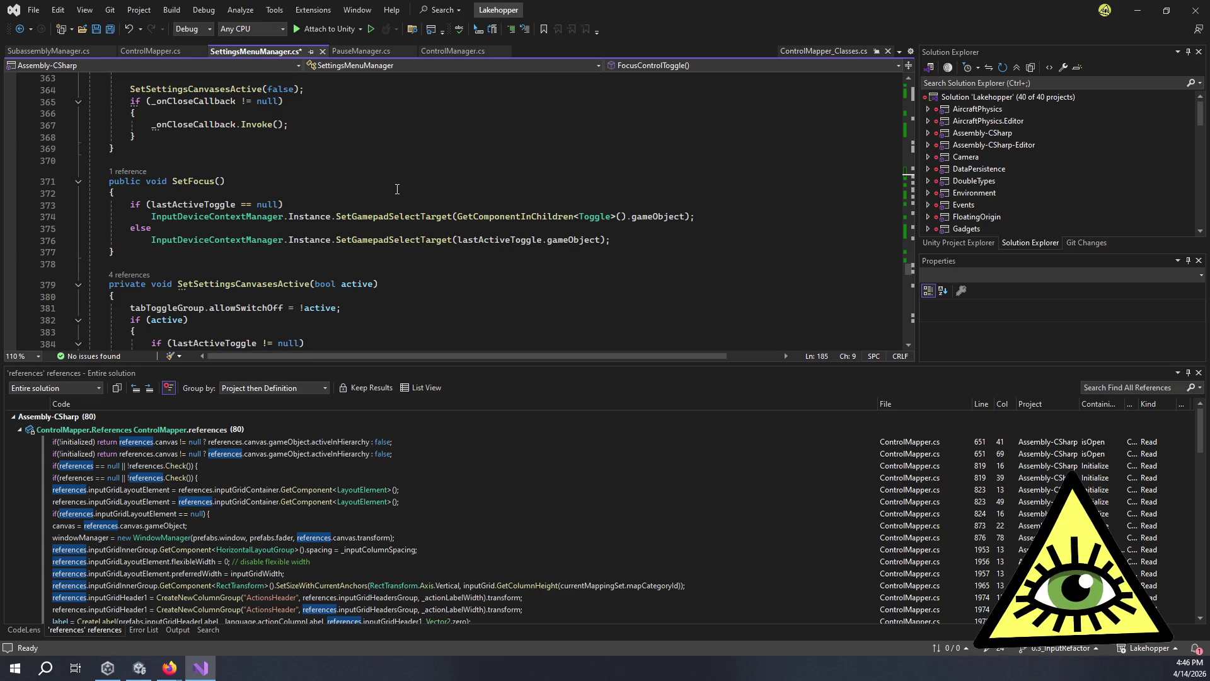
{"action": "scroll", "coordinate": [397, 189], "scroll_direction": "down", "scroll_amount": 10}
{"action": "scroll", "coordinate": [397, 186], "scroll_direction": "up", "scroll_amount": 12}
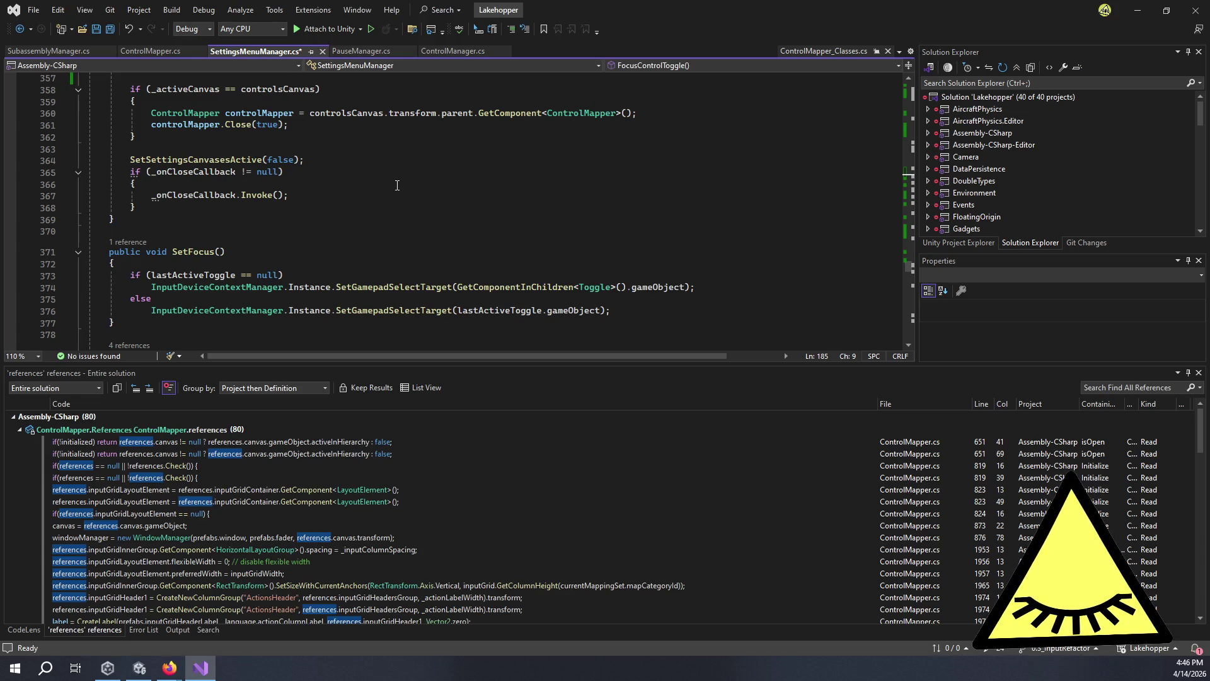
{"action": "scroll", "coordinate": [397, 186], "scroll_direction": "down", "scroll_amount": 13}
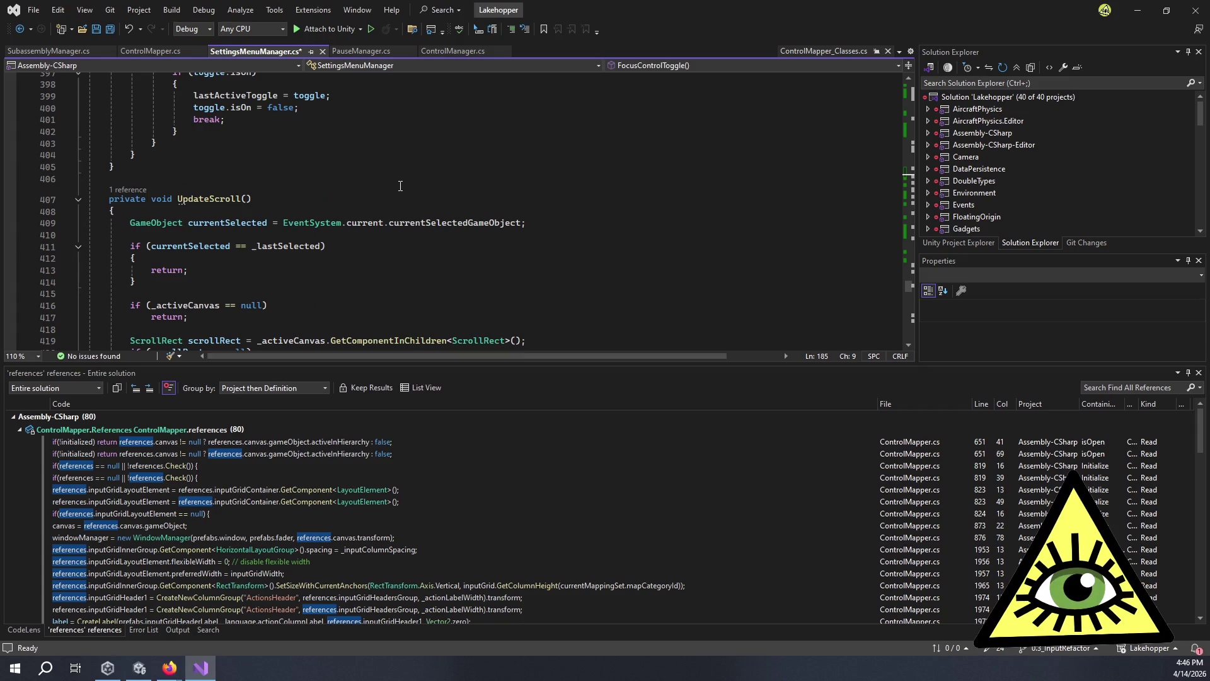
{"action": "scroll", "coordinate": [410, 189], "scroll_direction": "up", "scroll_amount": 14}
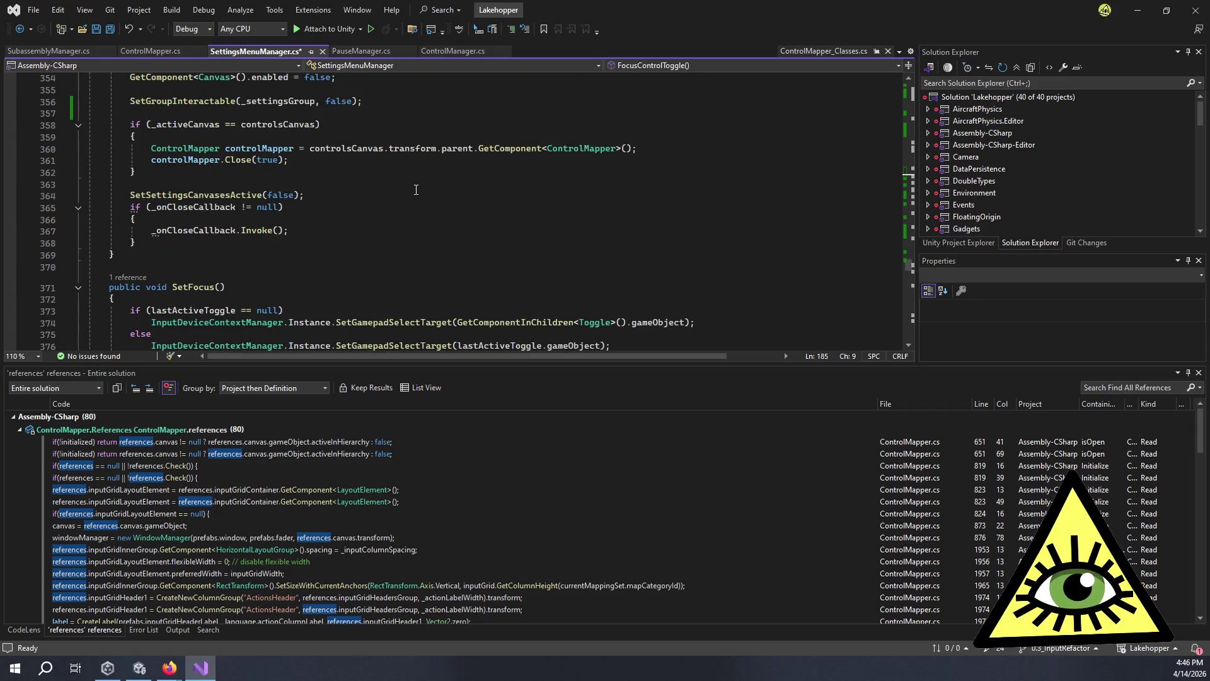
{"action": "scroll", "coordinate": [416, 189], "scroll_direction": "down", "scroll_amount": 3}
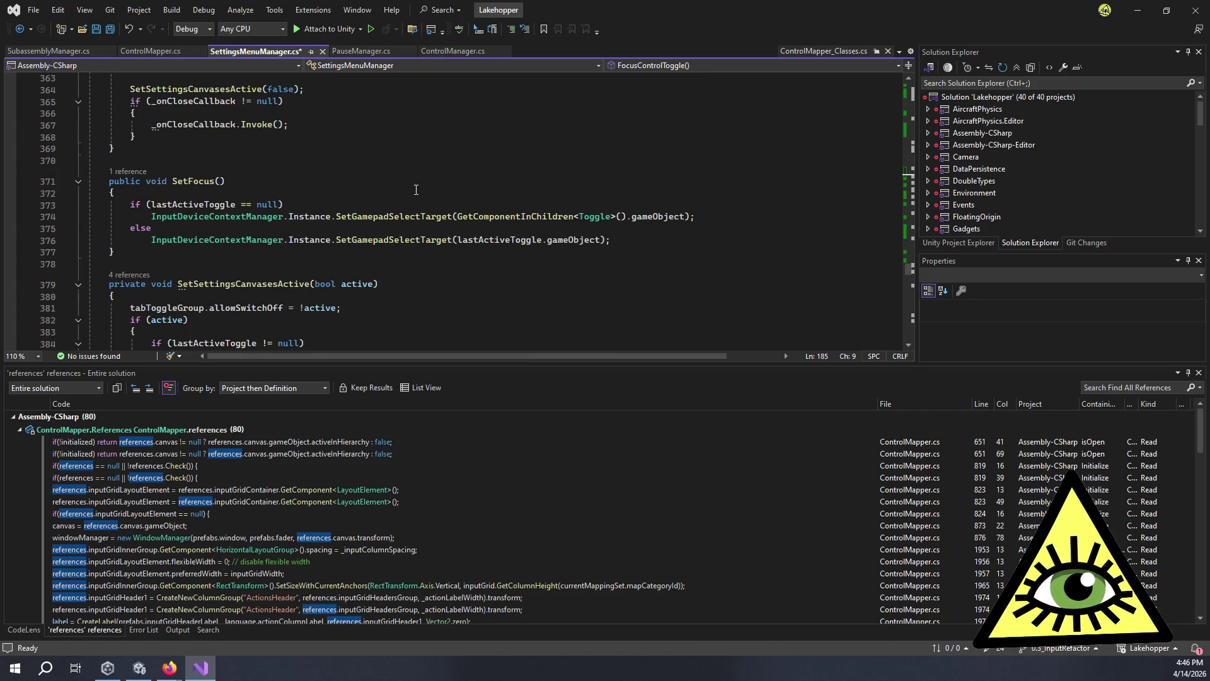
{"action": "scroll", "coordinate": [416, 189], "scroll_direction": "down", "scroll_amount": 5}
{"action": "scroll", "coordinate": [422, 192], "scroll_direction": "up", "scroll_amount": 12}
{"action": "scroll", "coordinate": [424, 195], "scroll_direction": "up", "scroll_amount": 6}
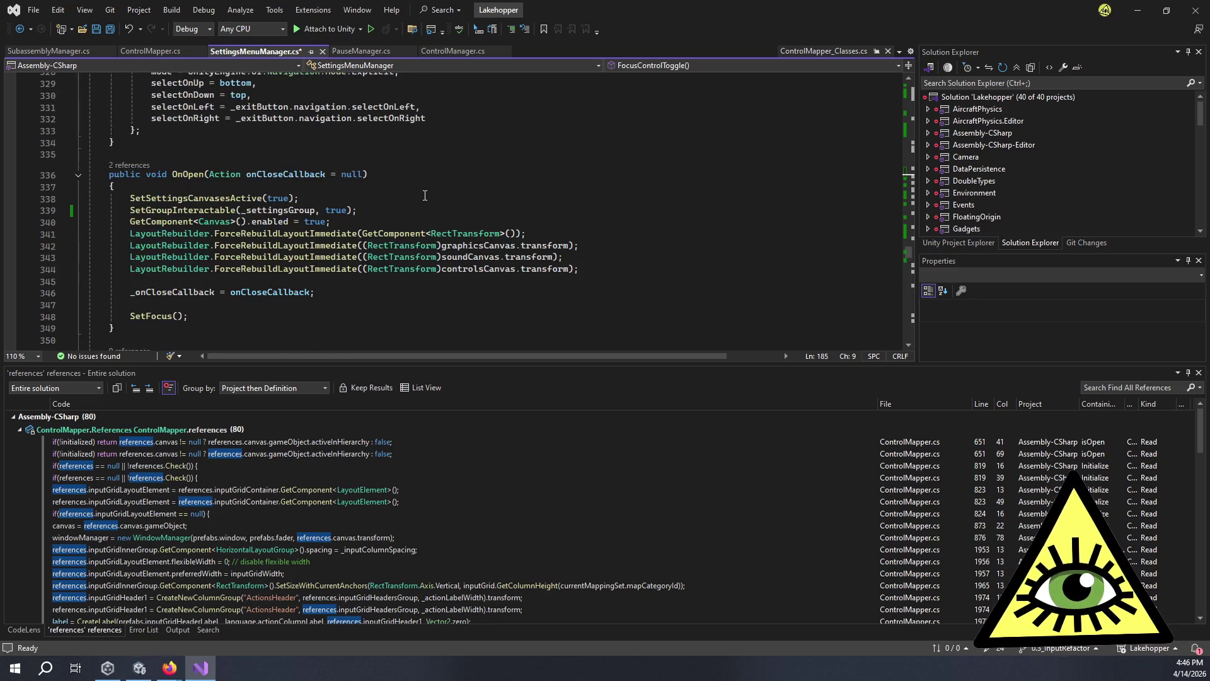
{"action": "key", "text": "Down"}
{"action": "key", "text": "Up"}
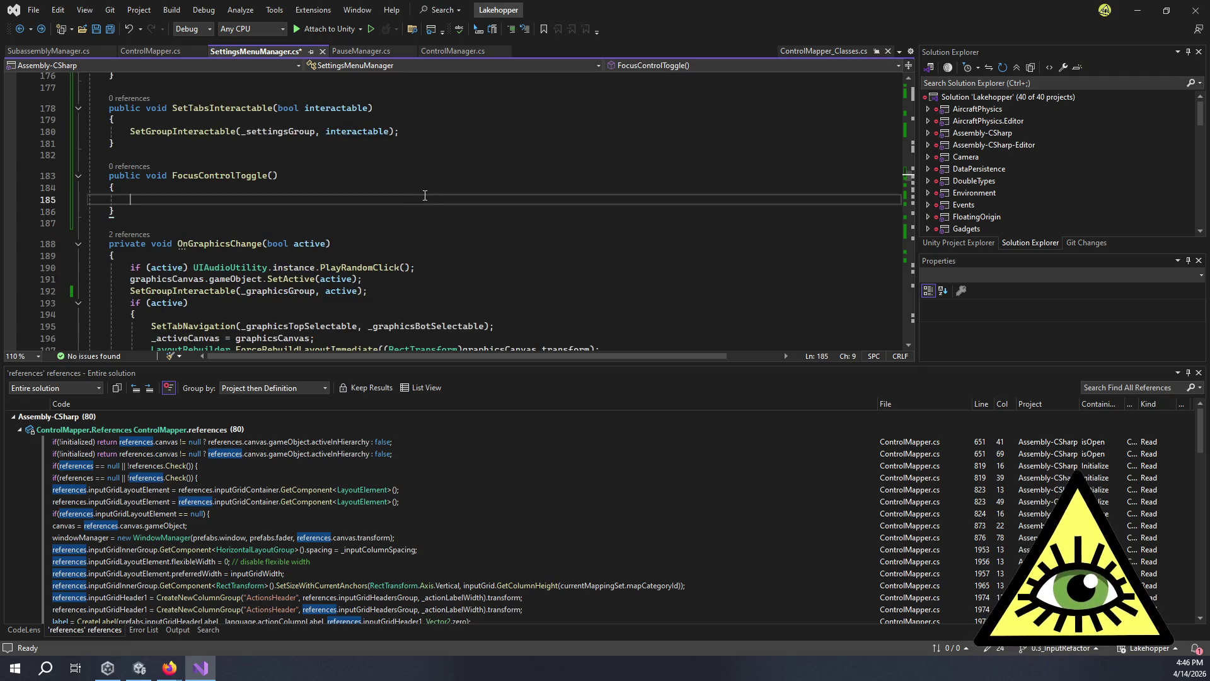
Type the InputDeviceContextManager.Instance.SetGamepadSelectTarget( call in FocusControlToggle using IntelliSense completions.
{"action": "type", "text": "InputDe"}
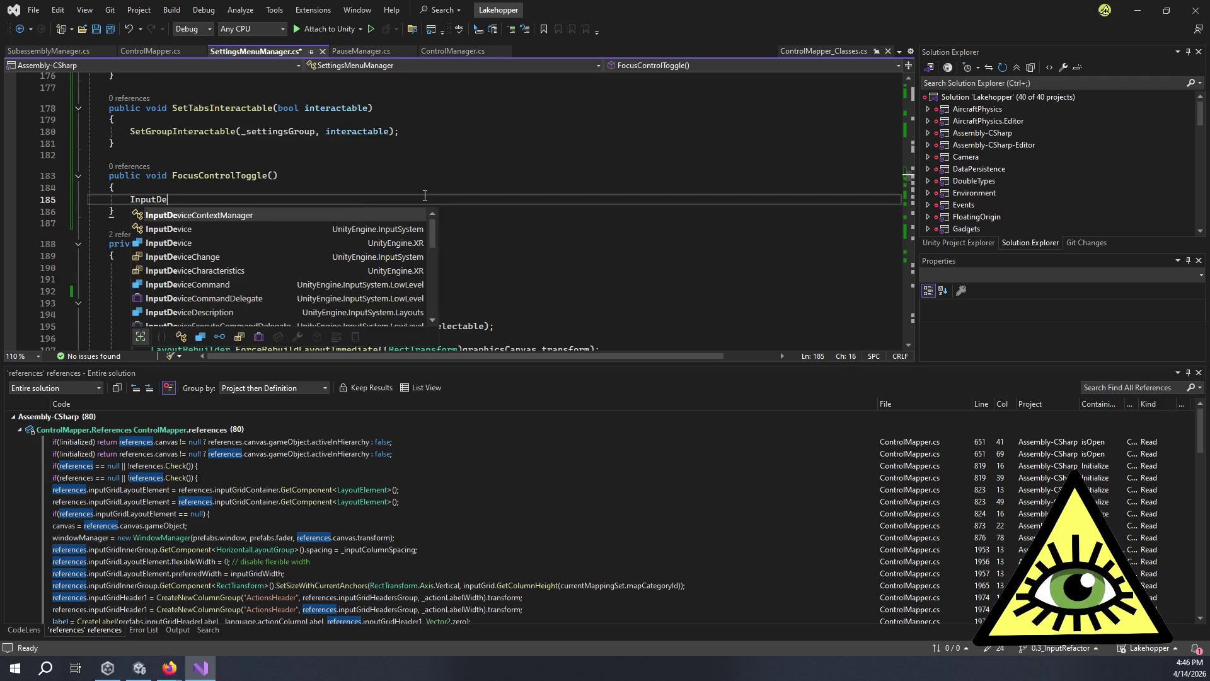
{"action": "key", "text": "Tab"}
{"action": "type", "text": "."}
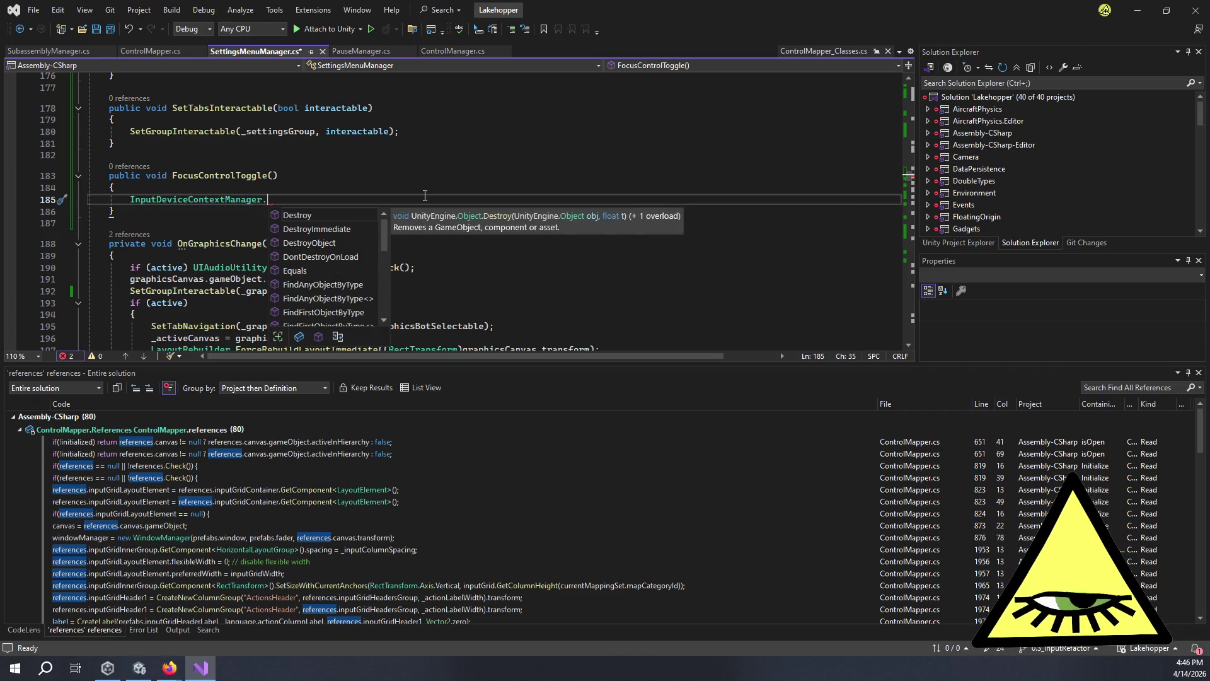
{"action": "type", "text": "Ins"}
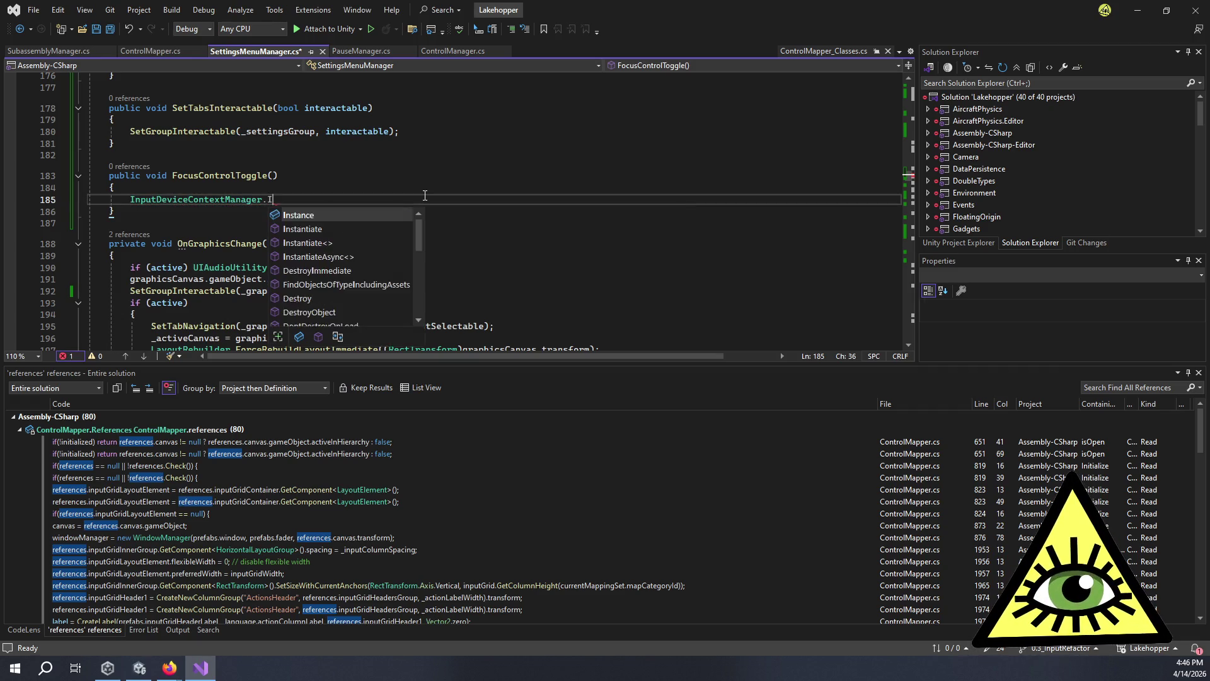
{"action": "key", "text": "Tab"}
{"action": "type", "text": ".Set"}
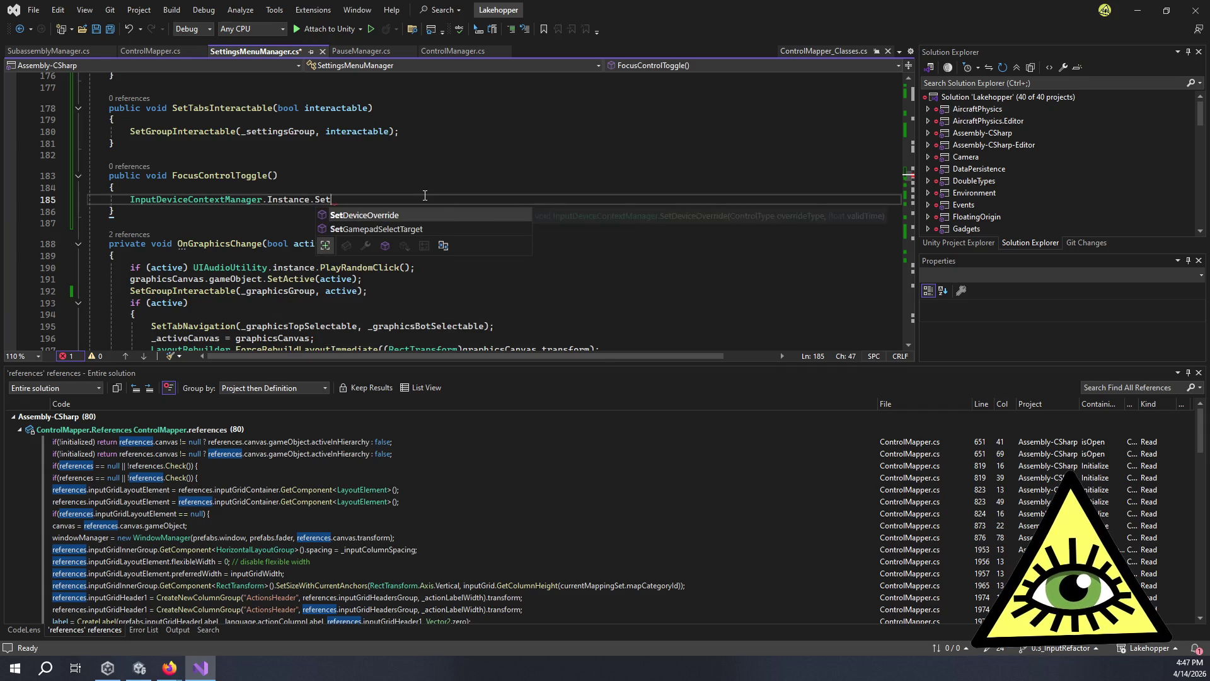
{"action": "key", "text": "Down"}
{"action": "key", "text": "Tab"}
{"action": "type", "text": "("}
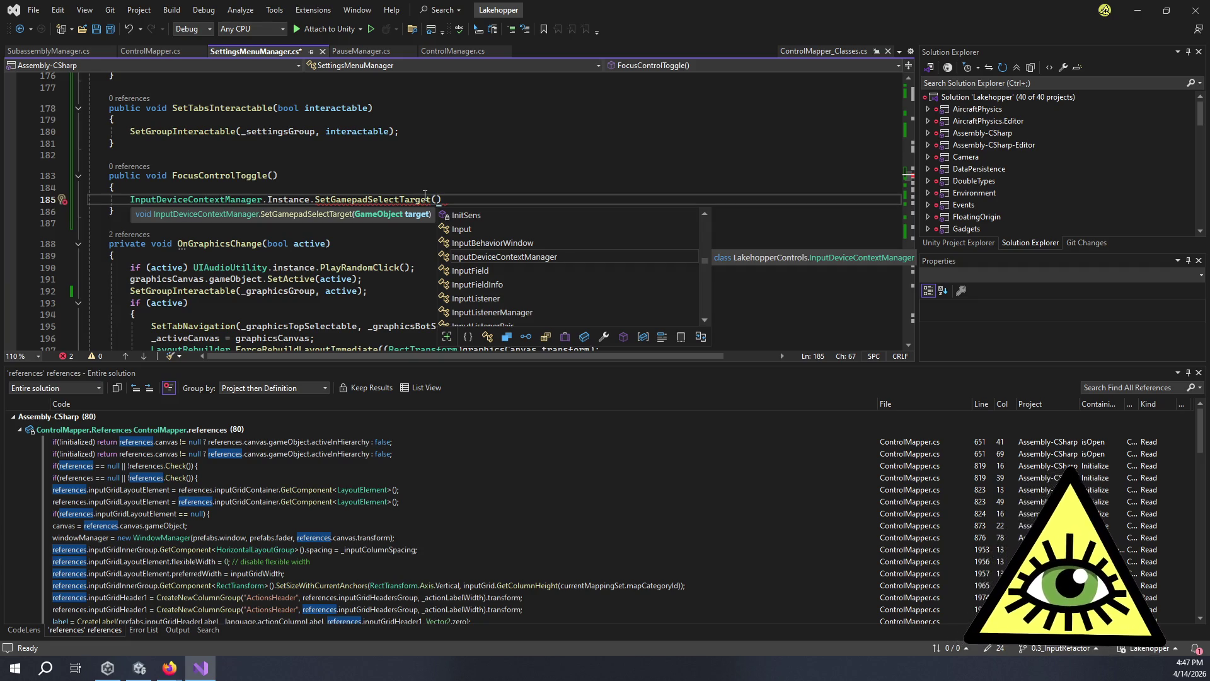
Try a 'controlt' argument, then clear it and dismiss the completion list.
{"action": "type", "text": "controlt"}
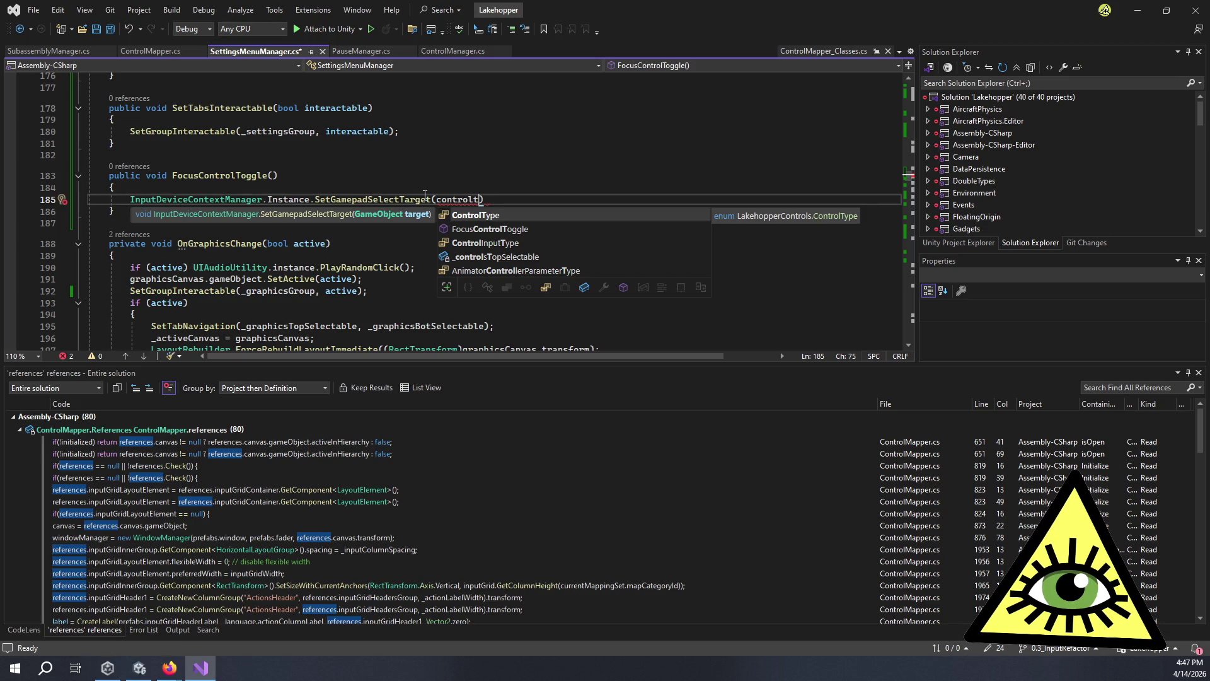
{"action": "key", "text": "BackSpace"}
{"action": "type", "text": "s"}
{"action": "key", "text": "BackSpace"}
{"action": "key", "text": "BackSpace"}
{"action": "key", "text": "BackSpace"}
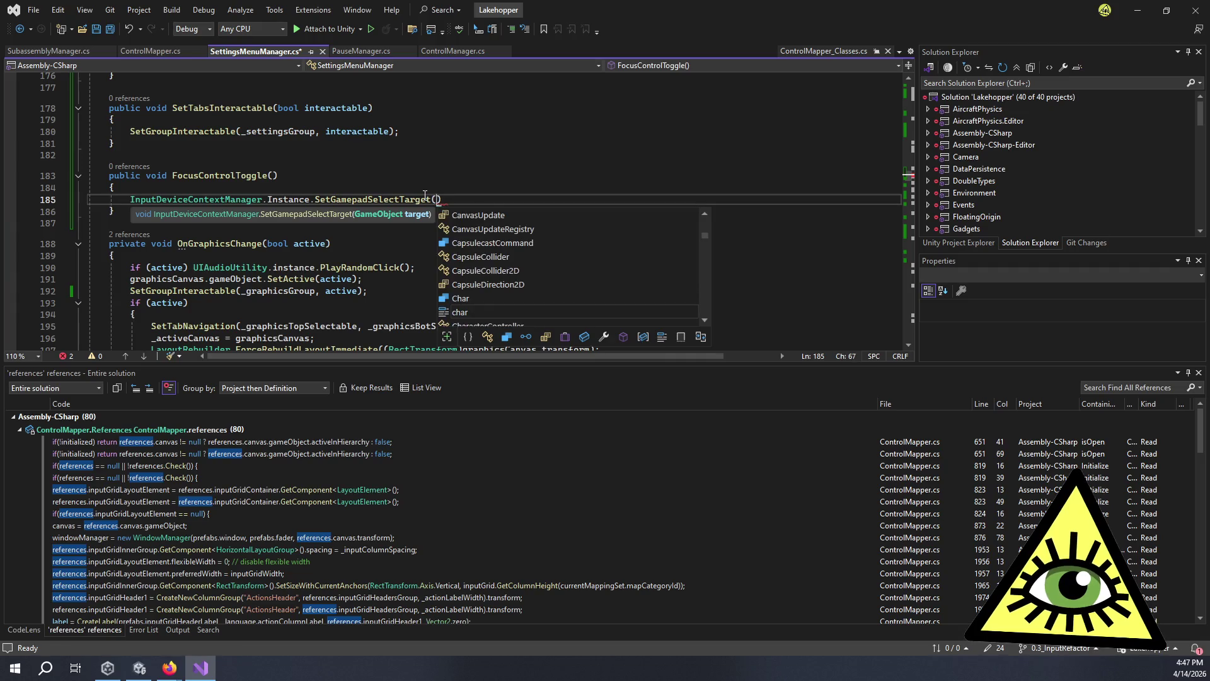
{"action": "key", "text": "Escape"}
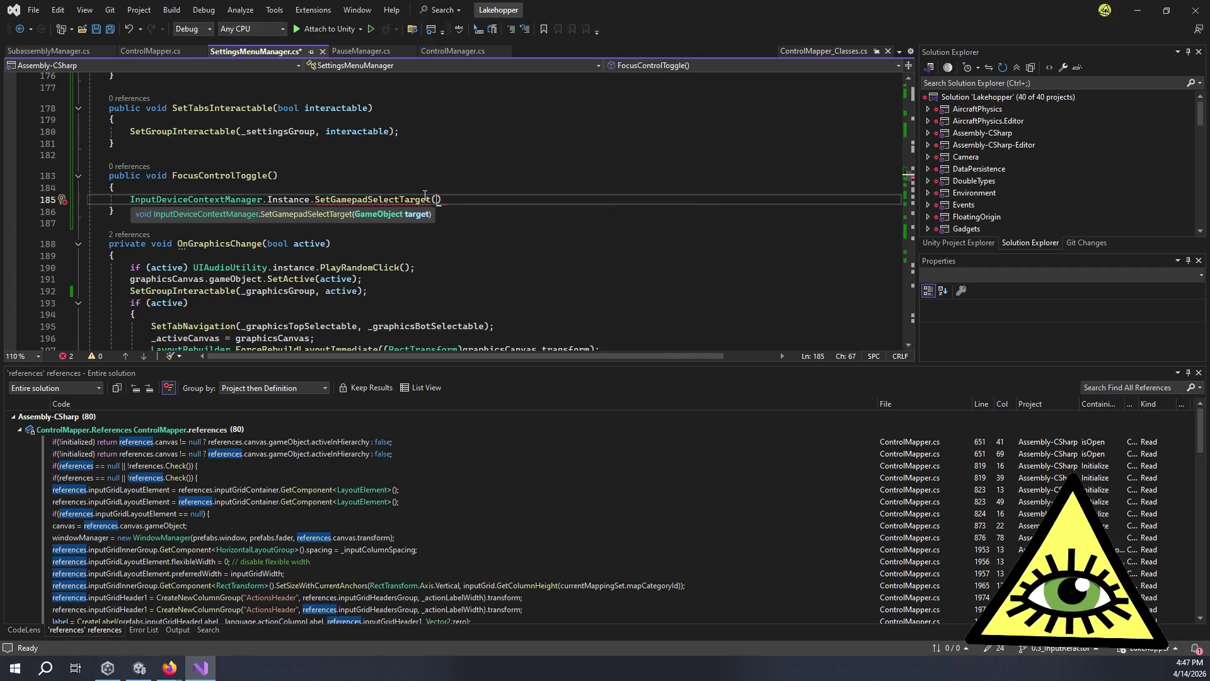
{"action": "scroll", "coordinate": [373, 181], "scroll_direction": "up", "scroll_amount": 20}
Begin the SetGamepadSelectTarget argument with tabToggles[2].
{"action": "scroll", "coordinate": [411, 166], "scroll_direction": "down", "scroll_amount": 5}
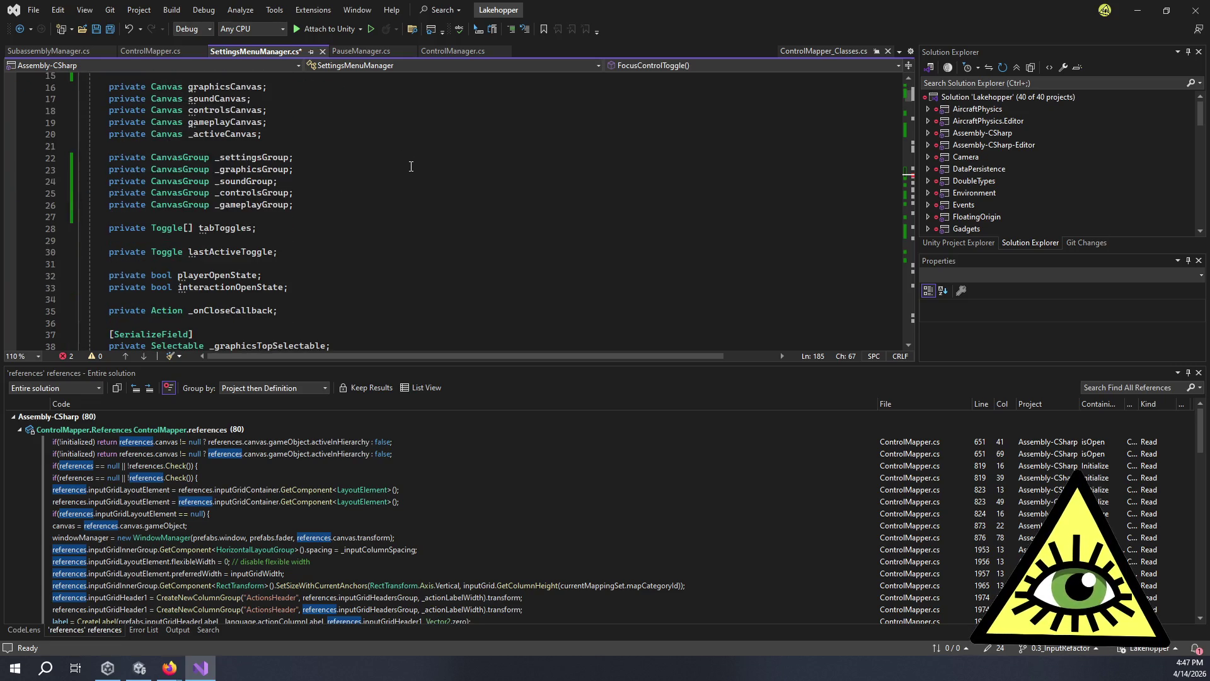
{"action": "scroll", "coordinate": [411, 166], "scroll_direction": "down", "scroll_amount": 3}
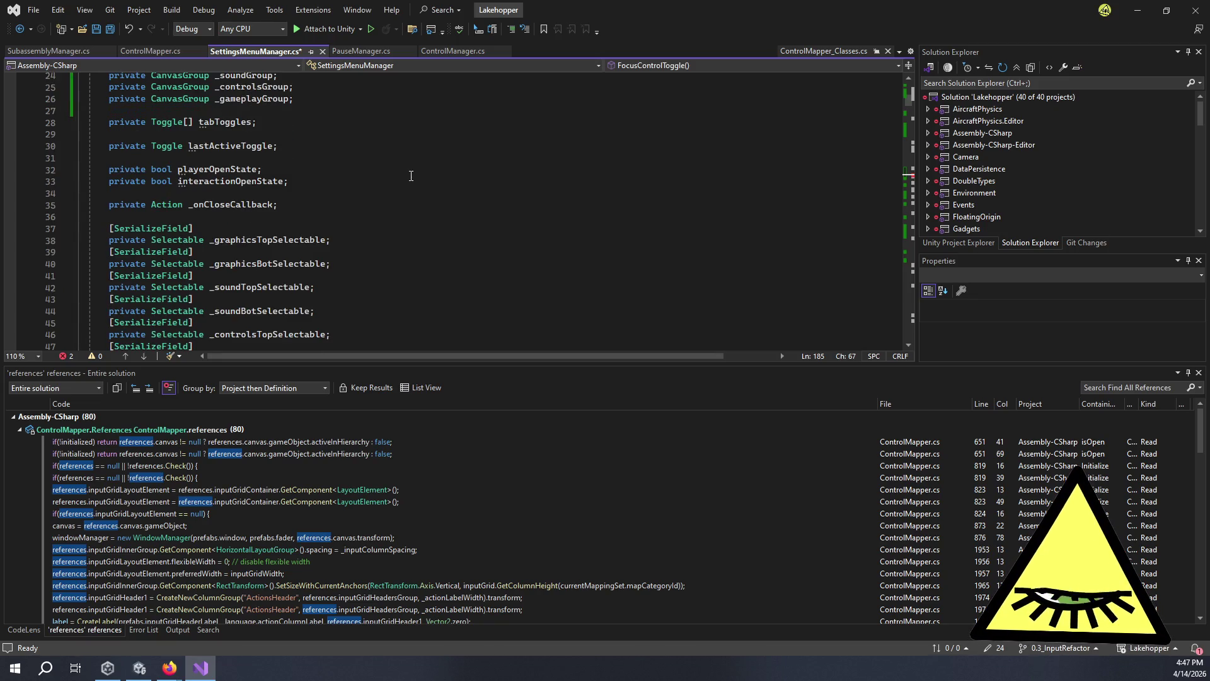
{"action": "scroll", "coordinate": [411, 176], "scroll_direction": "down", "scroll_amount": 20}
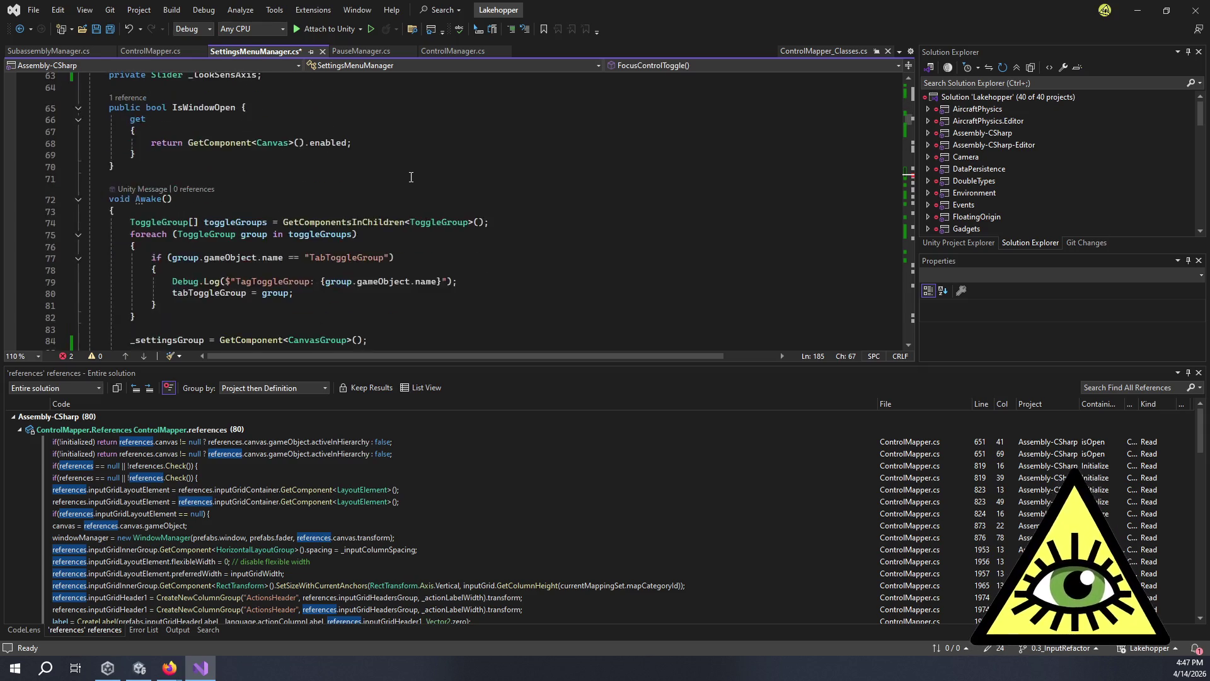
{"action": "scroll", "coordinate": [417, 175], "scroll_direction": "down", "scroll_amount": 20}
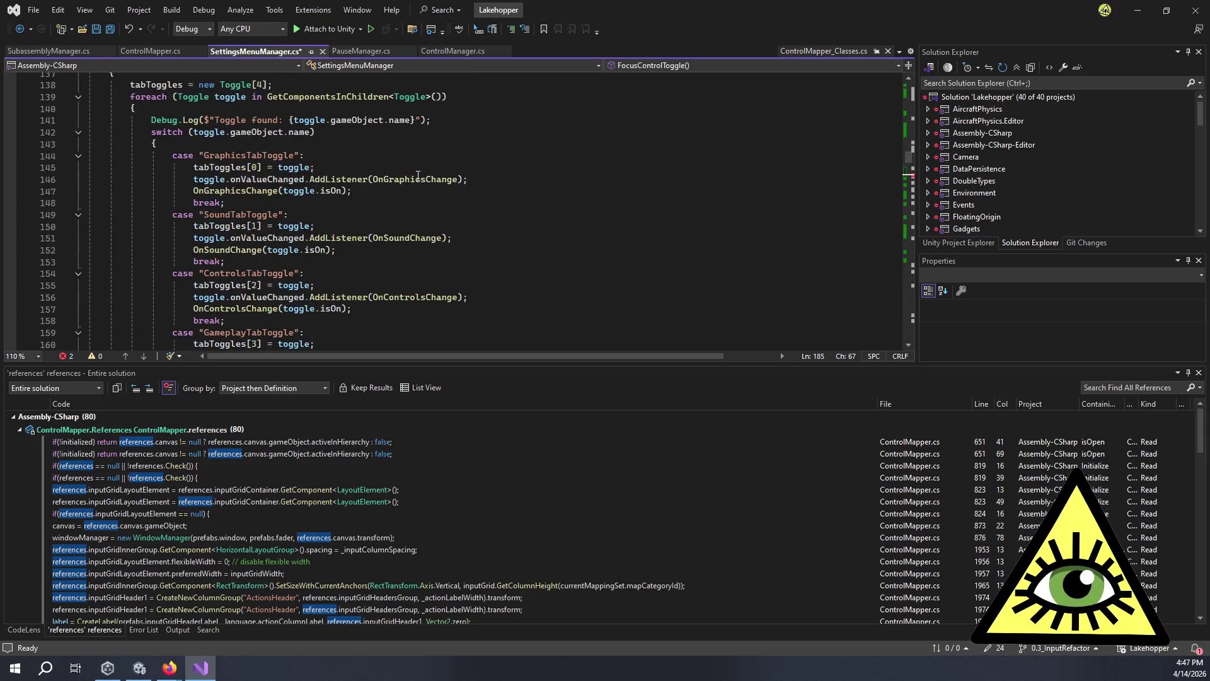
{"action": "scroll", "coordinate": [418, 175], "scroll_direction": "down", "scroll_amount": 6}
{"action": "scroll", "coordinate": [431, 164], "scroll_direction": "up", "scroll_amount": 2}
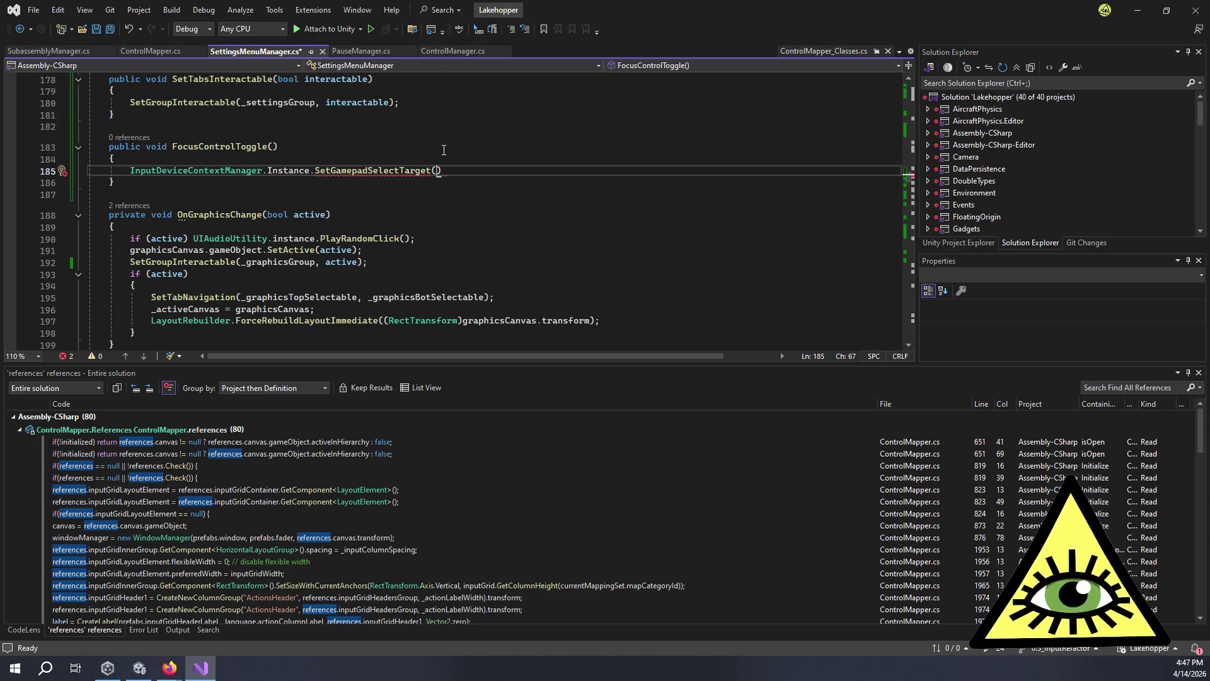
{"action": "type", "text": "toggles"}
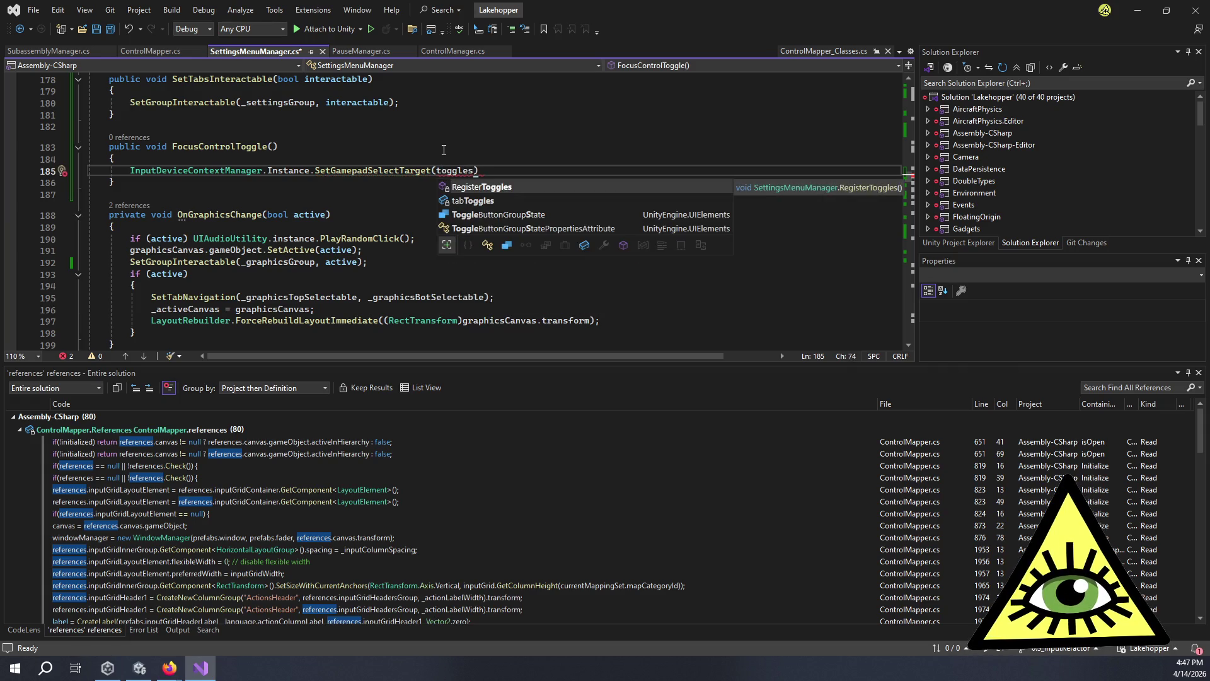
{"action": "key", "text": "Down"}
{"action": "type", "text": "[2"}
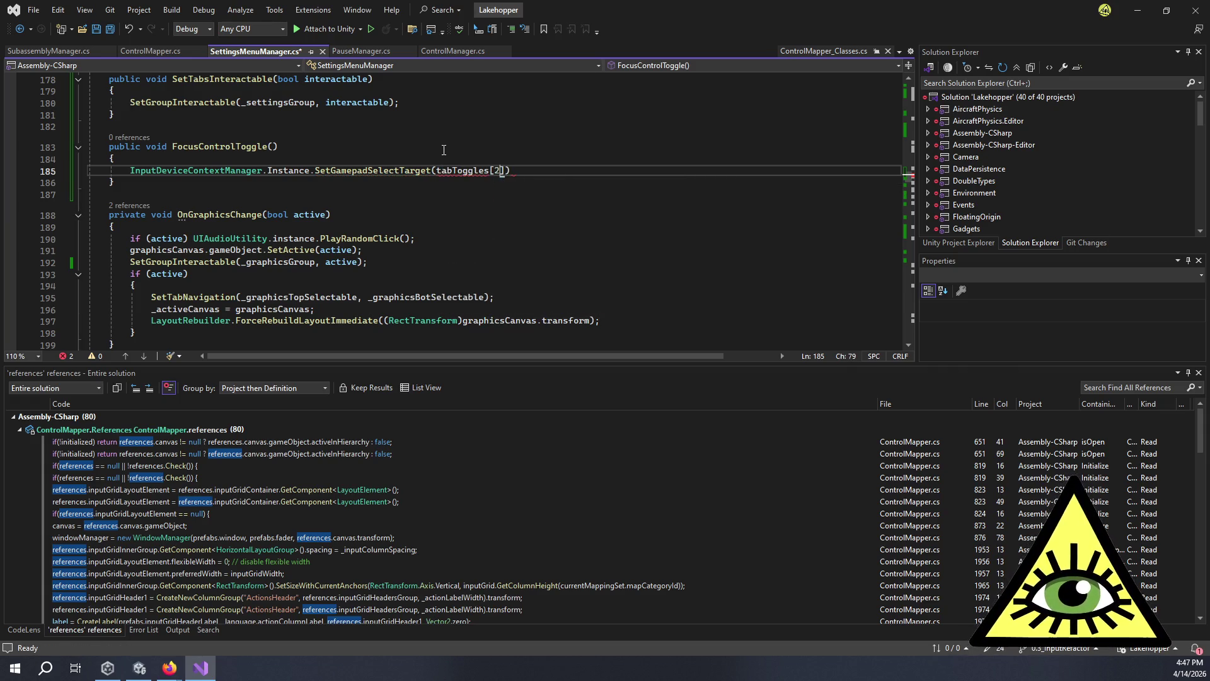
{"action": "type", "text": "]"}
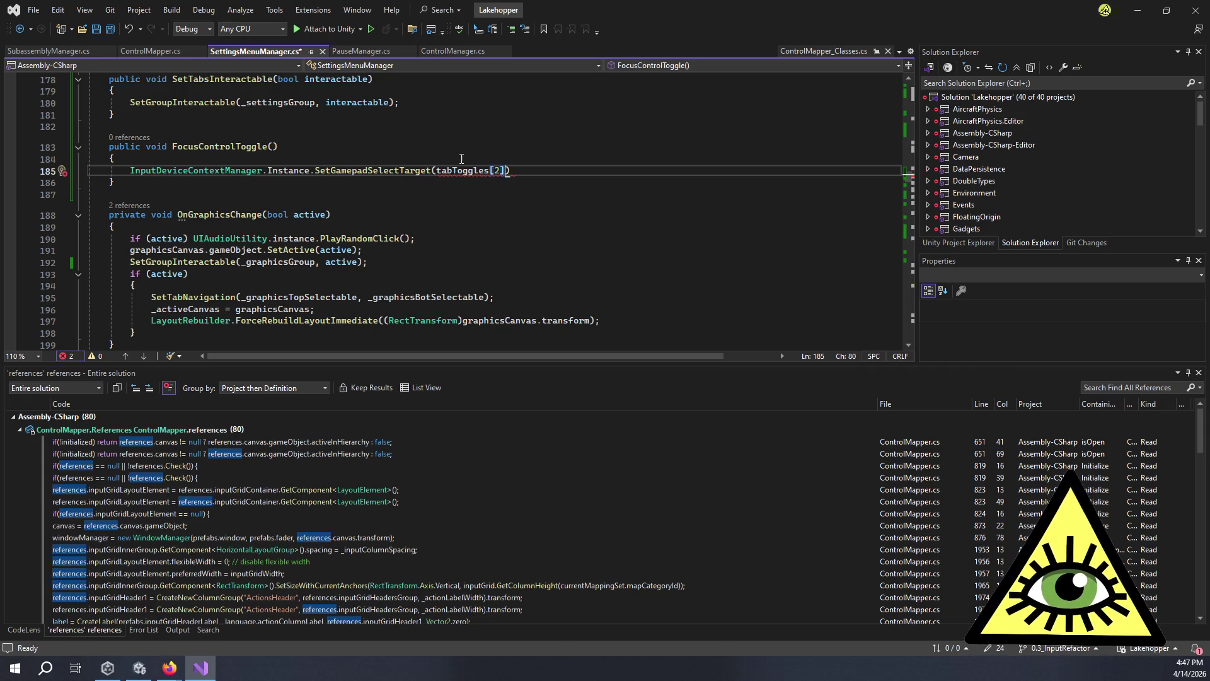
Complete the argument as tabToggles[2].gameObject, save the script and switch to Unity.
{"action": "mouse_move", "coordinate": [460, 170]}
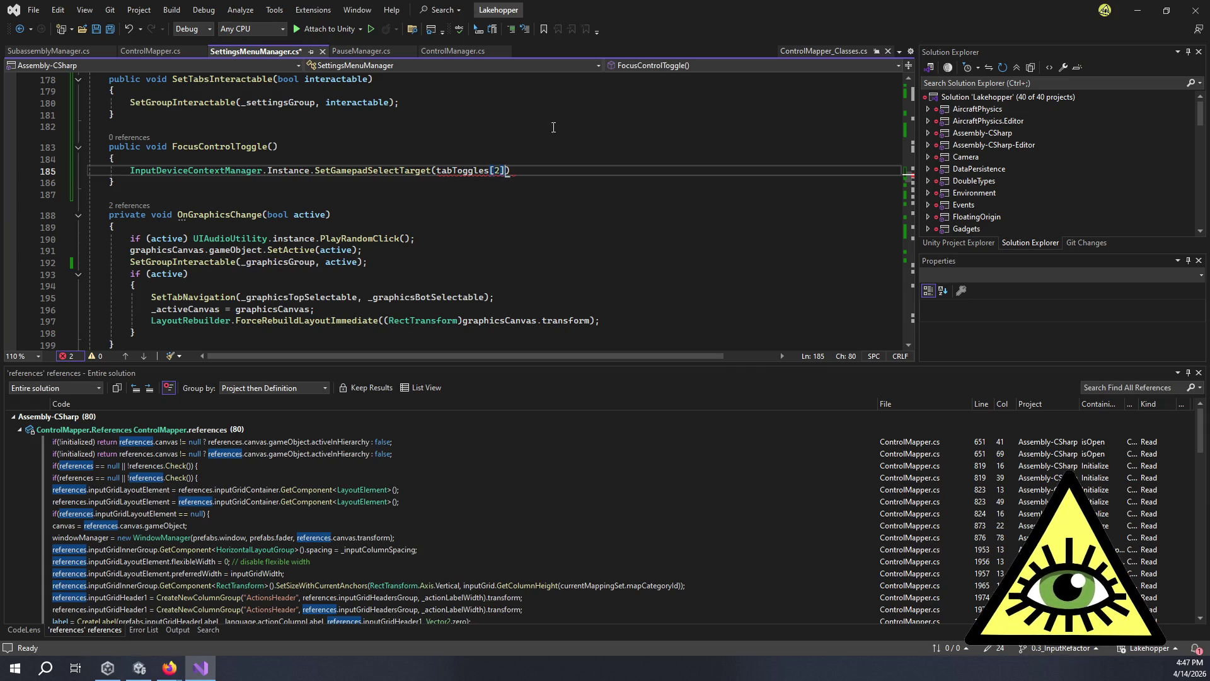
{"action": "type", "text": ".game"}
{"action": "key", "text": "Tab"}
{"action": "type", "text": ");"}
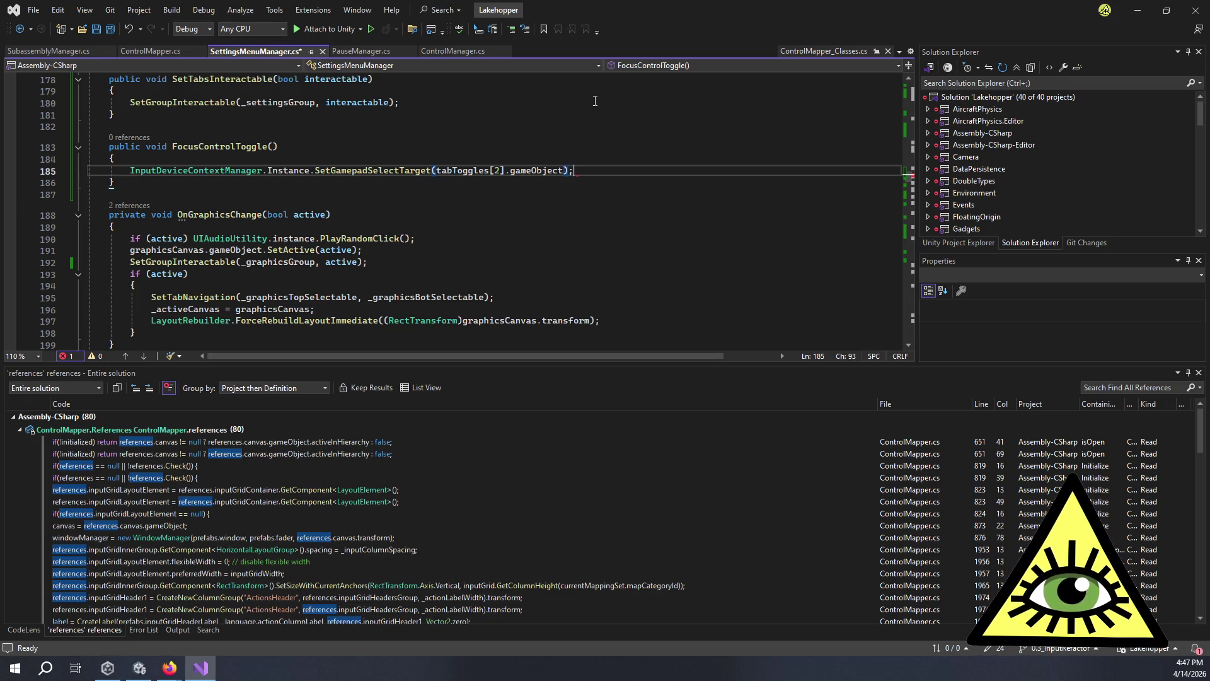
{"action": "key", "text": "ctrl+s"}
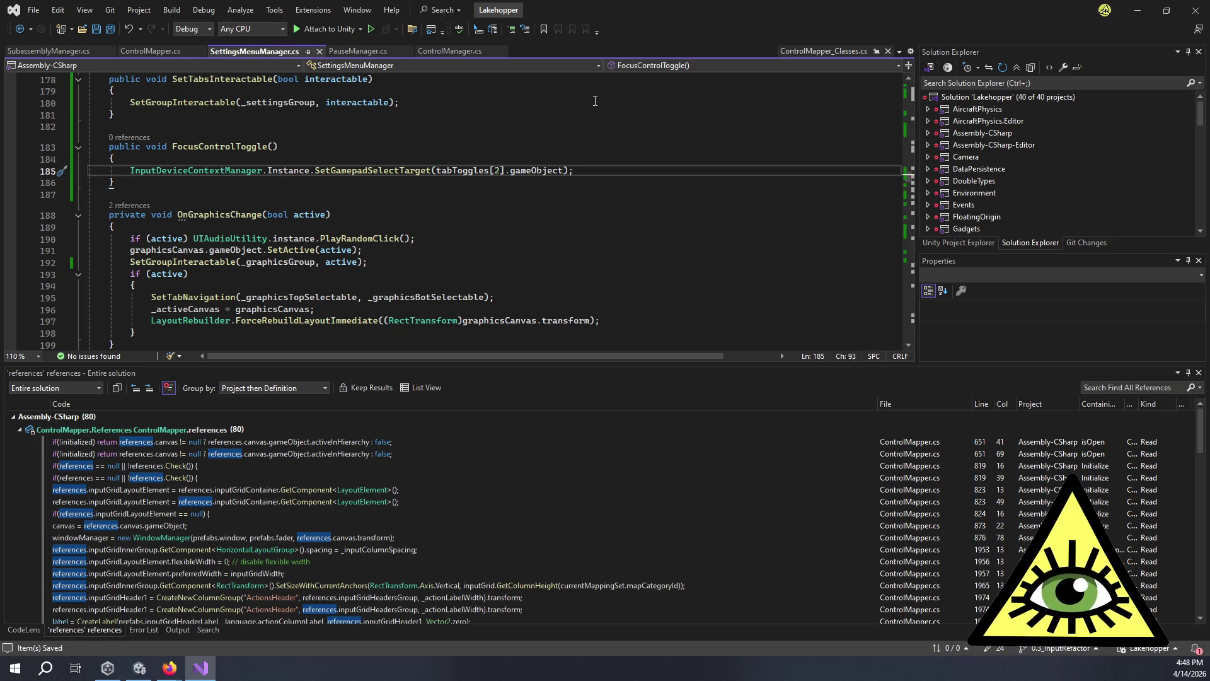
{"action": "key", "text": "alt+Tab"}
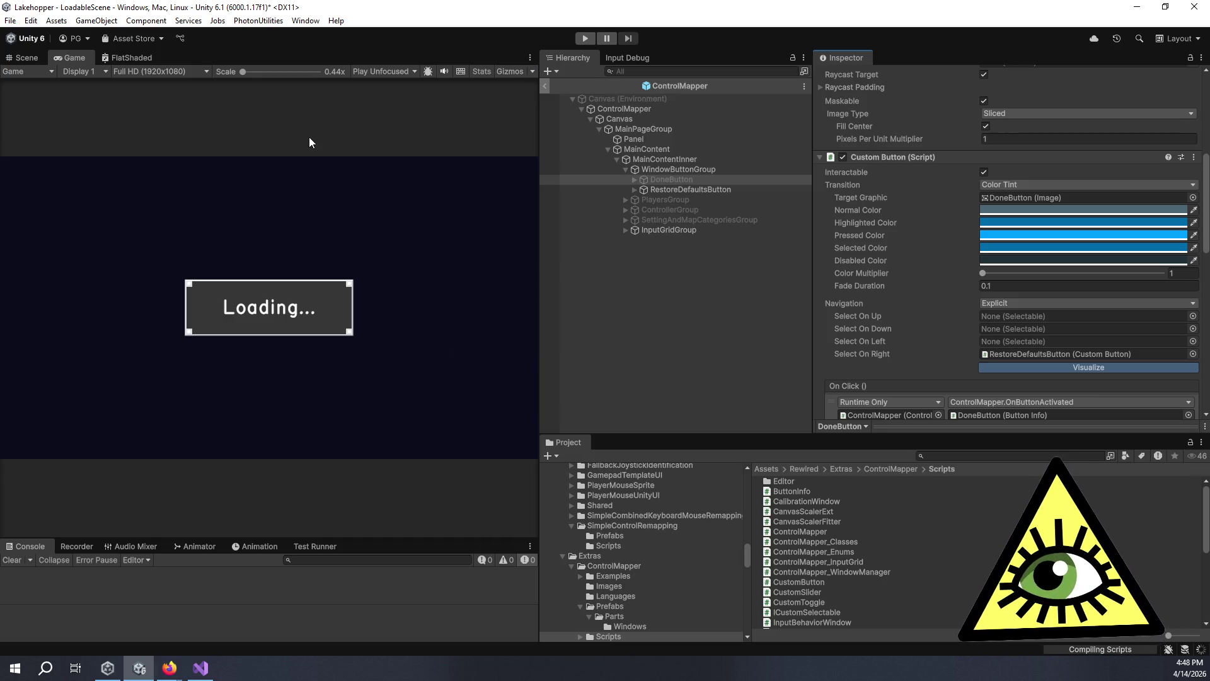
Leave the ControlMapper prefab, open the SettingsWindow prefab and select ControlsSettings.
{"action": "left_click", "coordinate": [546, 85]}
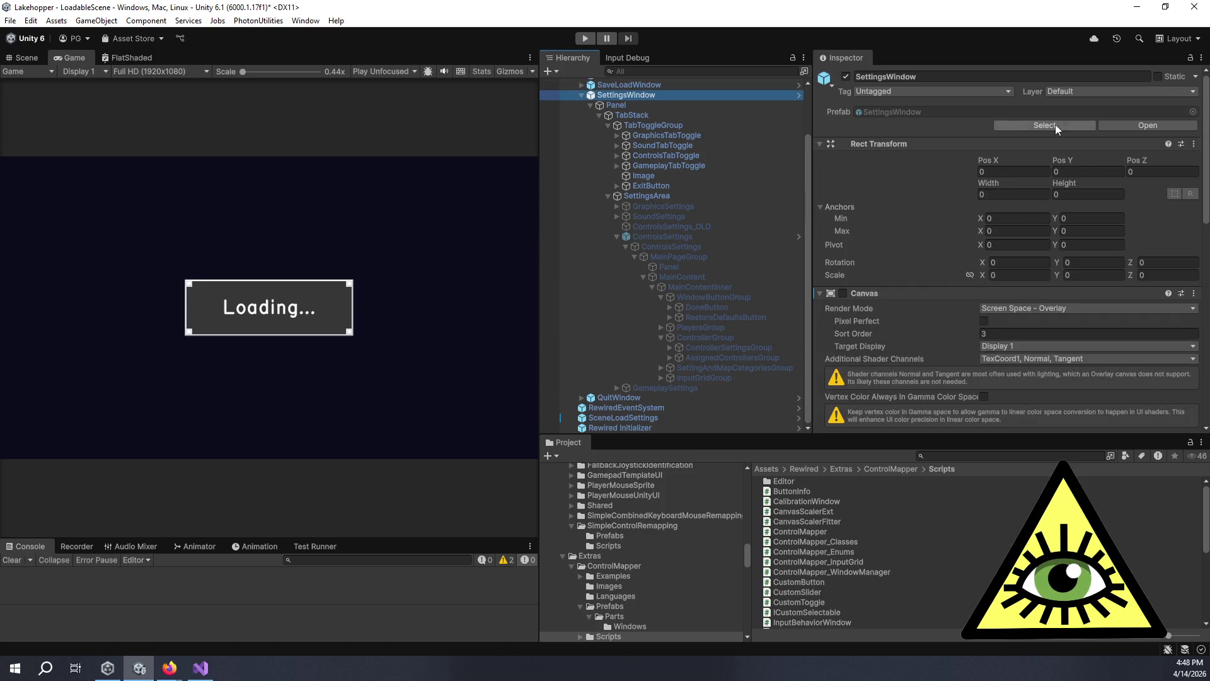
{"action": "double_click", "coordinate": [902, 115]}
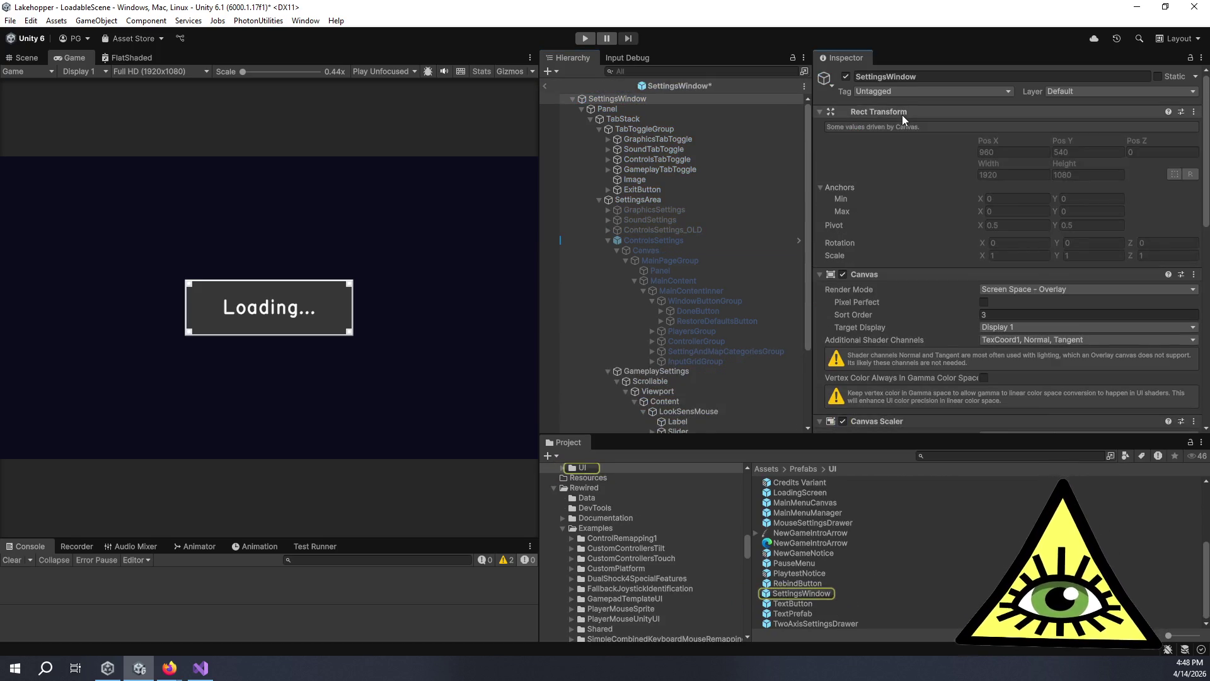
{"action": "left_click", "coordinate": [705, 238]}
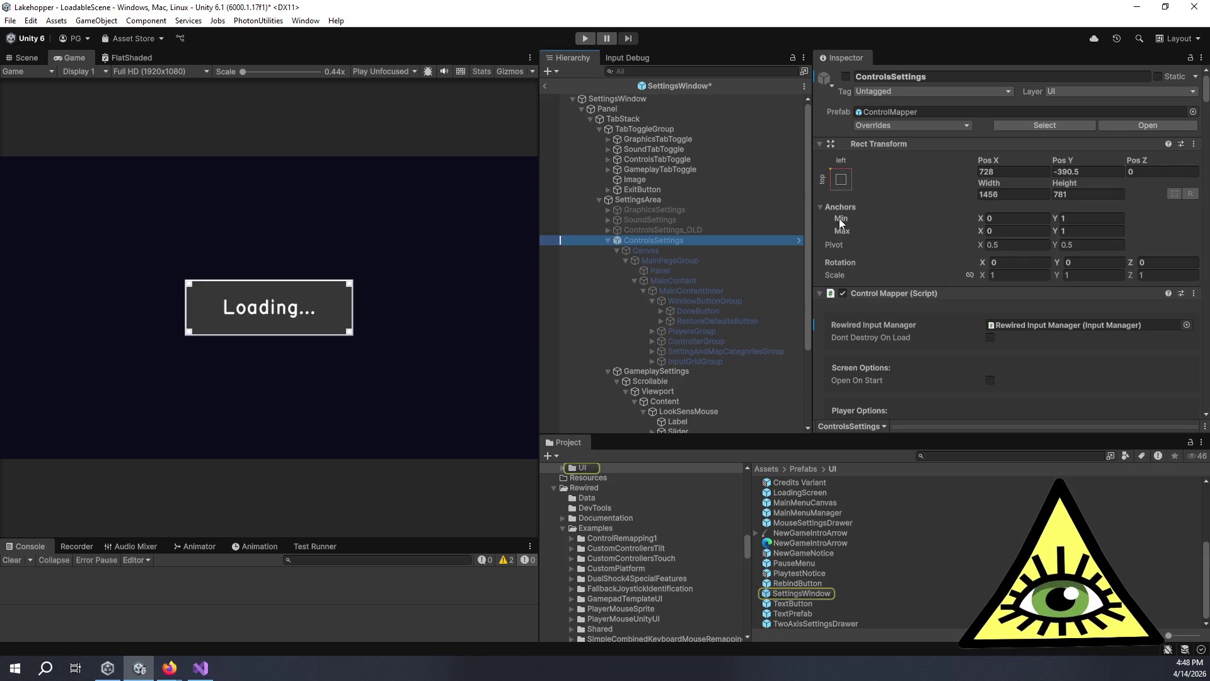
Check the On Popup Window Opened/Closed events calling SetTabsInteractable, then return to Visual Studio.
{"action": "scroll", "coordinate": [838, 218], "scroll_direction": "down", "scroll_amount": 20}
{"action": "scroll", "coordinate": [830, 204], "scroll_direction": "down", "scroll_amount": 15}
{"action": "scroll", "coordinate": [830, 206], "scroll_direction": "down", "scroll_amount": 20}
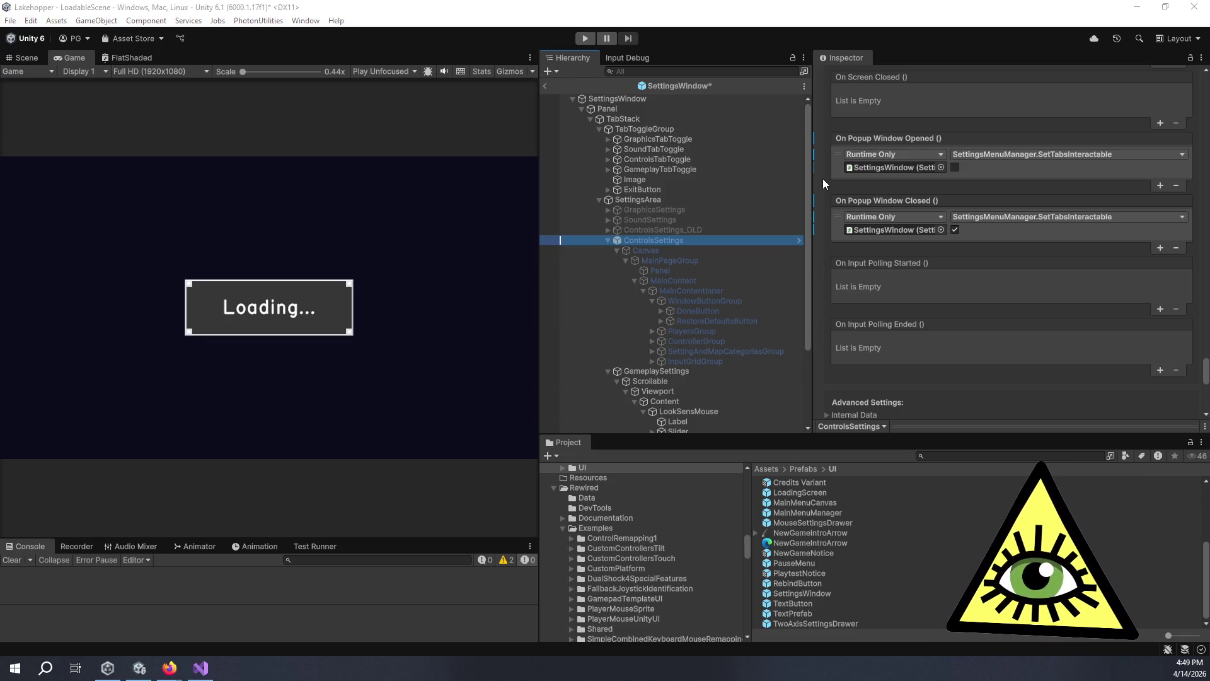
{"action": "key", "text": "alt+Tab"}
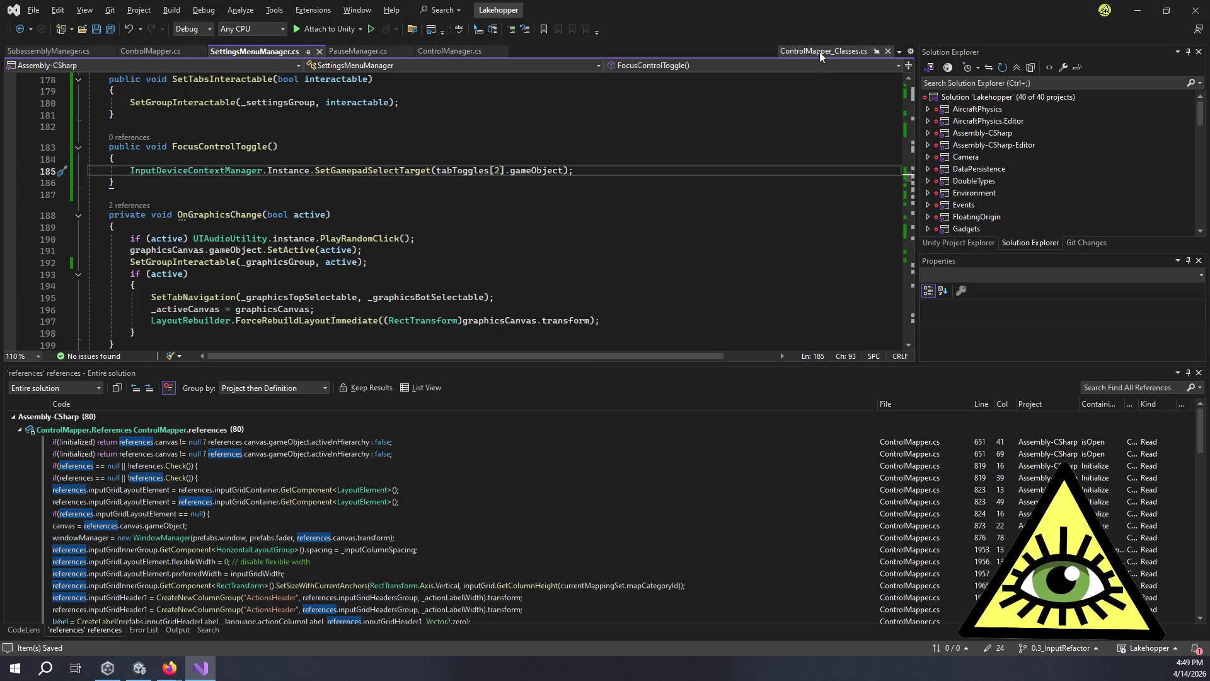
In ControlMapper.cs, step through every 'done' match, then search for 'eventsystem'.
{"action": "left_click", "coordinate": [158, 50]}
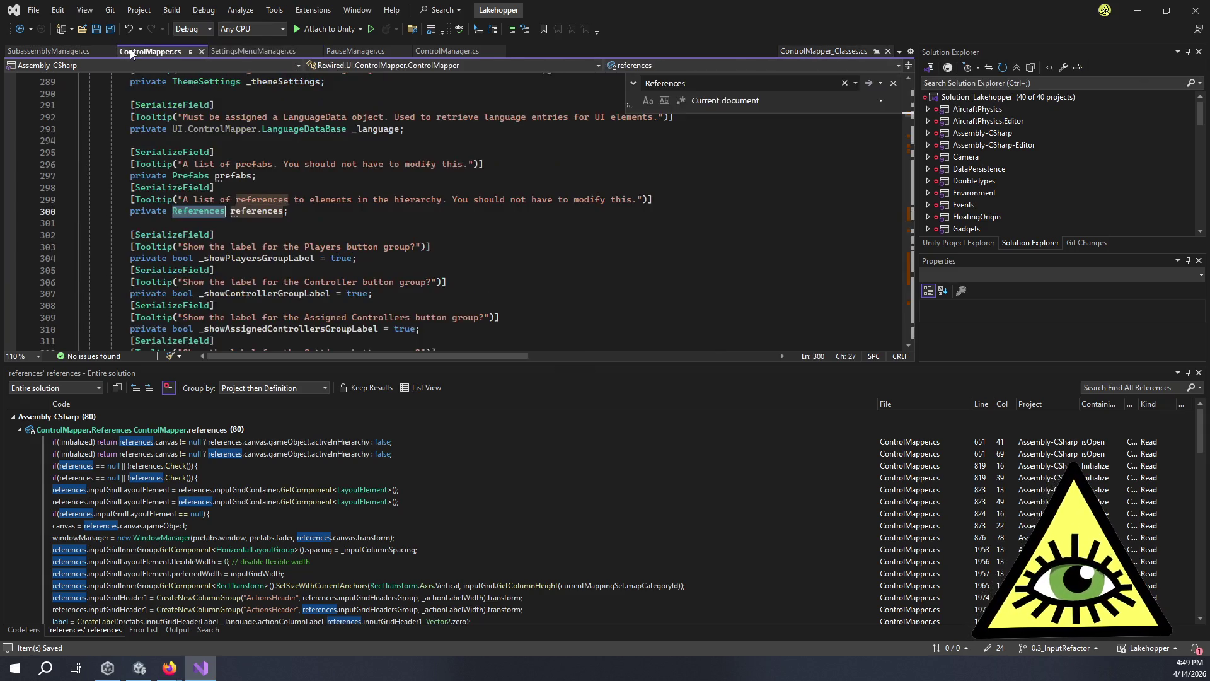
{"action": "left_click", "coordinate": [458, 217]}
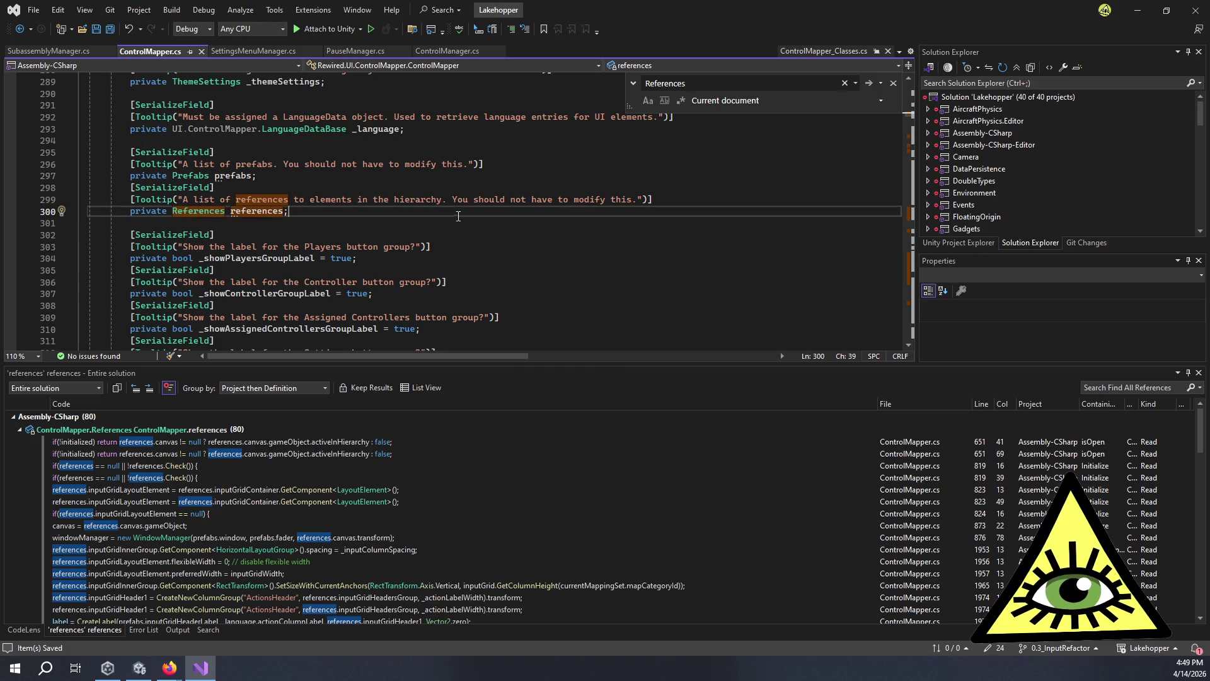
{"action": "double_click", "coordinate": [675, 92]}
{"action": "type", "text": "do"}
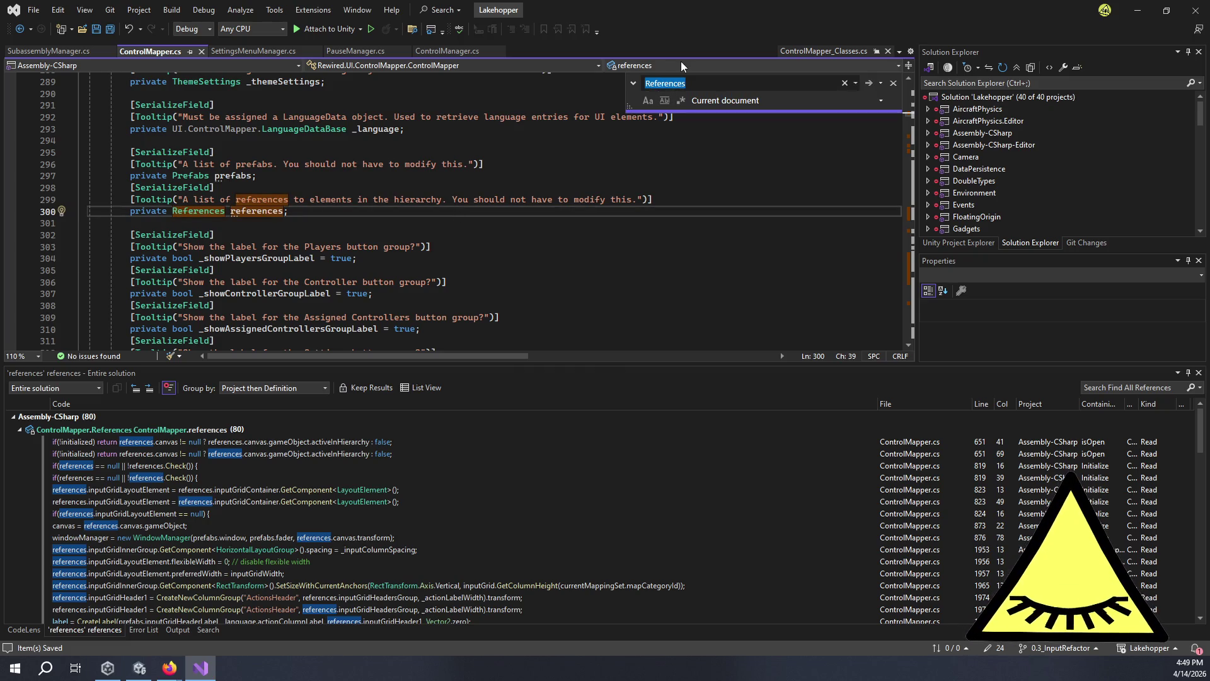
{"action": "type", "text": "ne"}
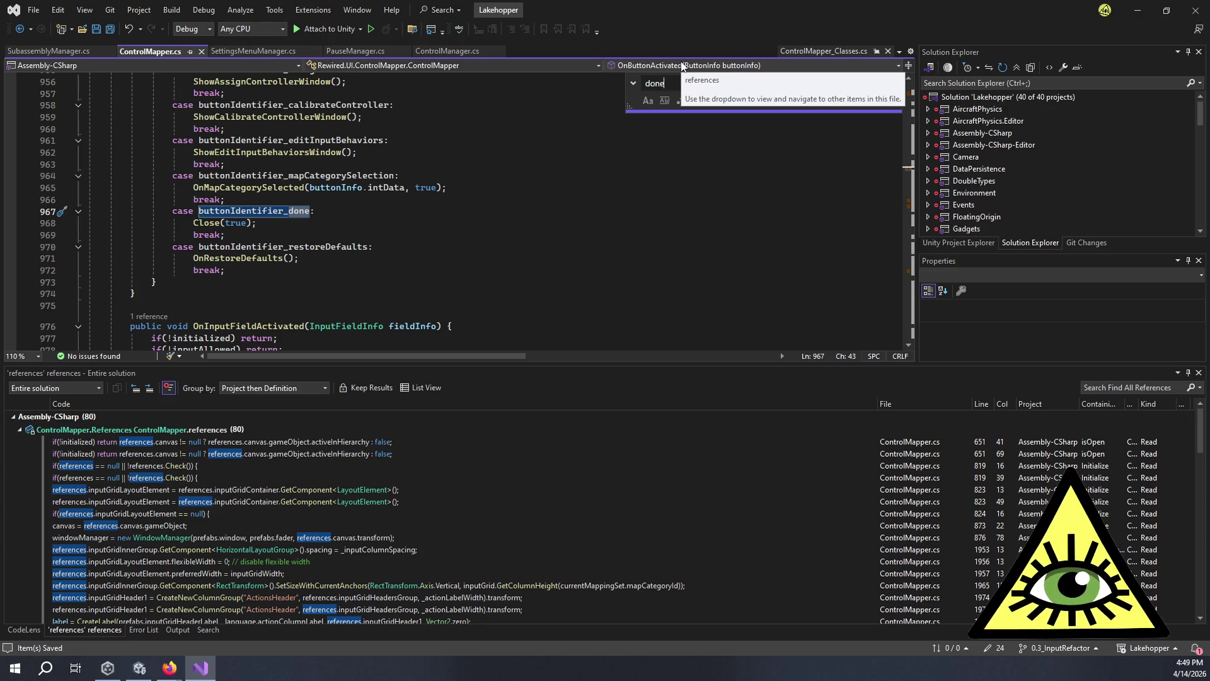
{"action": "key", "text": "Return"}
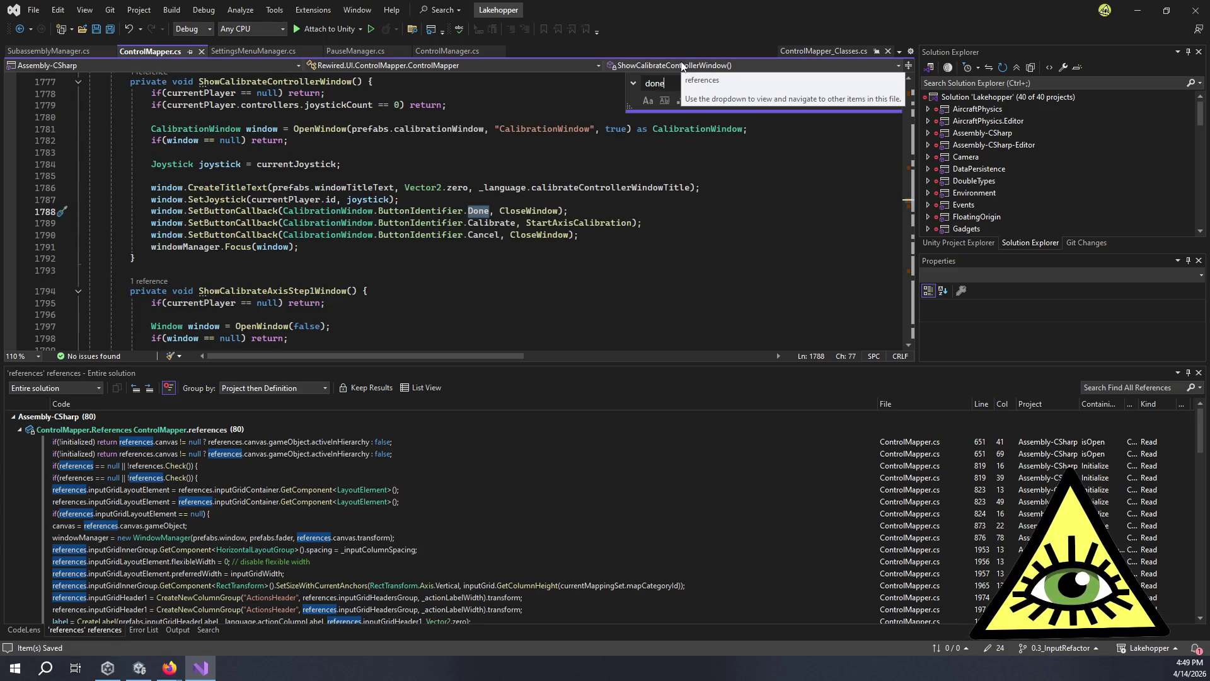
{"action": "key", "text": "Return"}
{"action": "key", "text": "Return"}
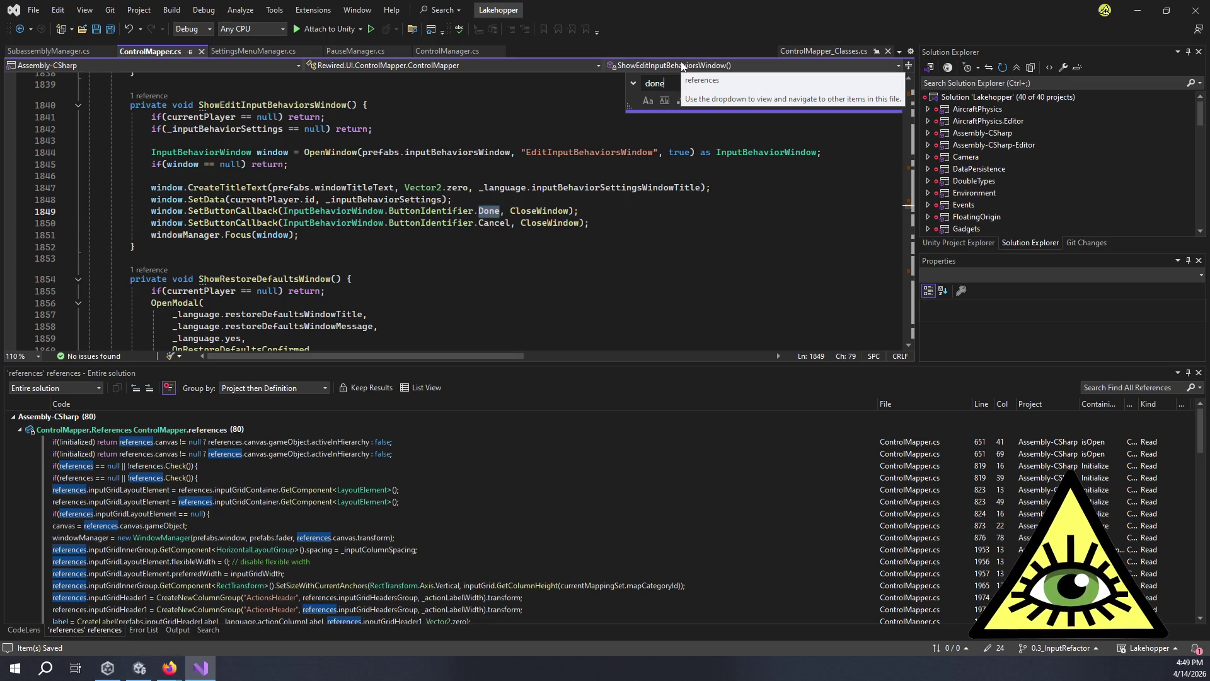
{"action": "key", "text": "Return"}
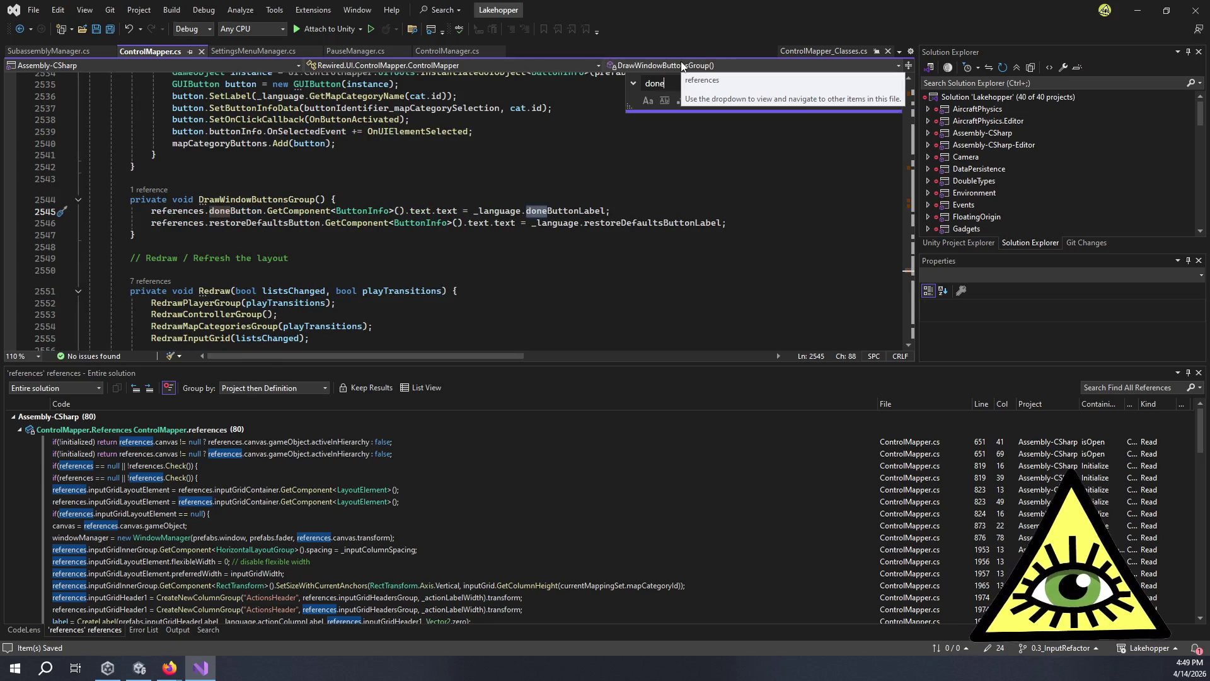
{"action": "key", "text": "Return"}
{"action": "key", "text": "Return"}
{"action": "key", "text": "Return"}
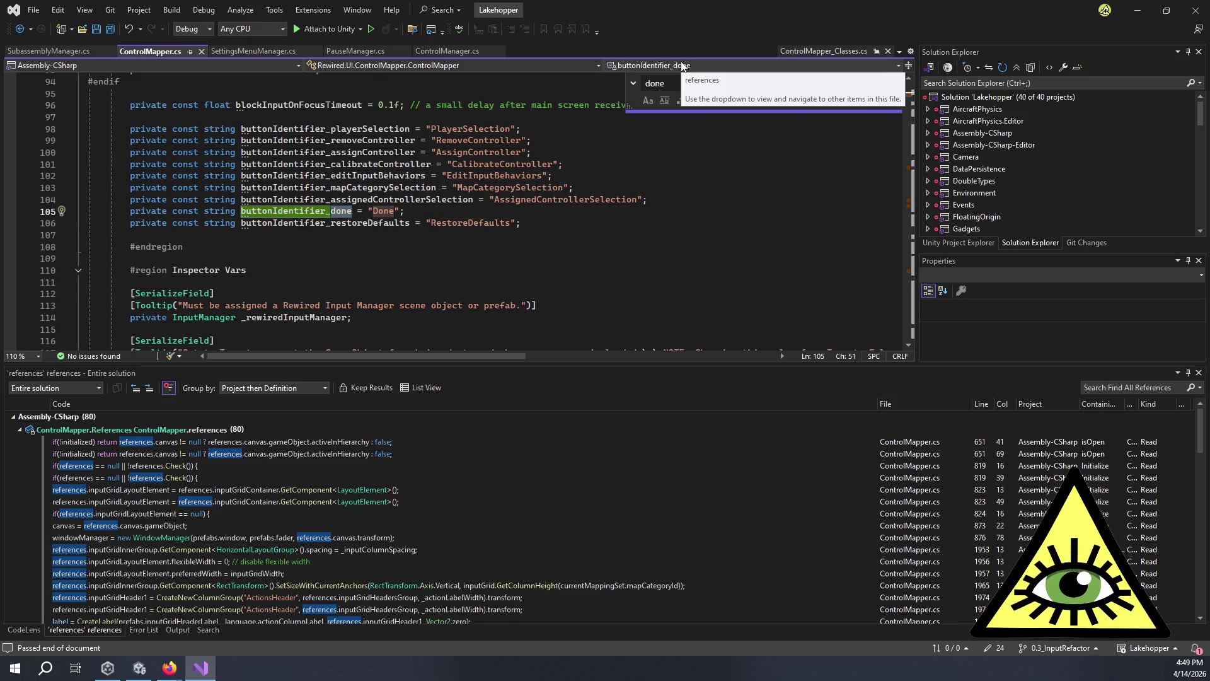
{"action": "key", "text": "Return"}
{"action": "key", "text": "Return"}
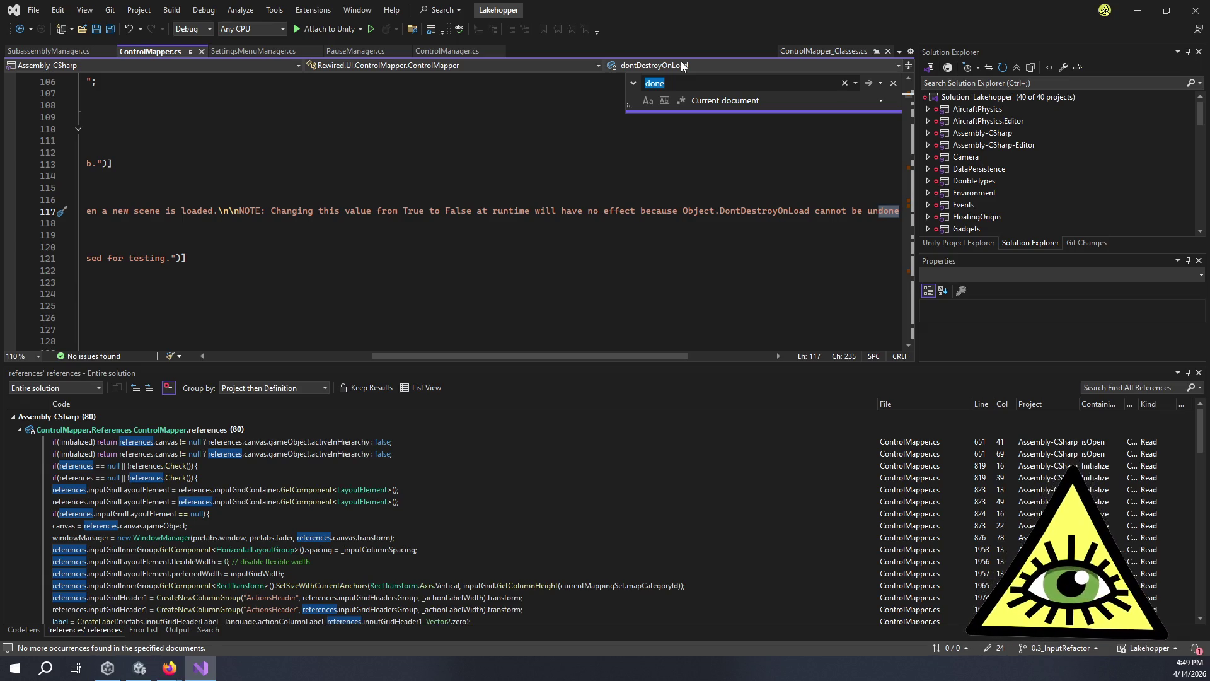
{"action": "type", "text": "eventsystem"}
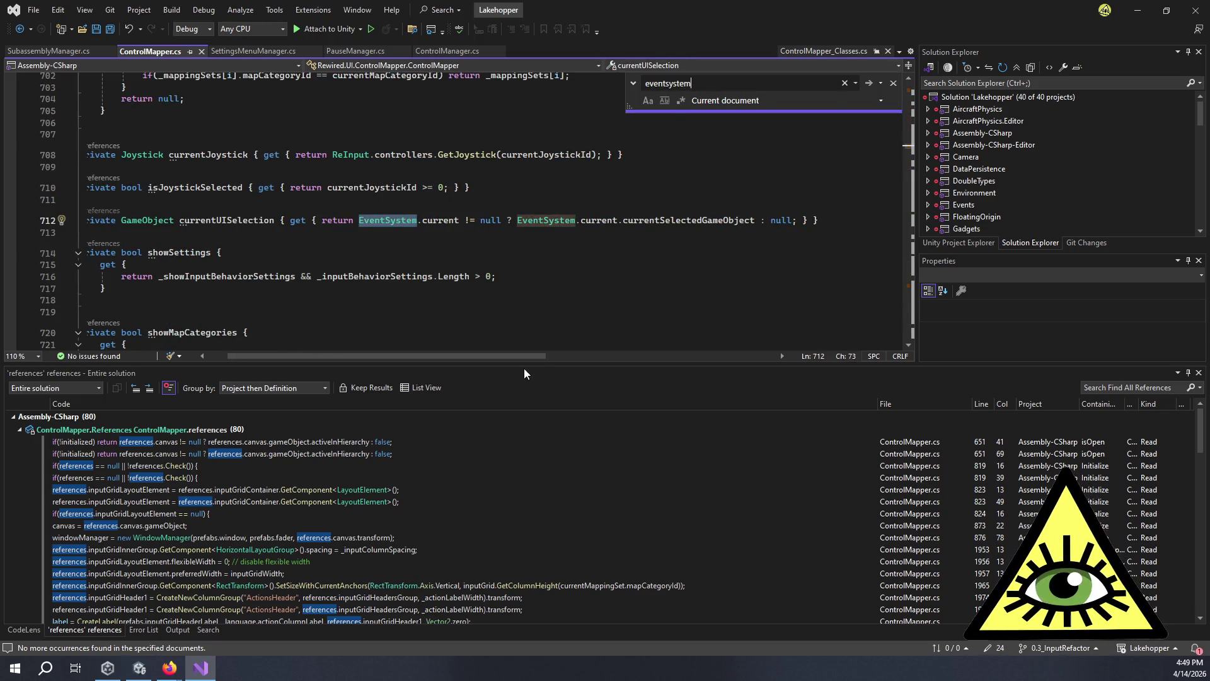
Jump to the next EventSystem match in ControlMapper.cs.
{"action": "left_click_drag", "start_coordinate": [512, 358], "coordinate": [473, 367]}
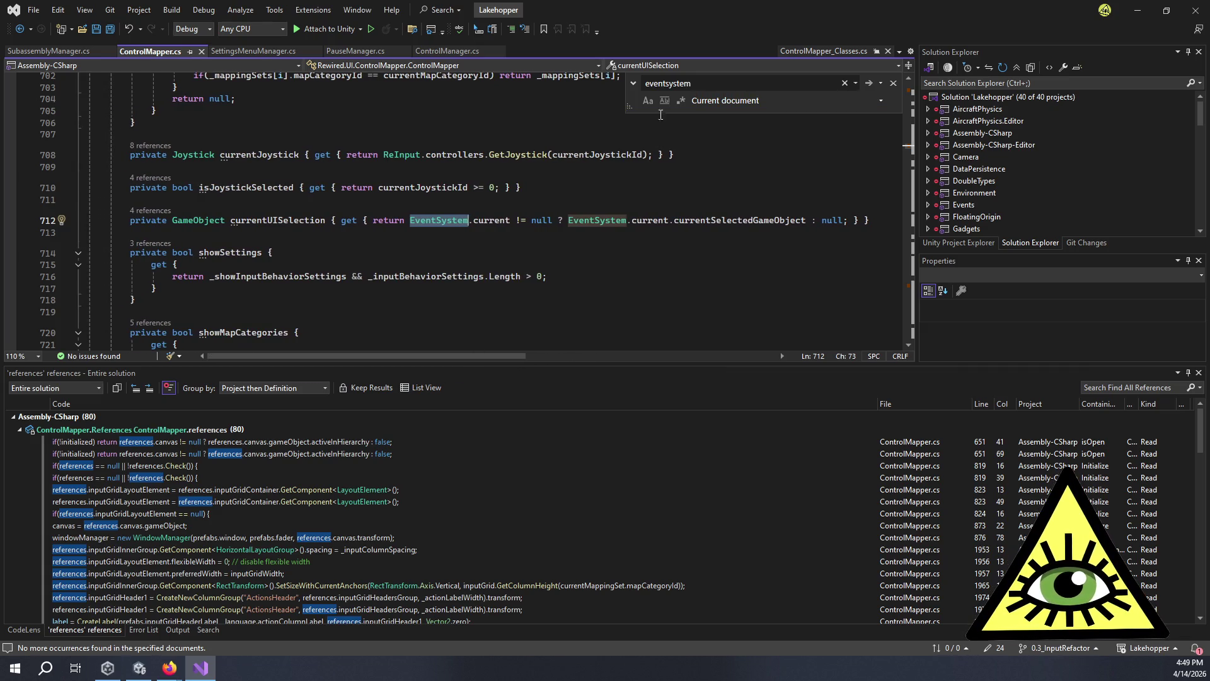
{"action": "double_click", "coordinate": [712, 82]}
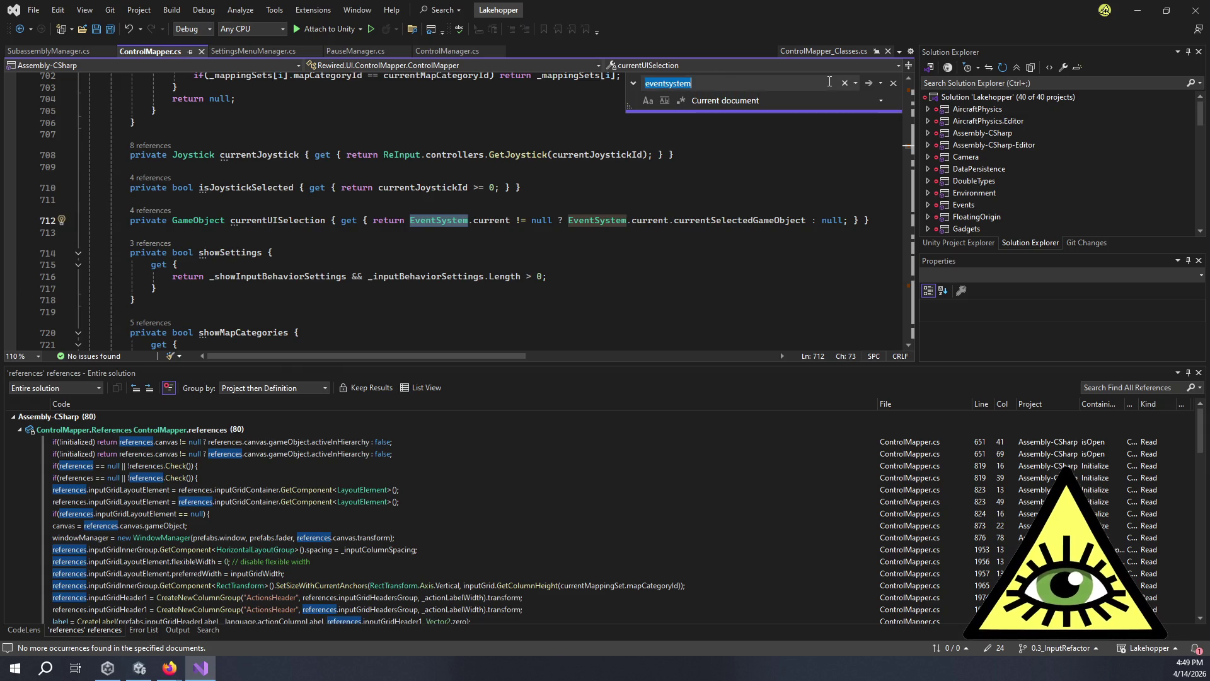
{"action": "key", "text": "Return"}
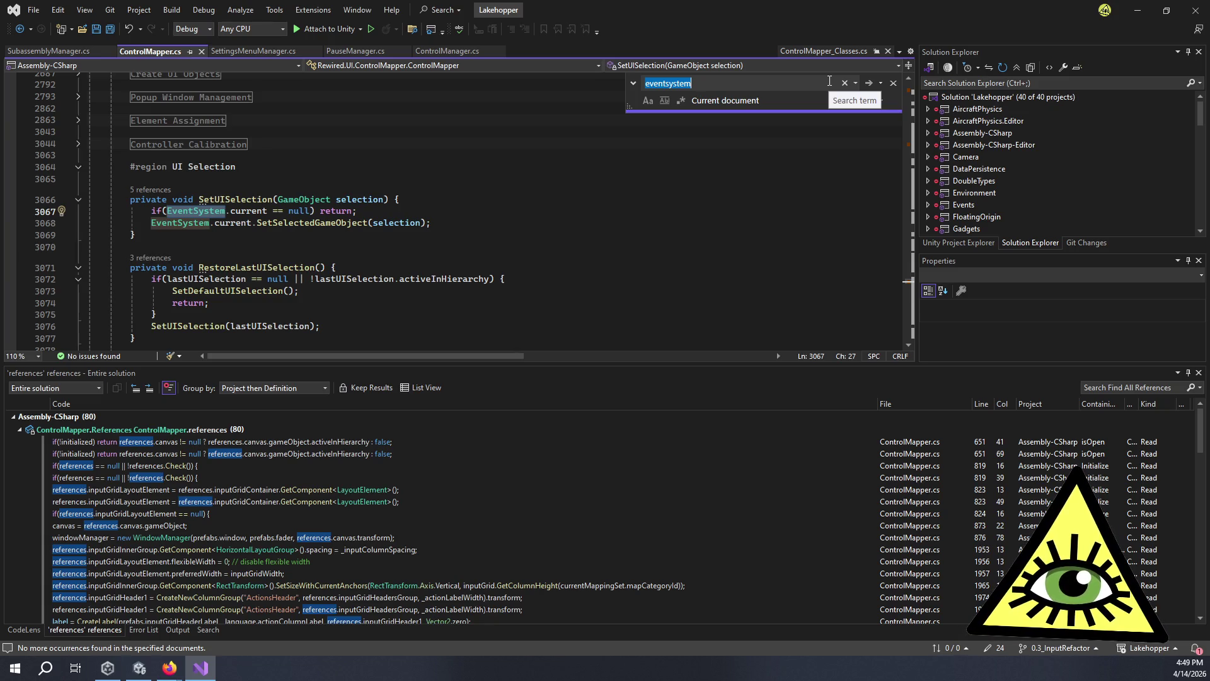
Go to the SetUISelection definition and list all five of its references.
{"action": "left_click", "coordinate": [158, 190]}
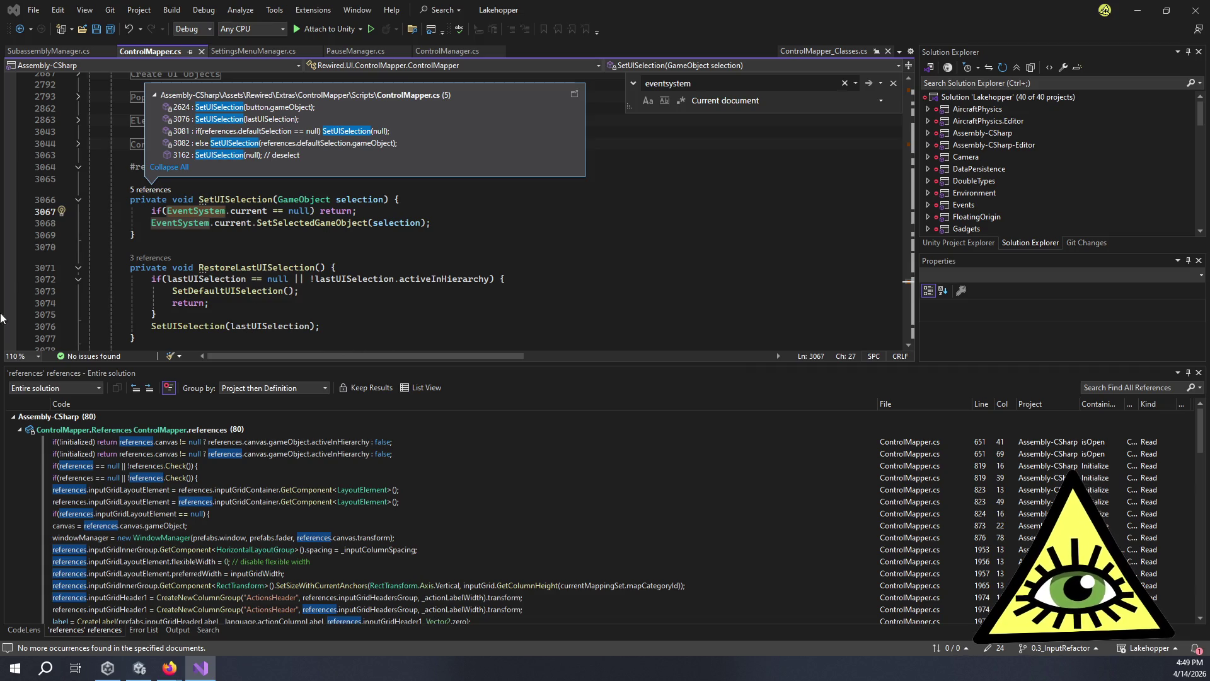
{"action": "mouse_move", "coordinate": [368, 108]}
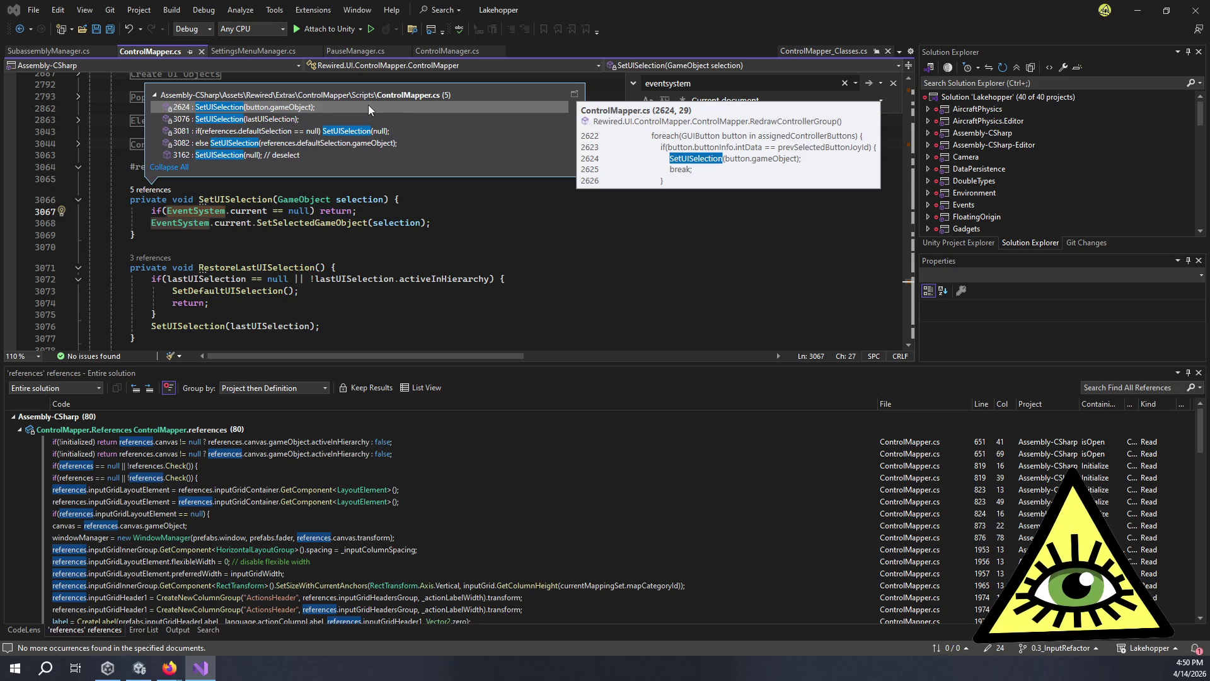
{"action": "double_click", "coordinate": [368, 104]}
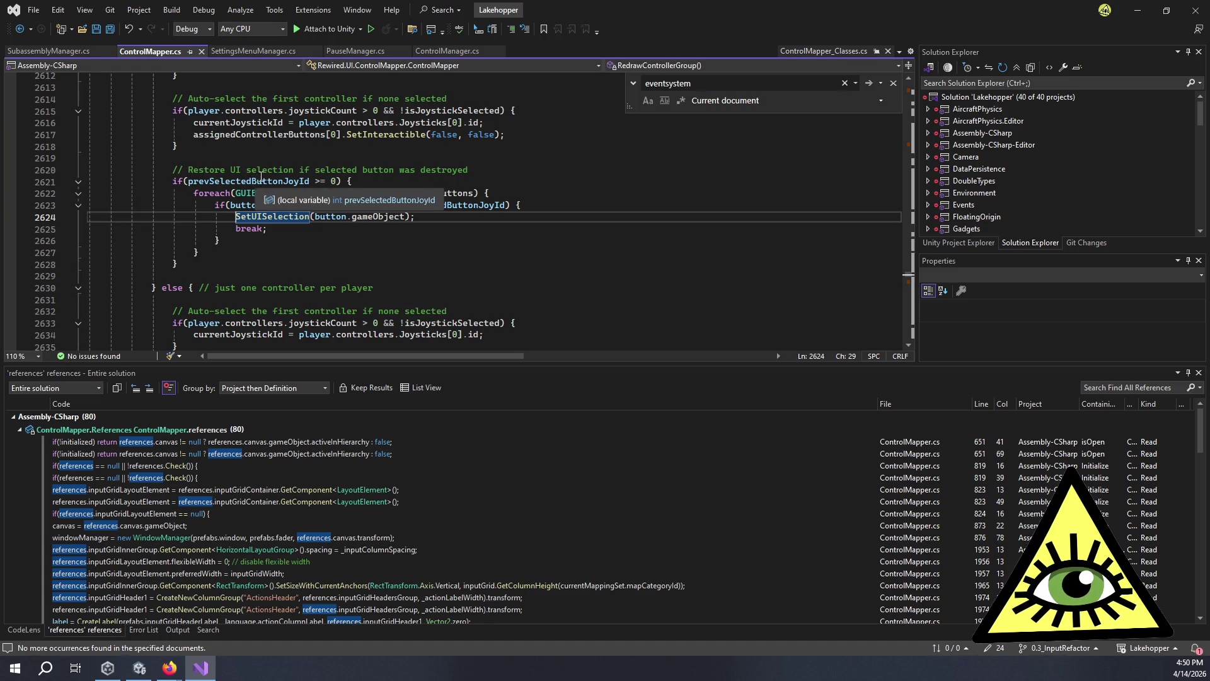
{"action": "key", "text": "F12"}
{"action": "left_click", "coordinate": [213, 199]}
{"action": "key", "text": "shift+F12"}
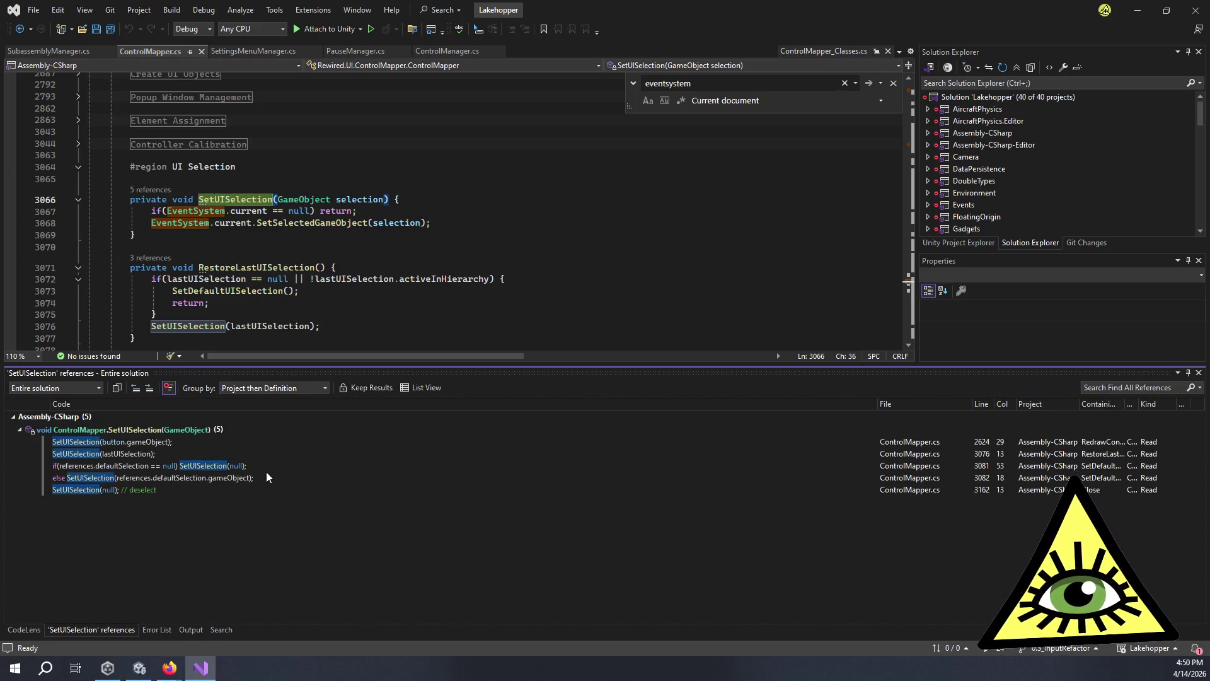
Jump to the RestoreLastUISelection call, then to the public Open method via the member list.
{"action": "double_click", "coordinate": [203, 451]}
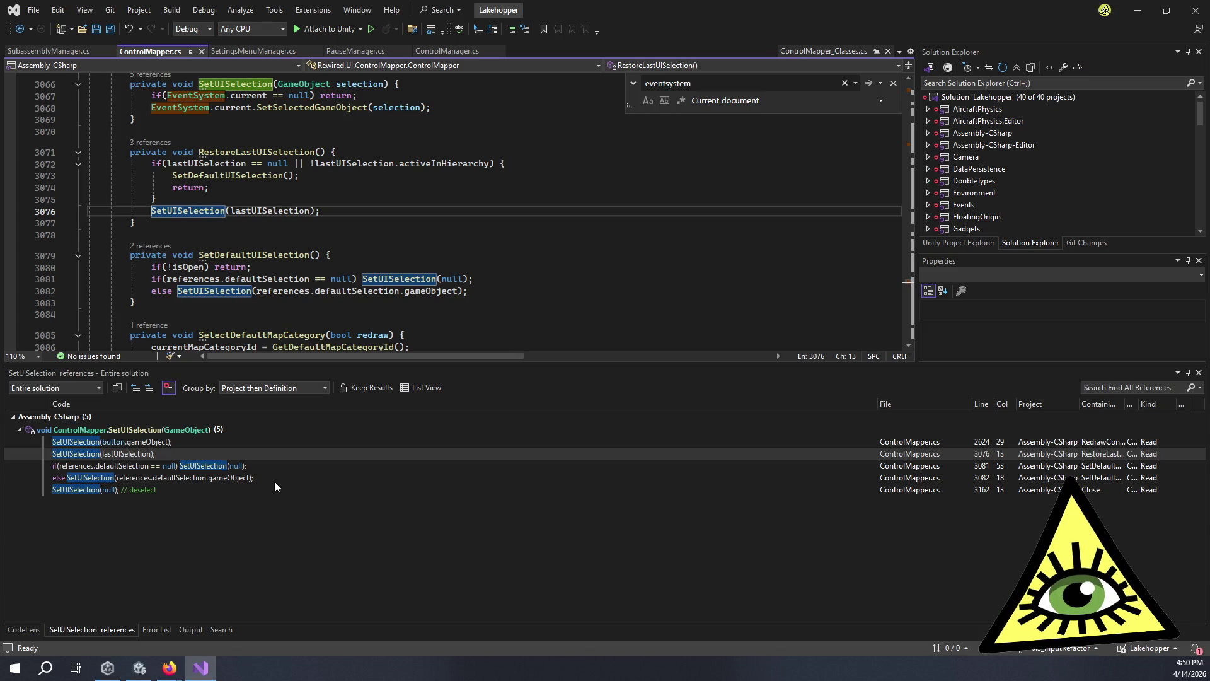
{"action": "left_click", "coordinate": [428, 234]}
{"action": "scroll", "coordinate": [495, 130], "scroll_direction": "up", "scroll_amount": 8}
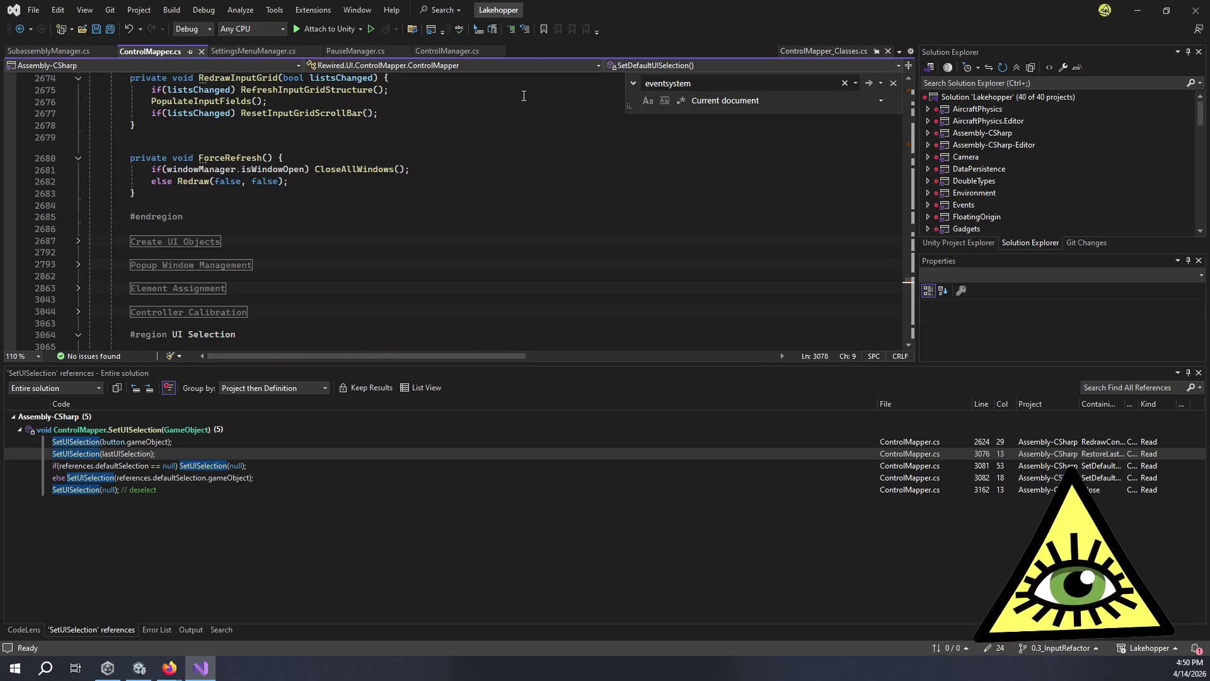
{"action": "left_click", "coordinate": [627, 65]}
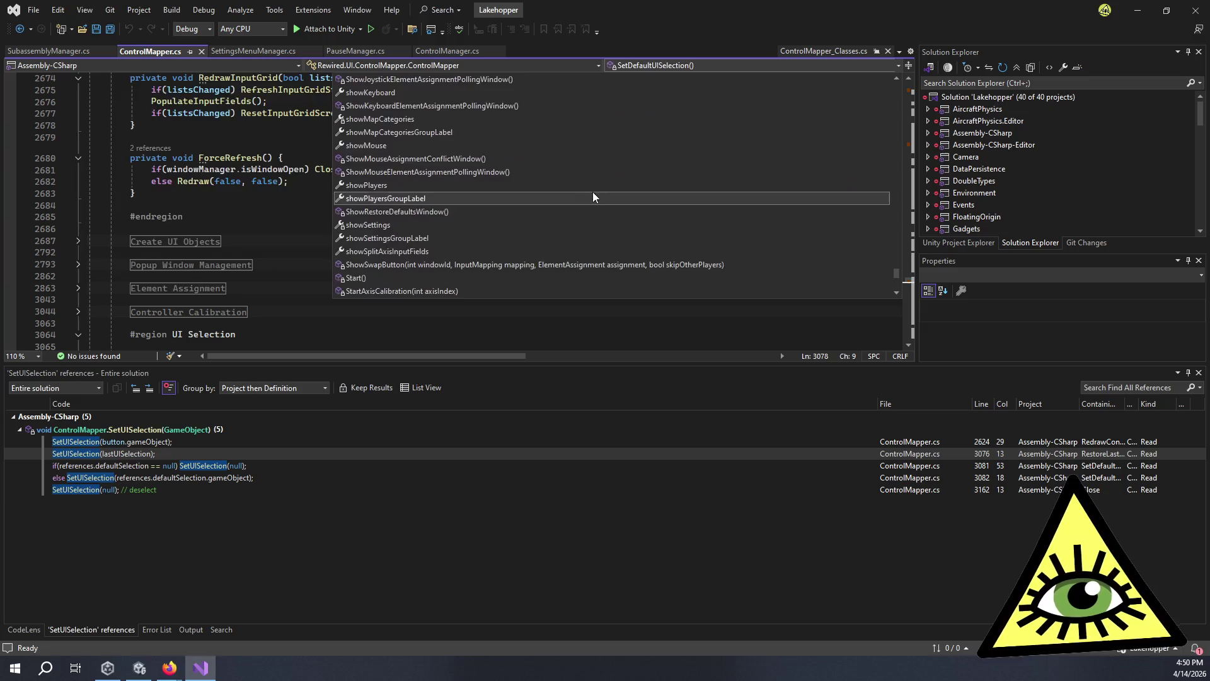
{"action": "scroll", "coordinate": [586, 186], "scroll_direction": "up", "scroll_amount": 15}
{"action": "scroll", "coordinate": [579, 176], "scroll_direction": "up", "scroll_amount": 1}
{"action": "left_click", "coordinate": [233, 204]}
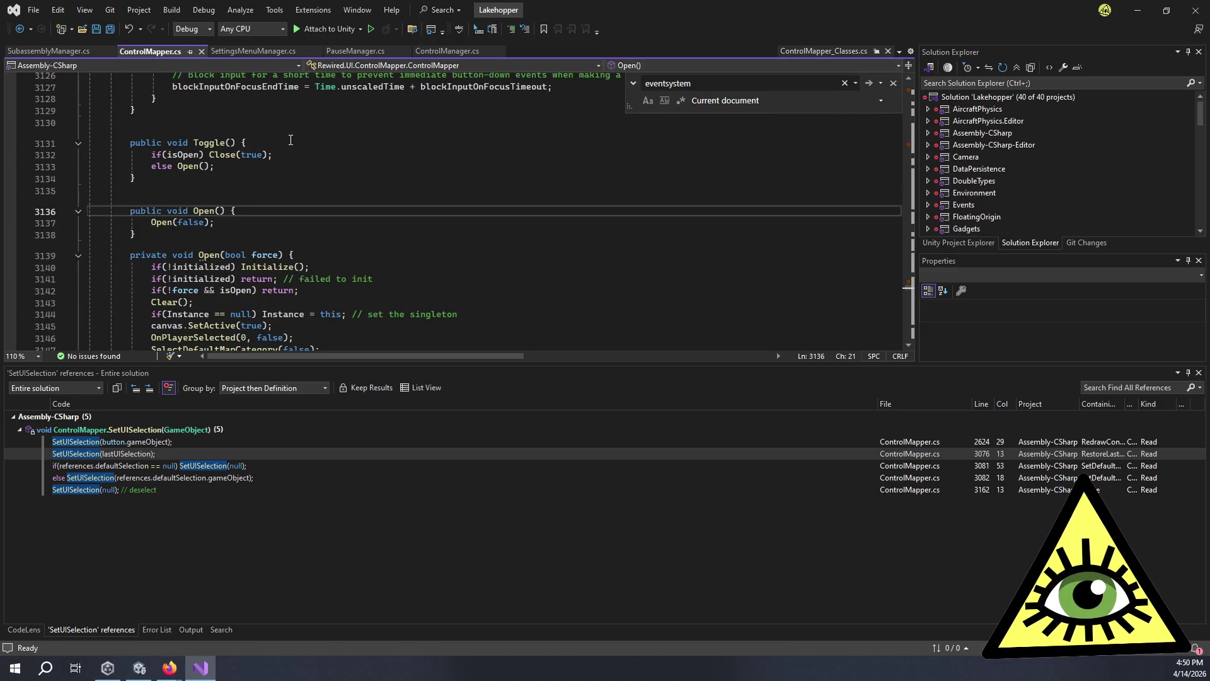
In Open(bool force), go to the SetDefaultUISelection definition at line 3079.
{"action": "left_click", "coordinate": [365, 258]}
{"action": "scroll", "coordinate": [372, 255], "scroll_direction": "down", "scroll_amount": 3}
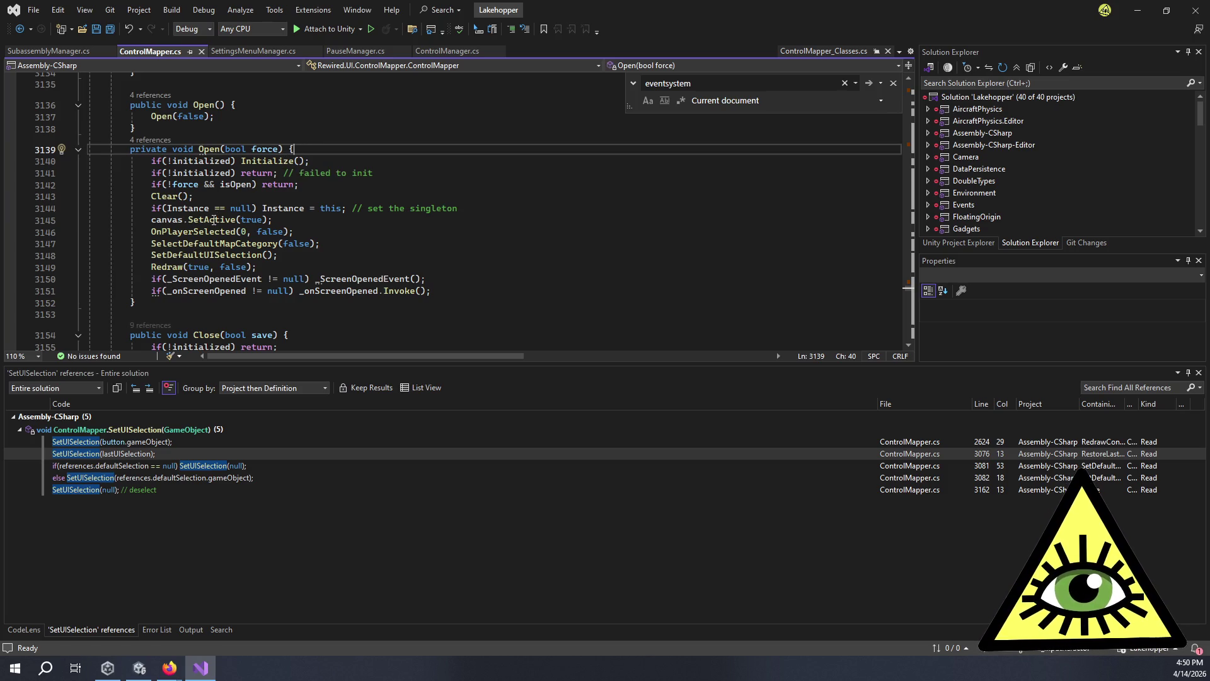
{"action": "left_click", "coordinate": [254, 219]}
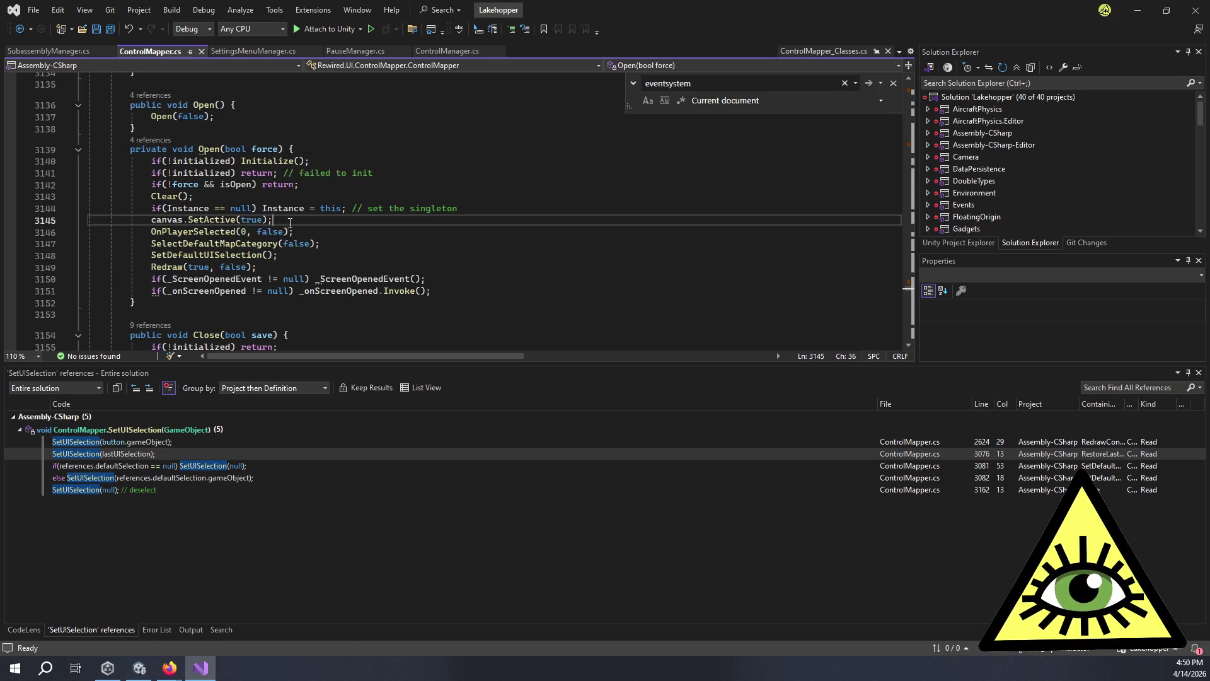
{"action": "left_click", "coordinate": [317, 254]}
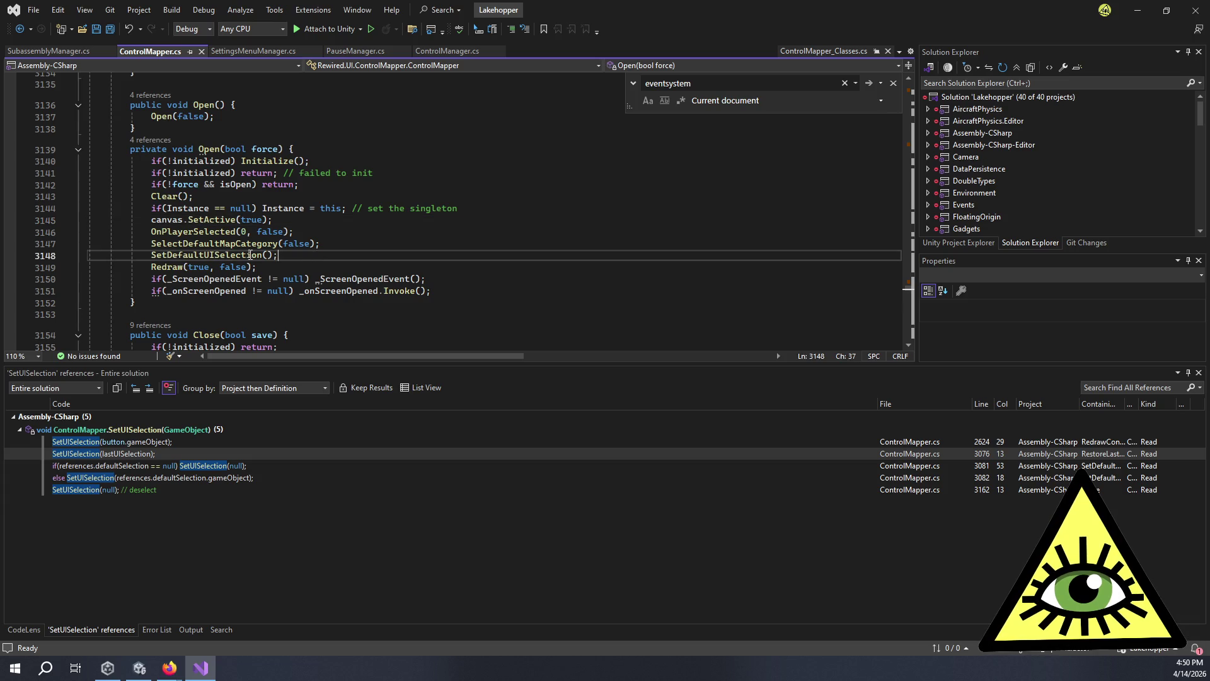
{"action": "left_click", "coordinate": [251, 255], "text": "ctrl"}
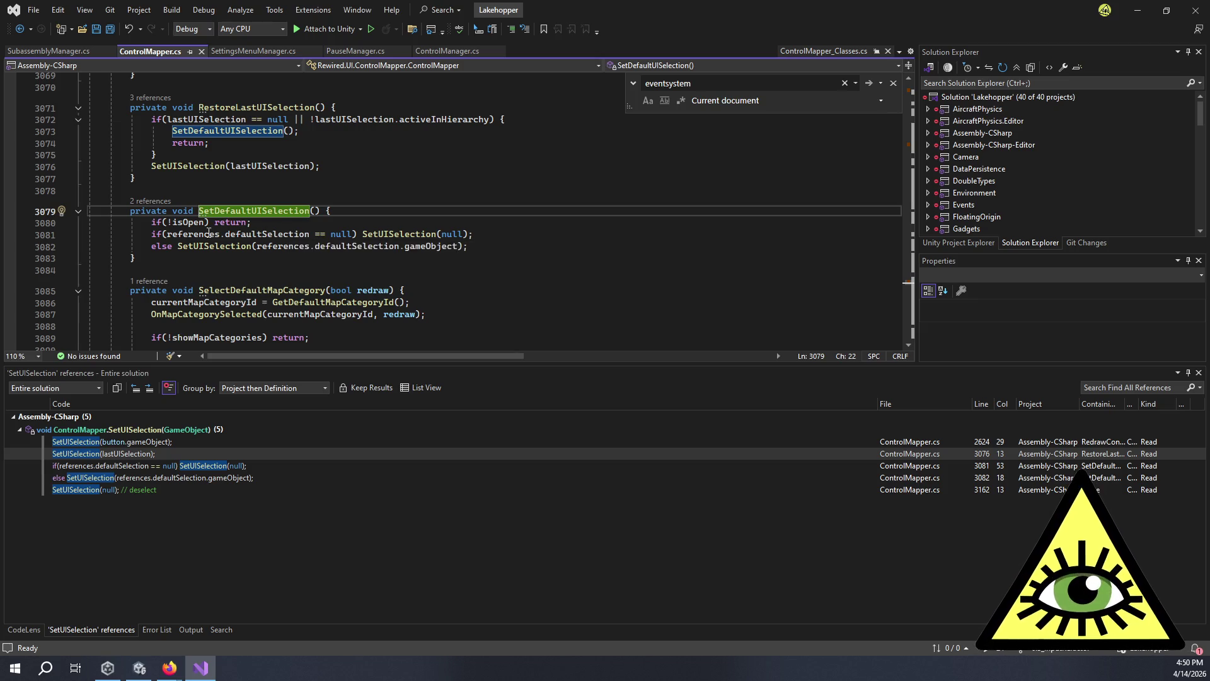
{"action": "mouse_move", "coordinate": [254, 234]}
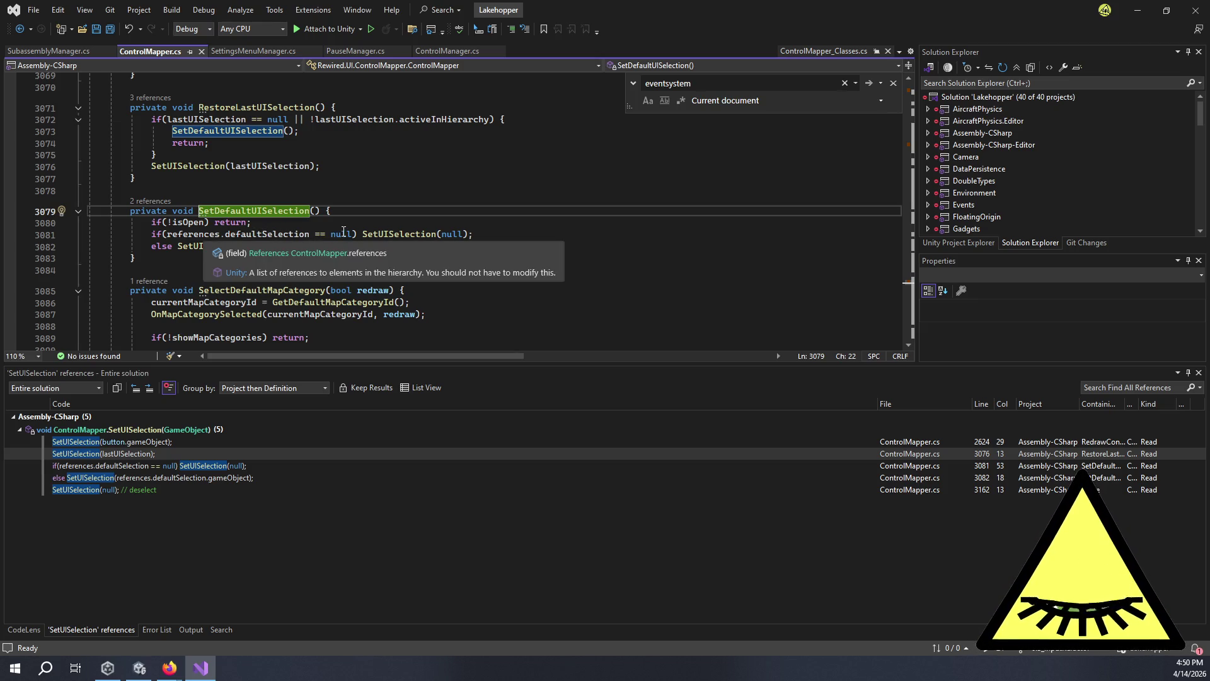
{"action": "mouse_move", "coordinate": [404, 233]}
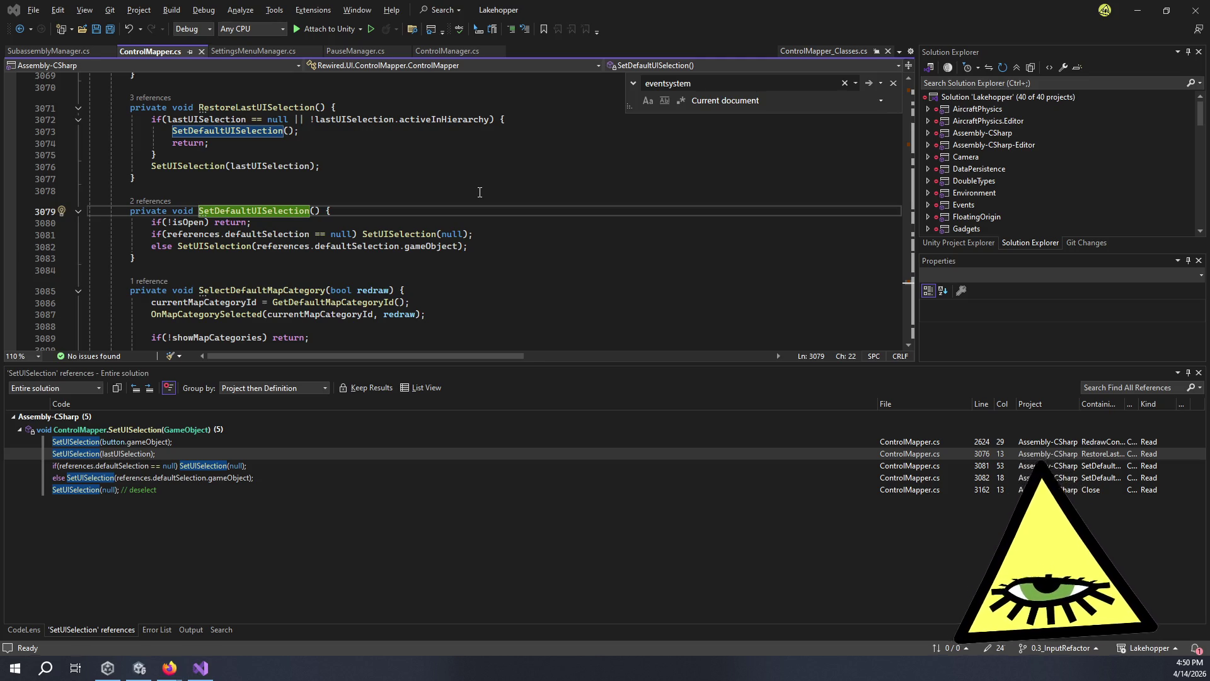
In Unity, expand Internal Data to find Default Selection set to DoneButton, then return to Visual Studio.
{"action": "key", "text": "alt+Tab"}
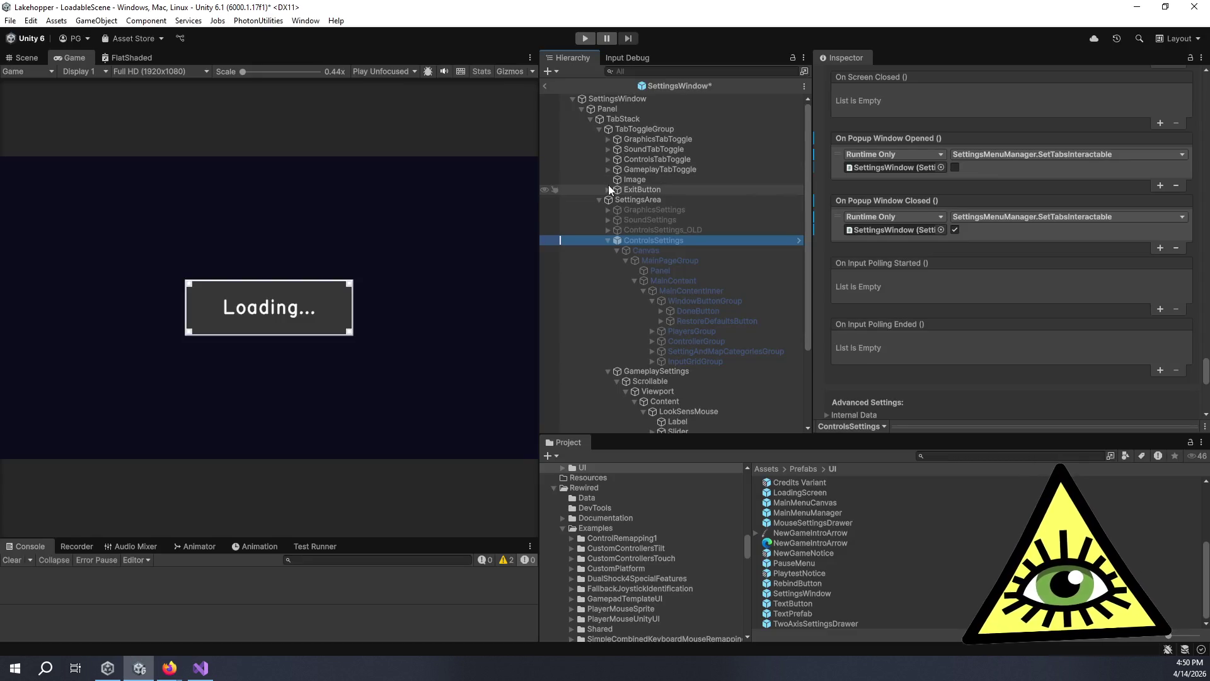
{"action": "scroll", "coordinate": [832, 287], "scroll_direction": "down", "scroll_amount": 3}
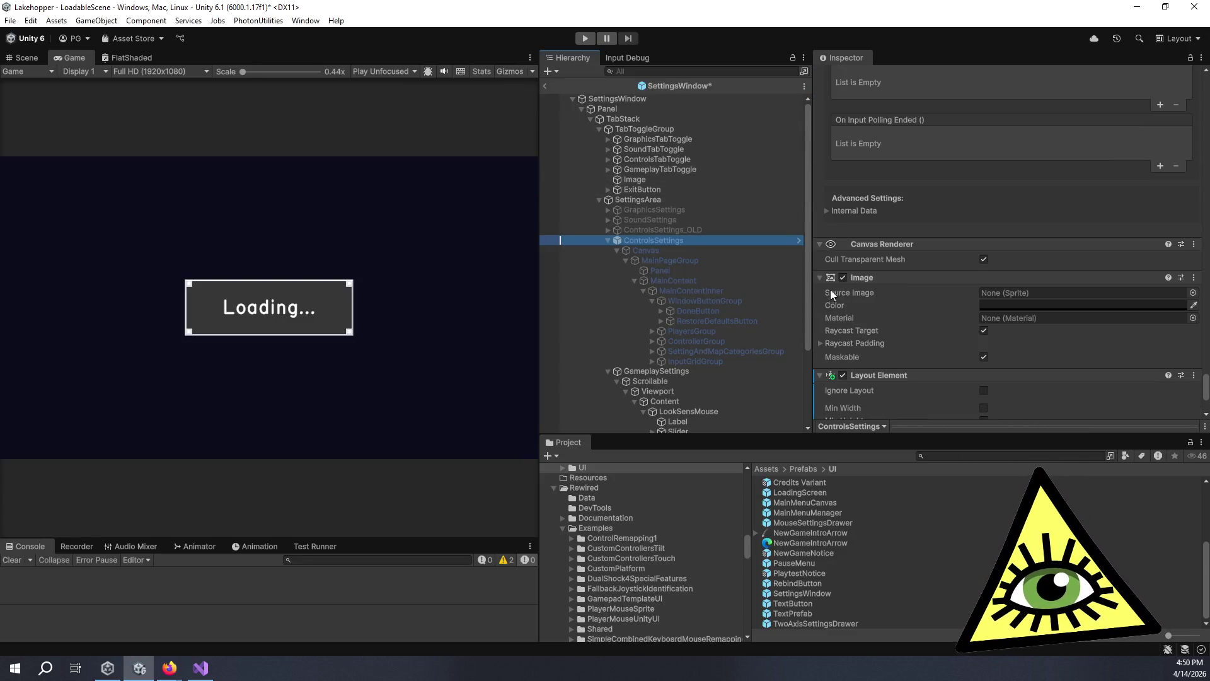
{"action": "left_click", "coordinate": [845, 208]}
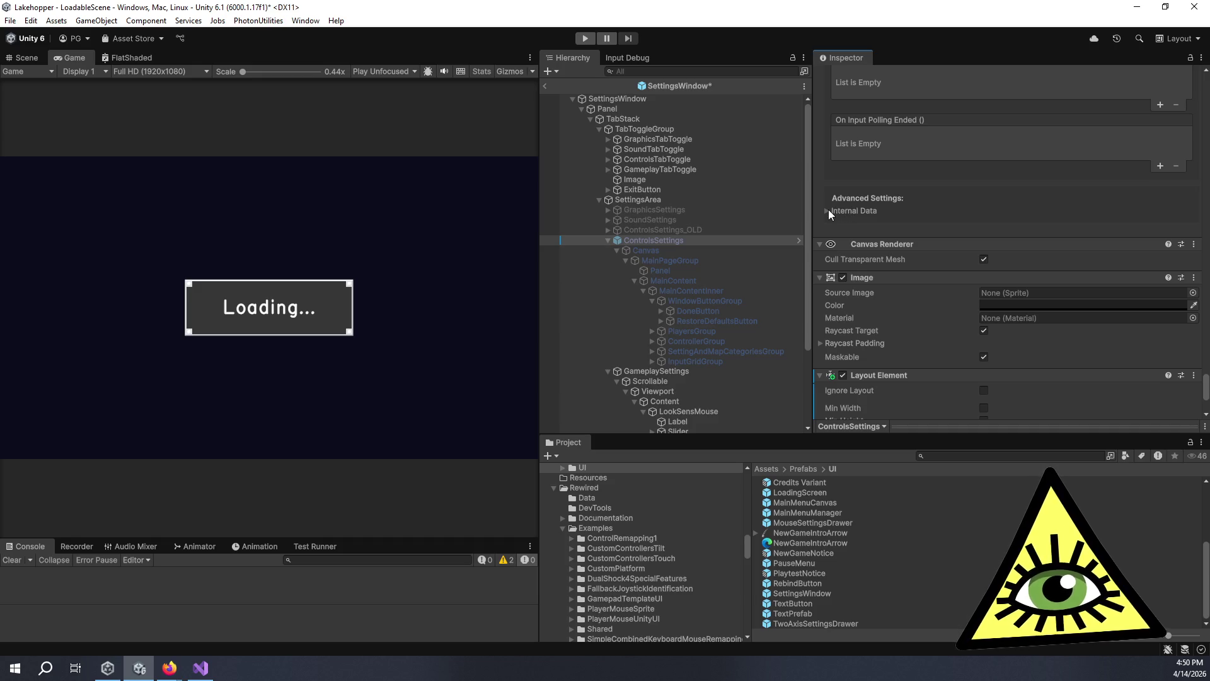
{"action": "left_click", "coordinate": [826, 211]}
{"action": "scroll", "coordinate": [808, 194], "scroll_direction": "down", "scroll_amount": 3}
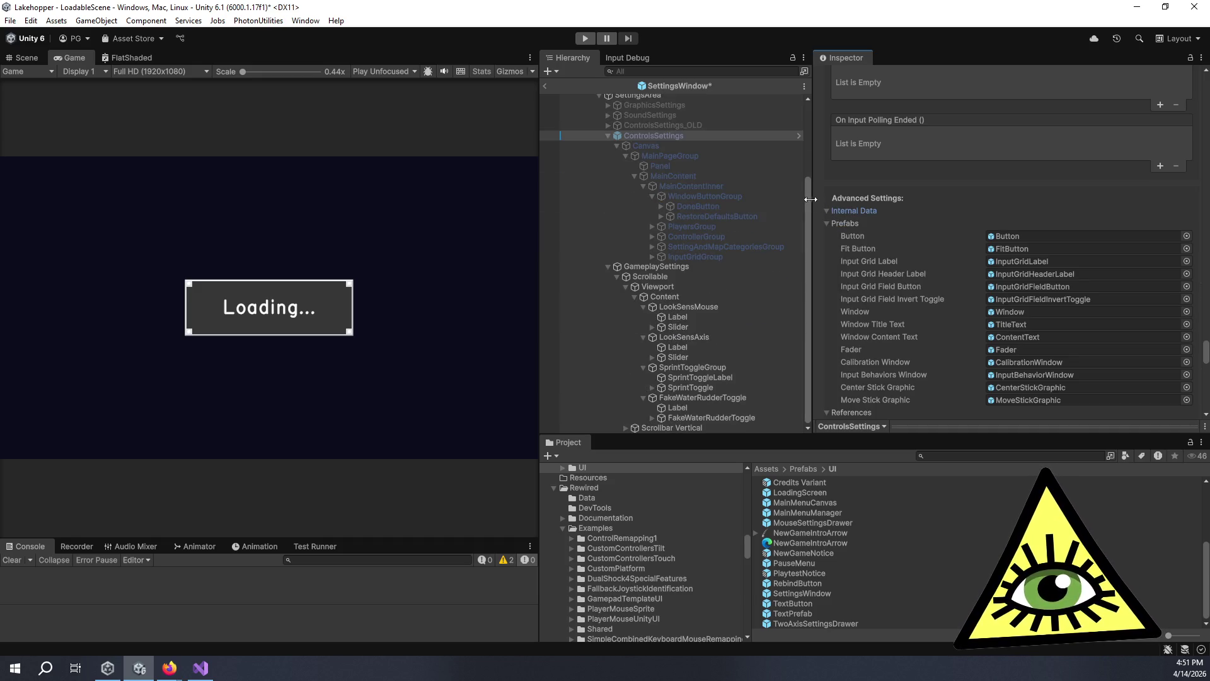
{"action": "scroll", "coordinate": [836, 209], "scroll_direction": "down", "scroll_amount": 3}
{"action": "scroll", "coordinate": [892, 234], "scroll_direction": "down", "scroll_amount": 4}
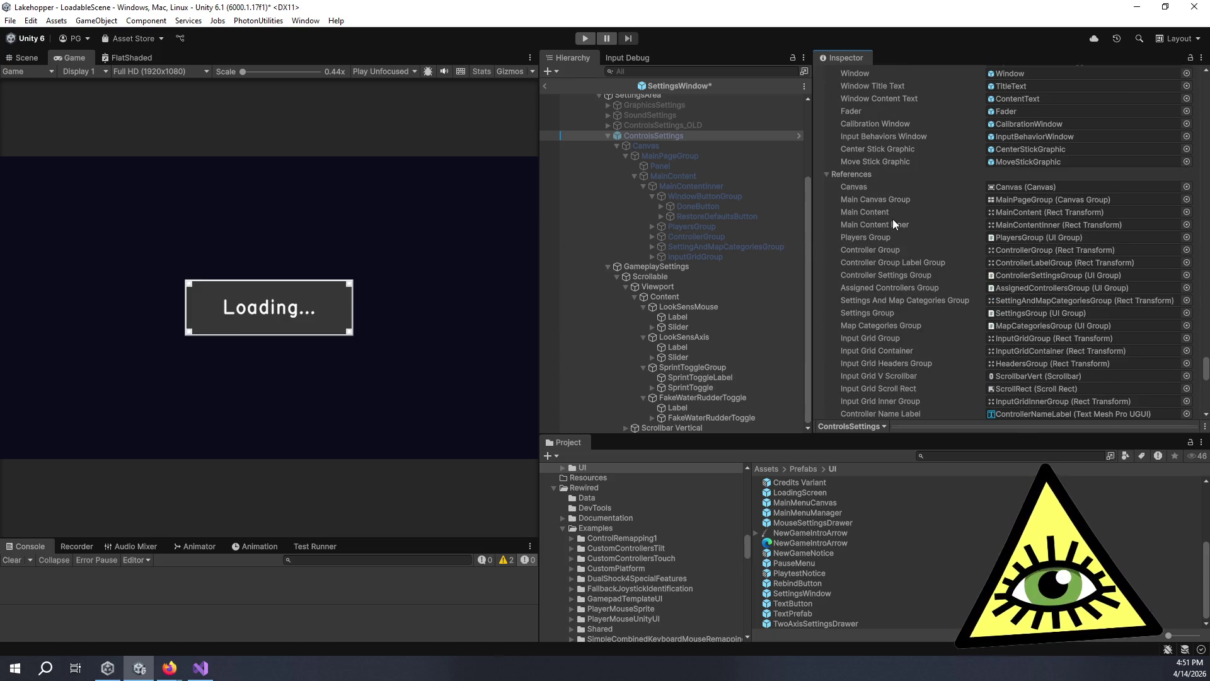
{"action": "scroll", "coordinate": [903, 230], "scroll_direction": "down", "scroll_amount": 5}
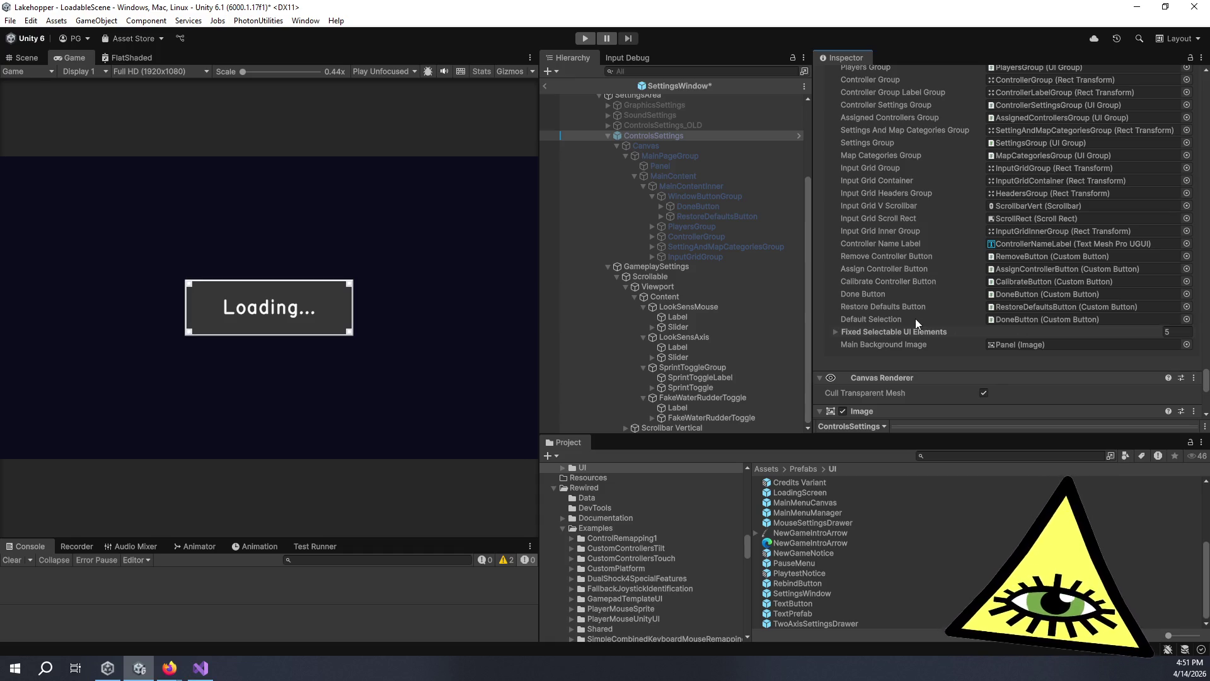
{"action": "key", "text": "alt+Tab"}
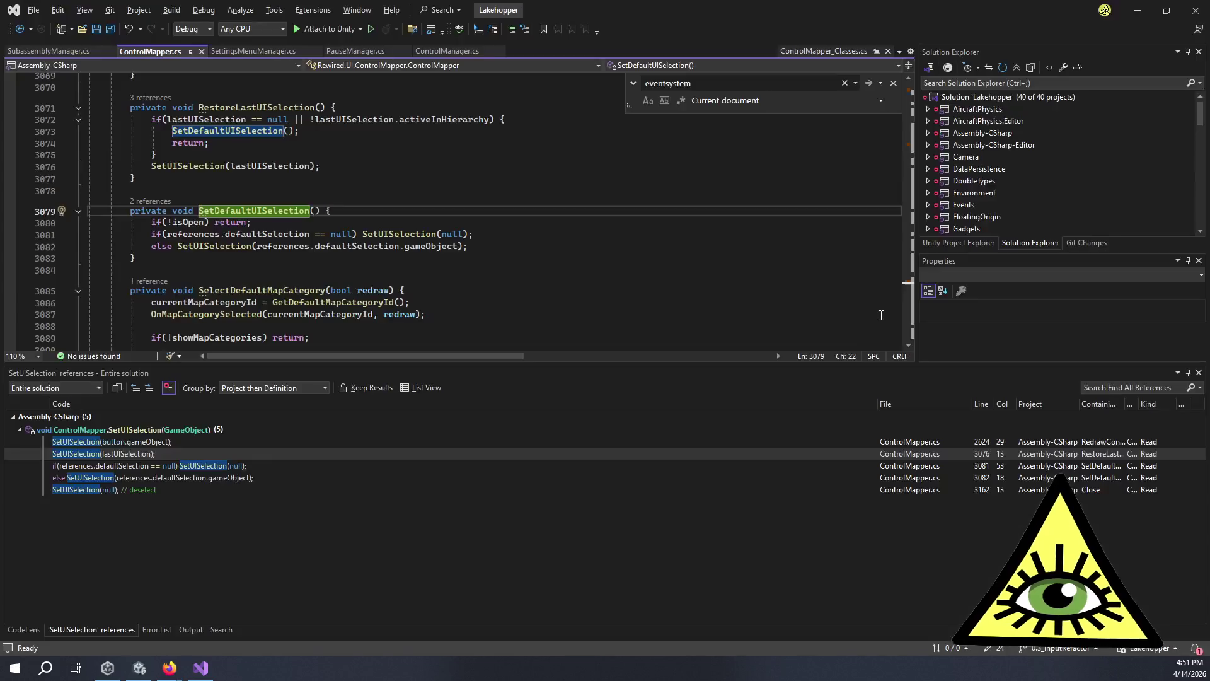
Highlight defaultSelection's uses, then set the Control Mapper's Default Selection to ControlsTabToggle in Unity.
{"action": "double_click", "coordinate": [277, 234]}
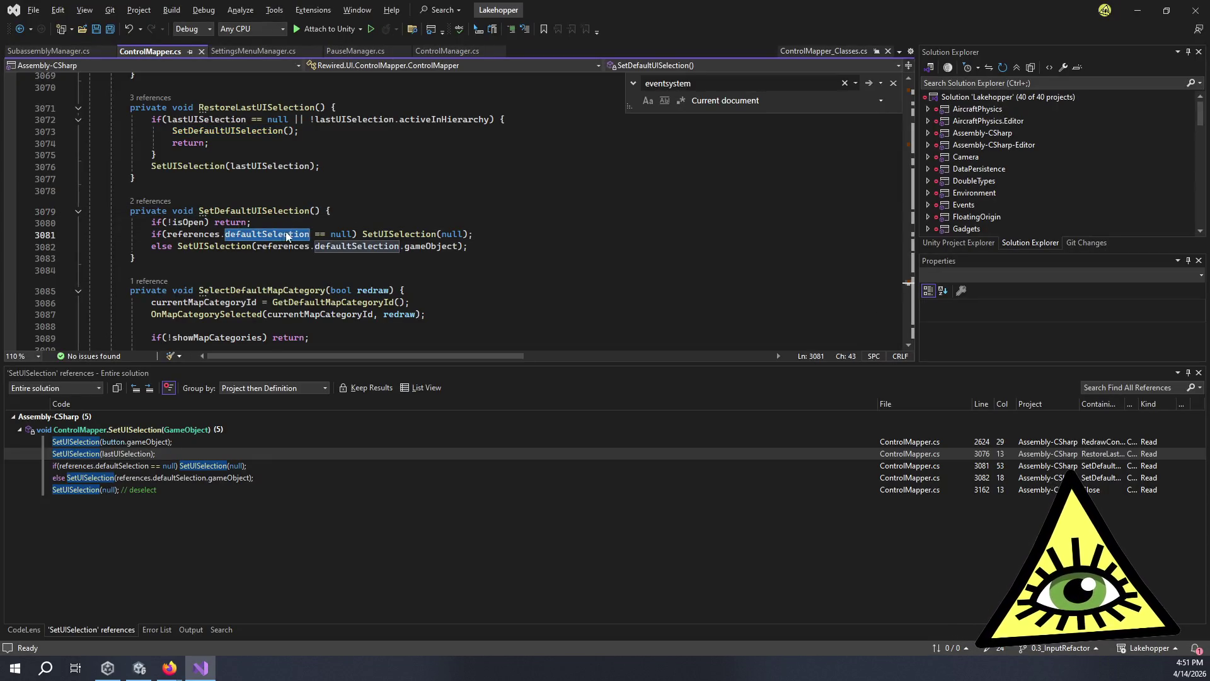
{"action": "key", "text": "alt+Tab"}
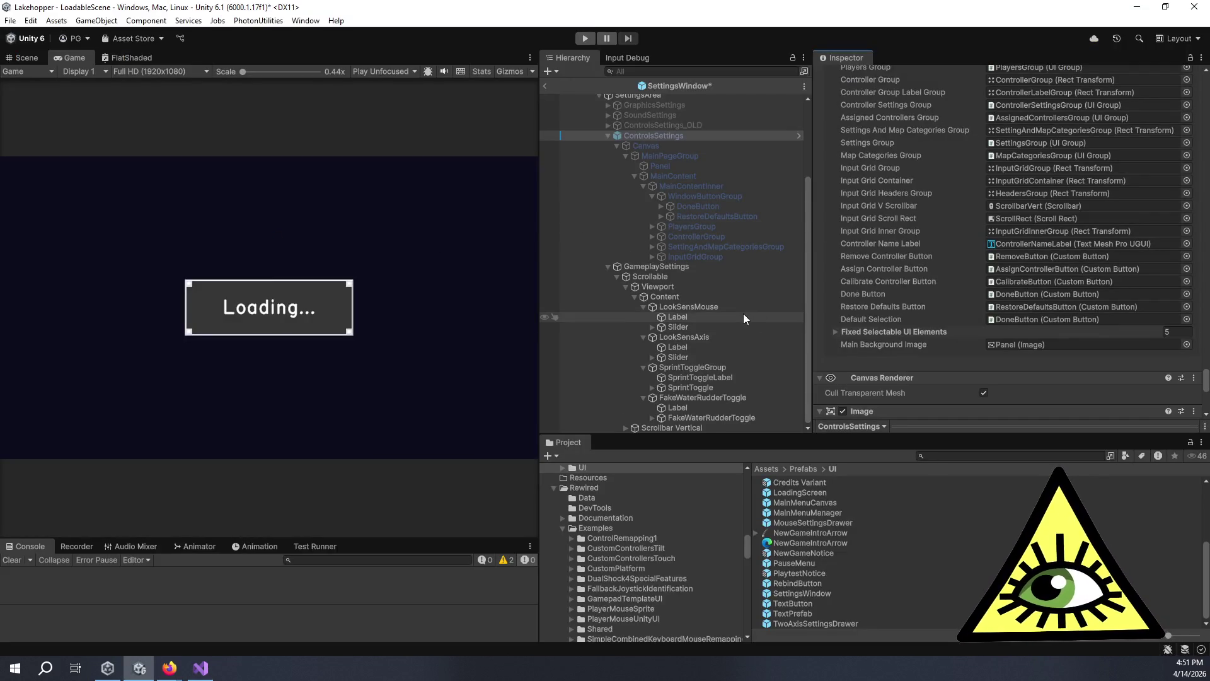
{"action": "scroll", "coordinate": [741, 312], "scroll_direction": "up", "scroll_amount": 5}
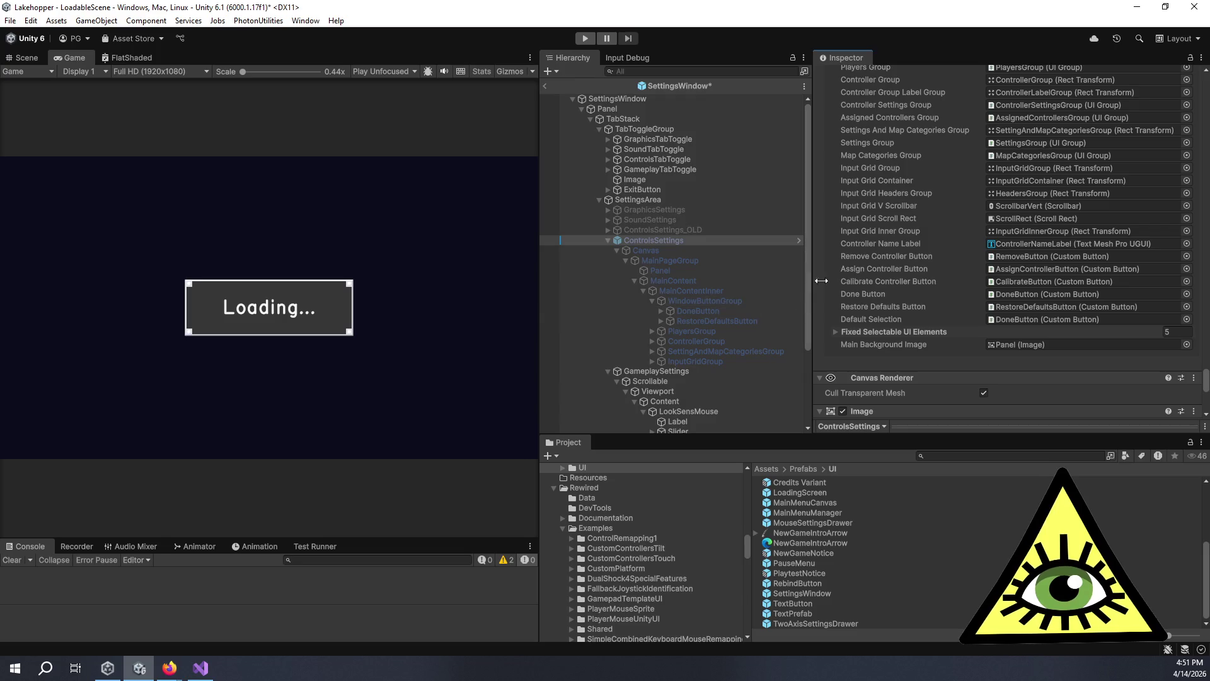
{"action": "mouse_move", "coordinate": [673, 170]}
{"action": "left_mouse_down"}
{"action": "mouse_move", "coordinate": [769, 171]}
{"action": "mouse_move", "coordinate": [1037, 321]}
{"action": "left_mouse_up"}
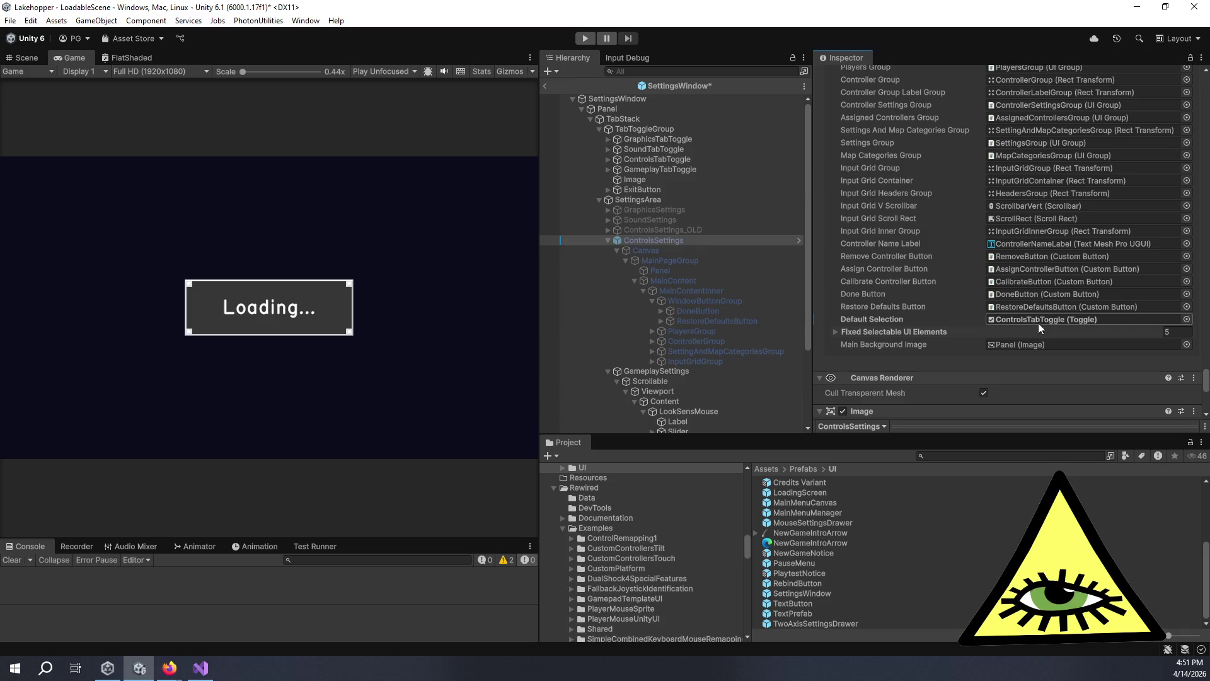
Keep ControlsTabToggle as Default Selection, save the SettingsWindow prefab, and exit Prefab Mode.
{"action": "right_click", "coordinate": [900, 320]}
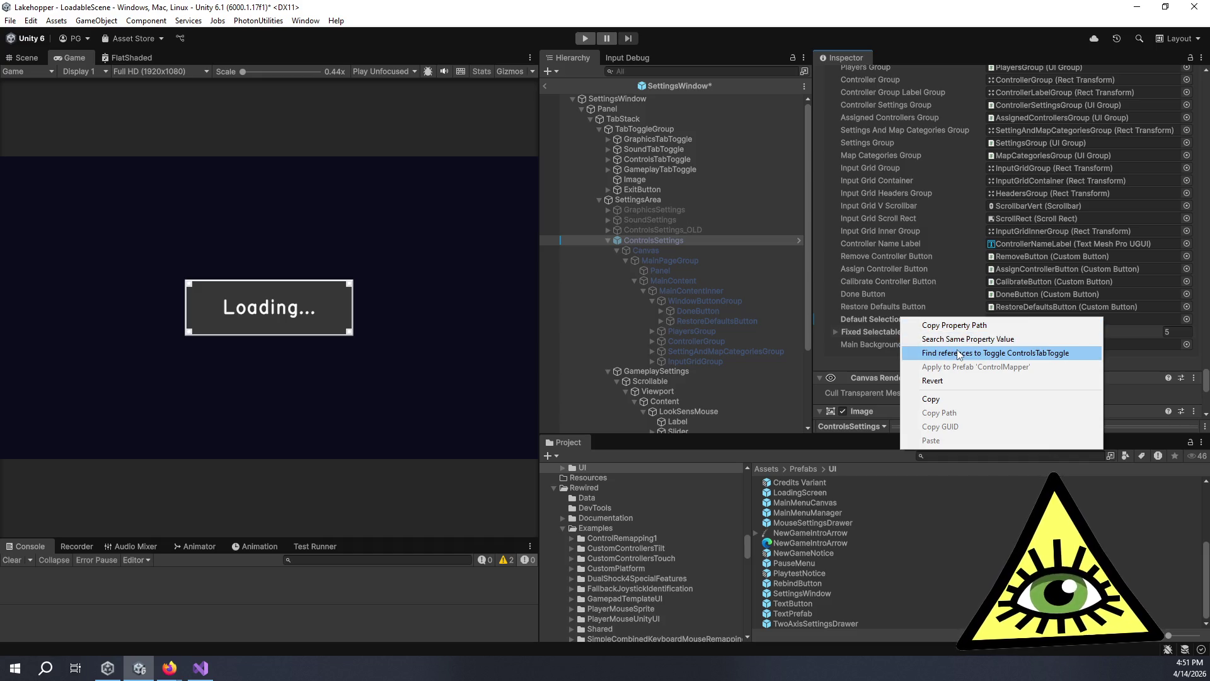
{"action": "left_click", "coordinate": [612, 80]}
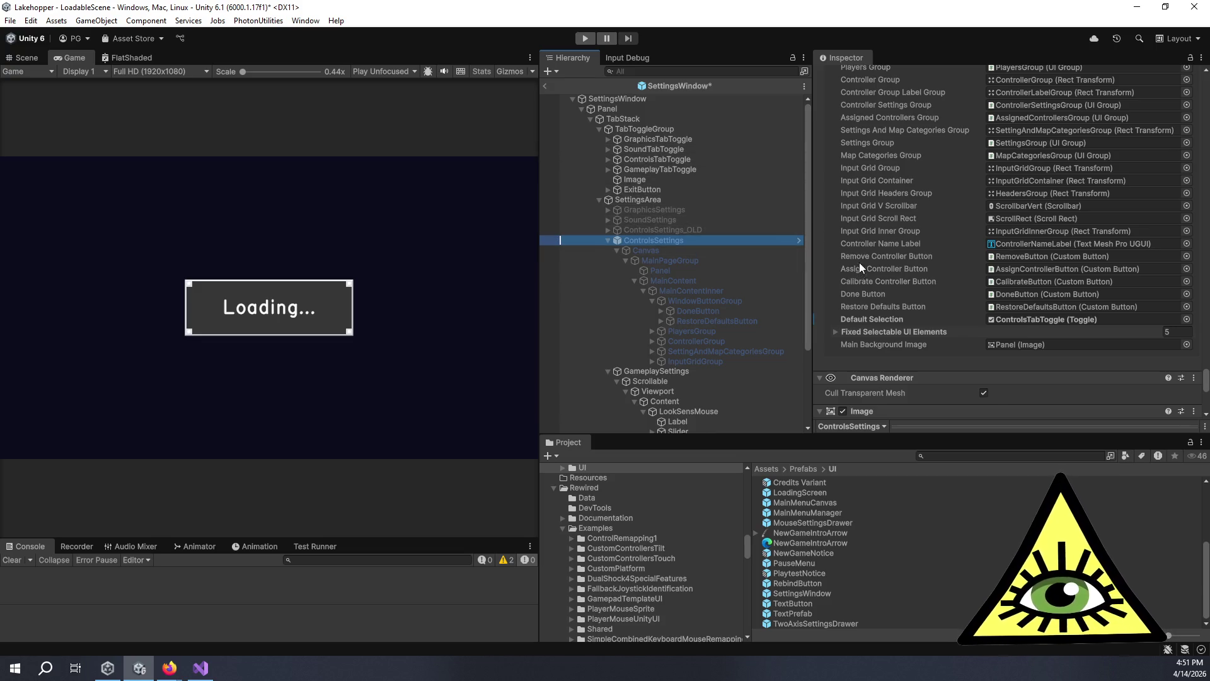
{"action": "scroll", "coordinate": [860, 263], "scroll_direction": "down", "scroll_amount": 15}
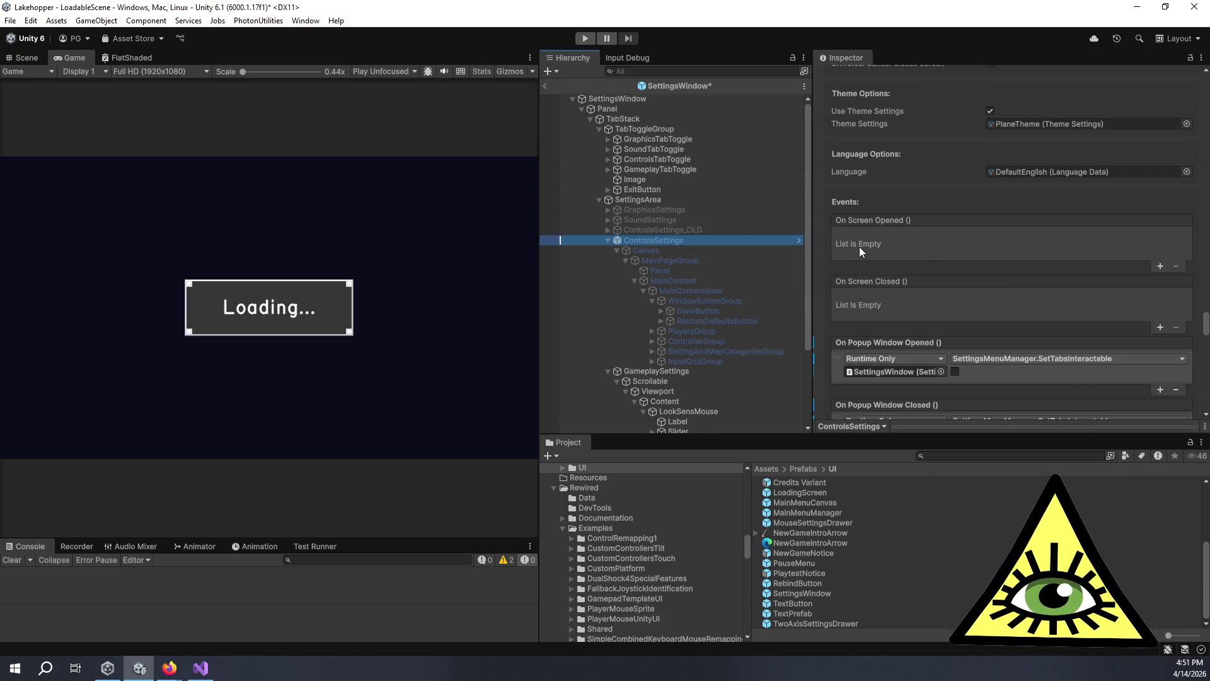
{"action": "left_click", "coordinate": [686, 36]}
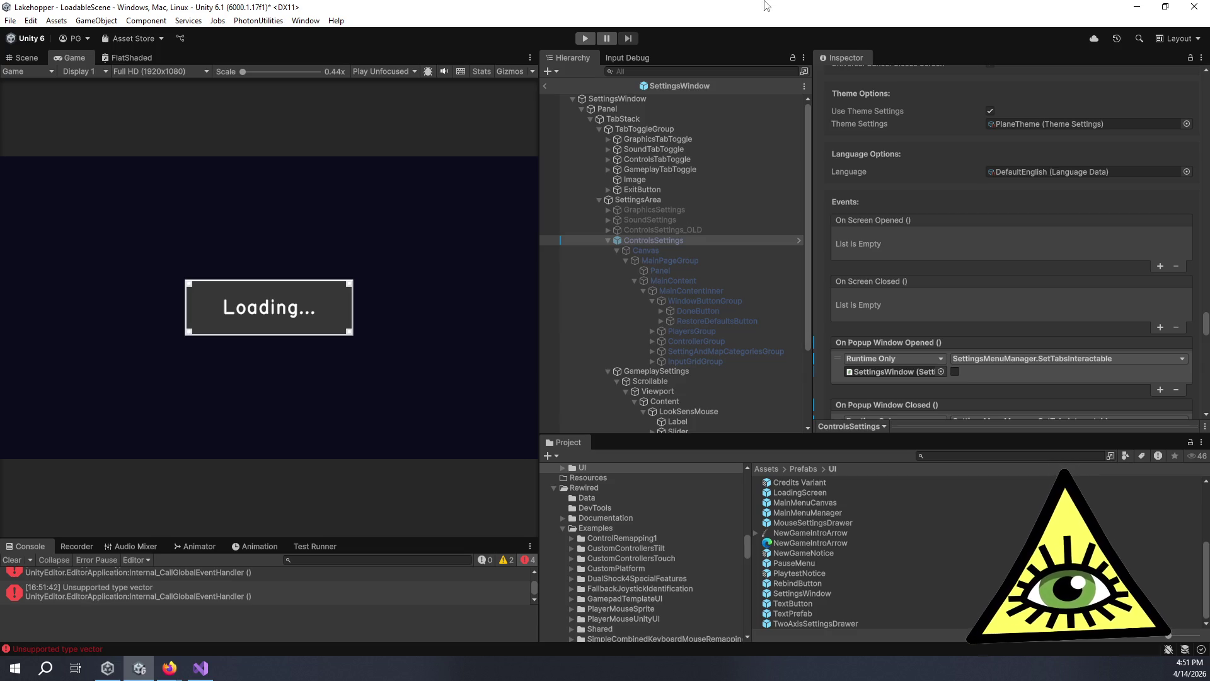
{"action": "left_click", "coordinate": [546, 86]}
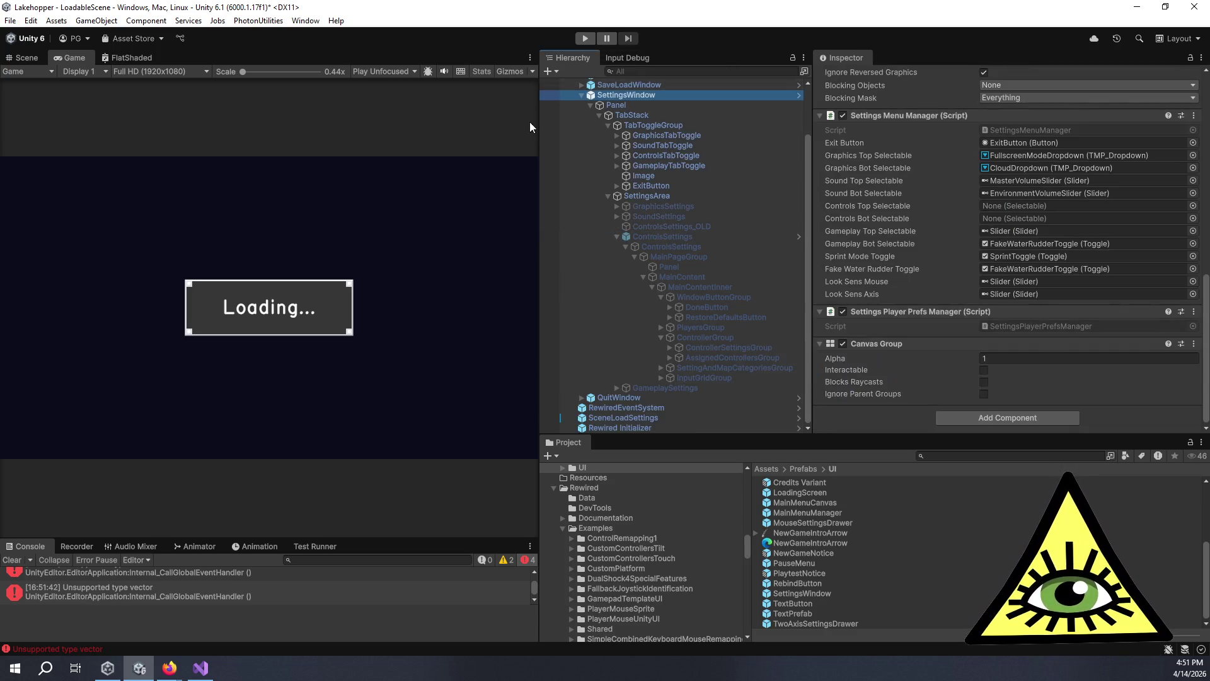
Widen the Game view and start the game in Play mode.
{"action": "left_click_drag", "start_coordinate": [540, 122], "coordinate": [817, 123]}
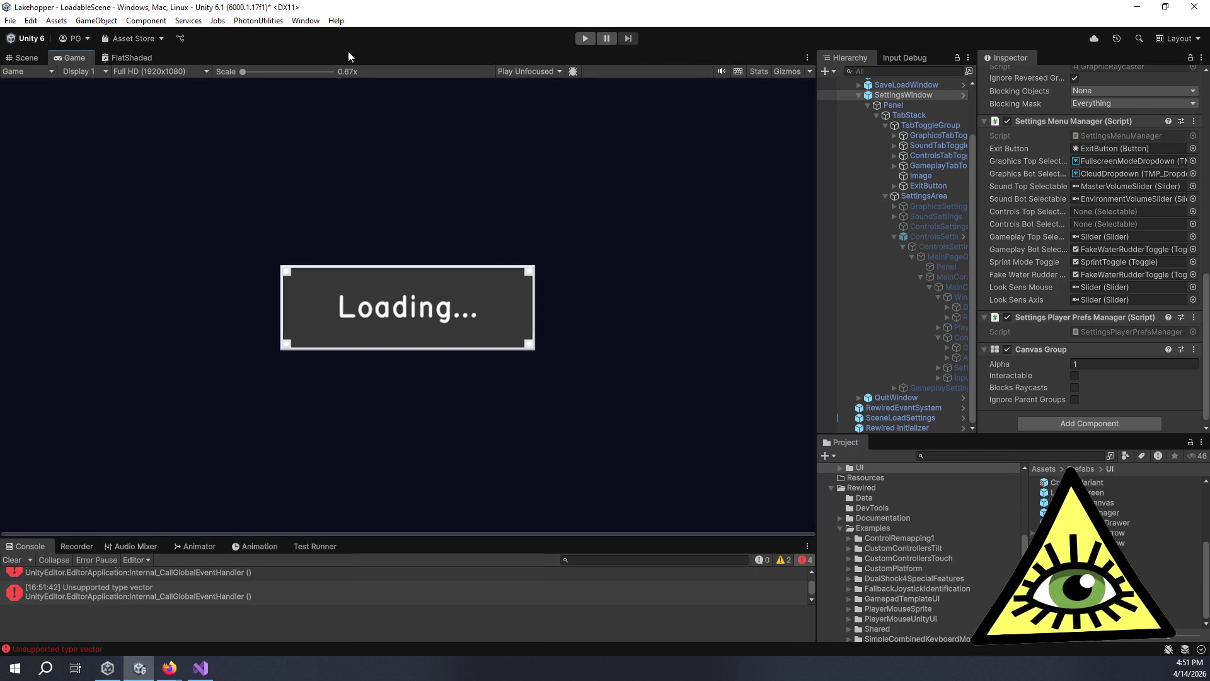
{"action": "left_click", "coordinate": [584, 39]}
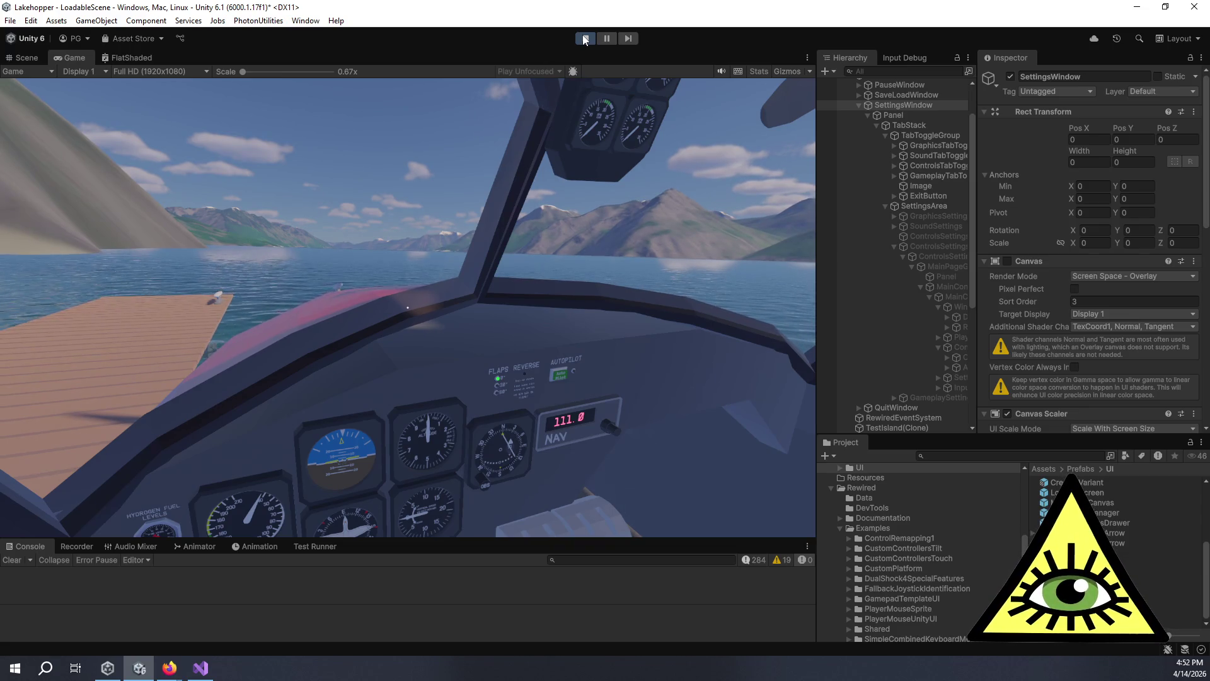
Pause the game with Escape and open SETTINGS from the pause menu.
{"action": "key", "text": "Escape"}
{"action": "key", "text": "Down"}
{"action": "key", "text": "Down"}
{"action": "key", "text": "Down"}
{"action": "key", "text": "Return"}
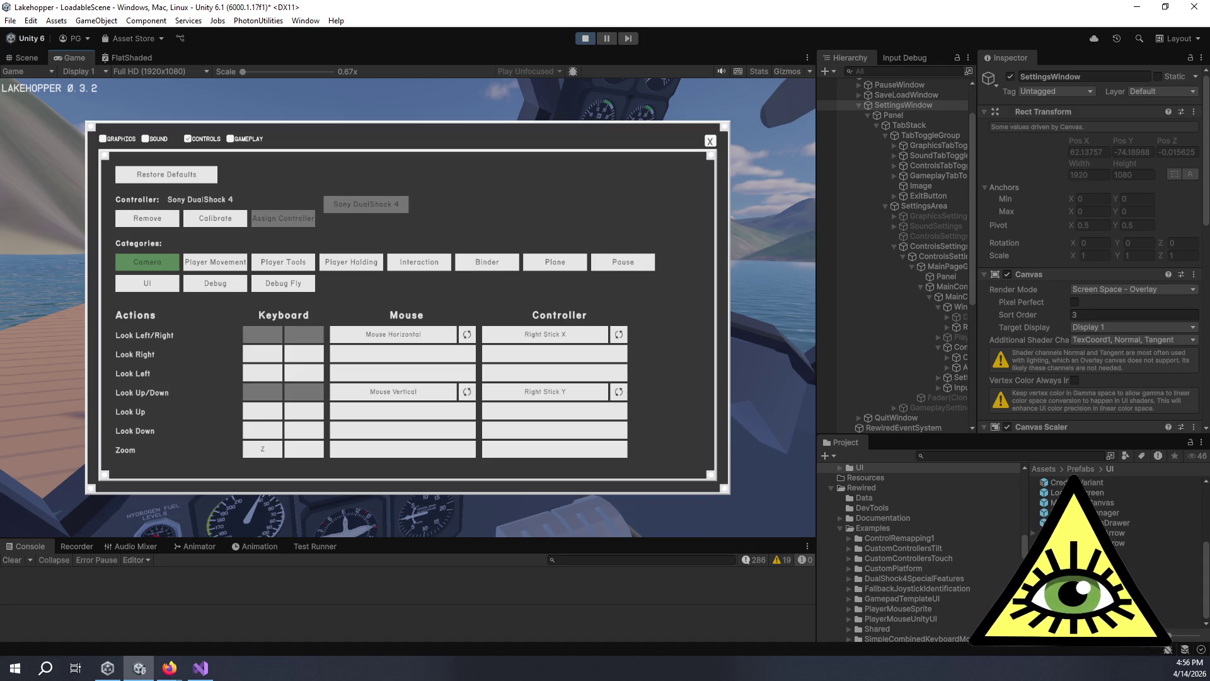
Move gamepad focus through the Controls categories (UI, Debug, Player Movement, Camera) to calibration.
{"action": "key", "text": "Down"}
{"action": "key", "text": "Right"}
{"action": "key", "text": "Up"}
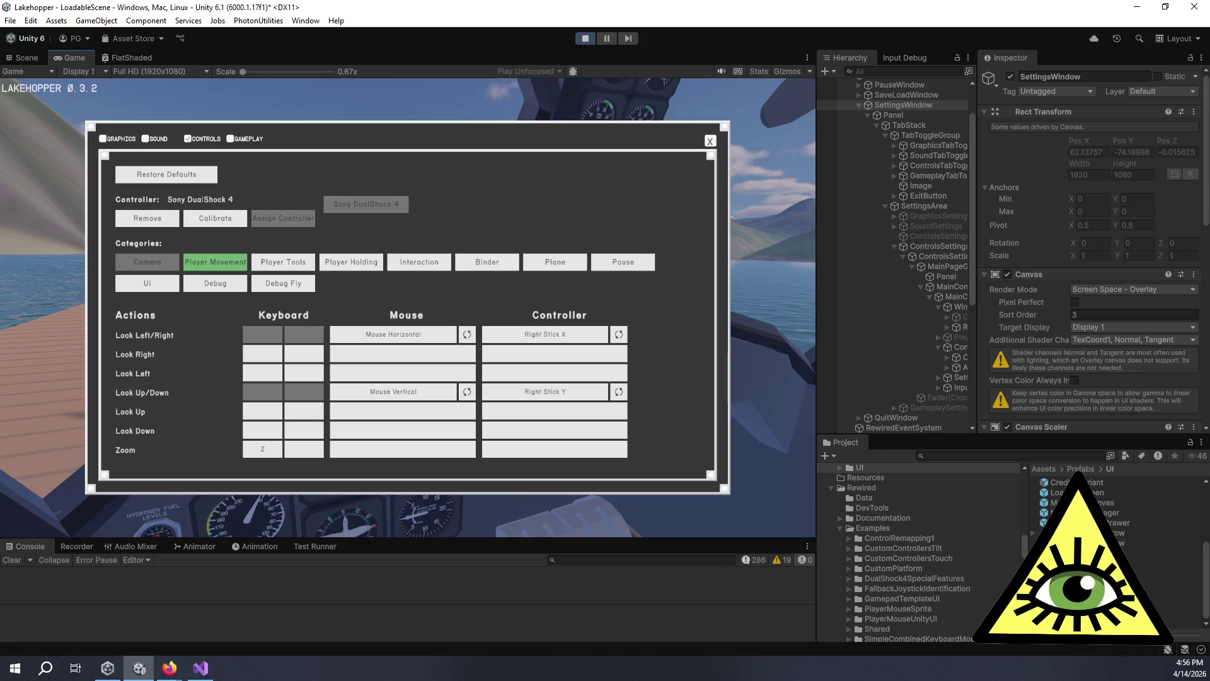
{"action": "key", "text": "Up"}
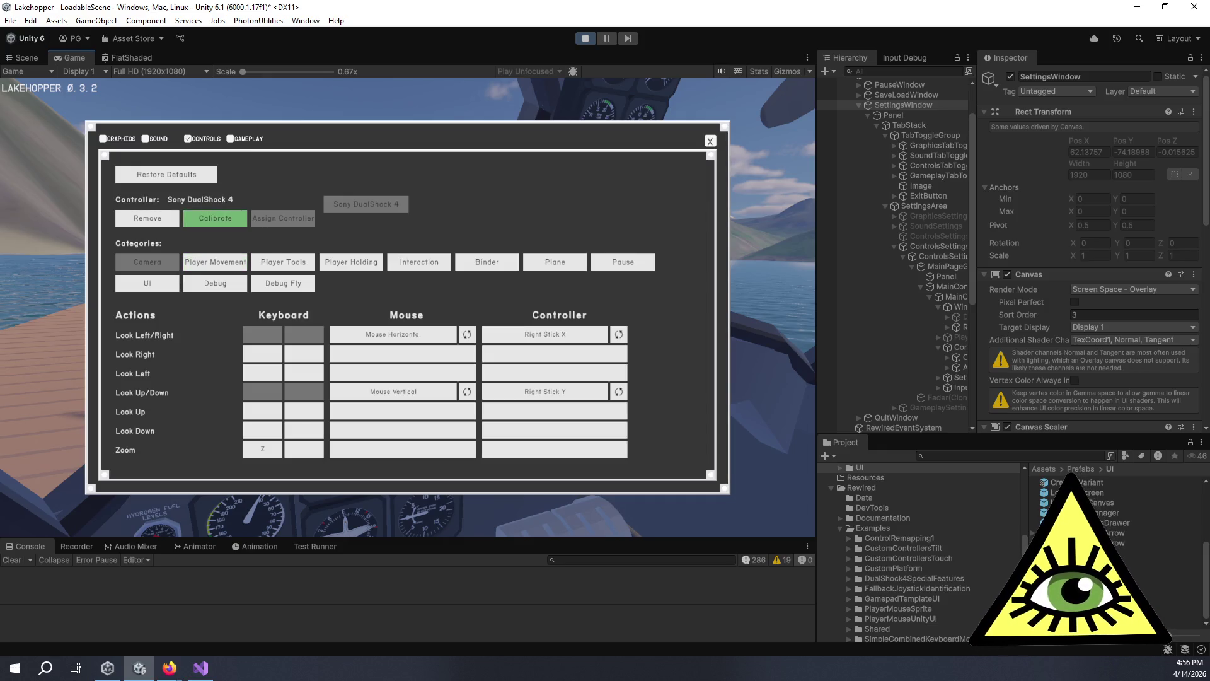
{"action": "key", "text": "Up"}
{"action": "key", "text": "Down"}
{"action": "key", "text": "Down"}
{"action": "key", "text": "Right"}
{"action": "key", "text": "Up"}
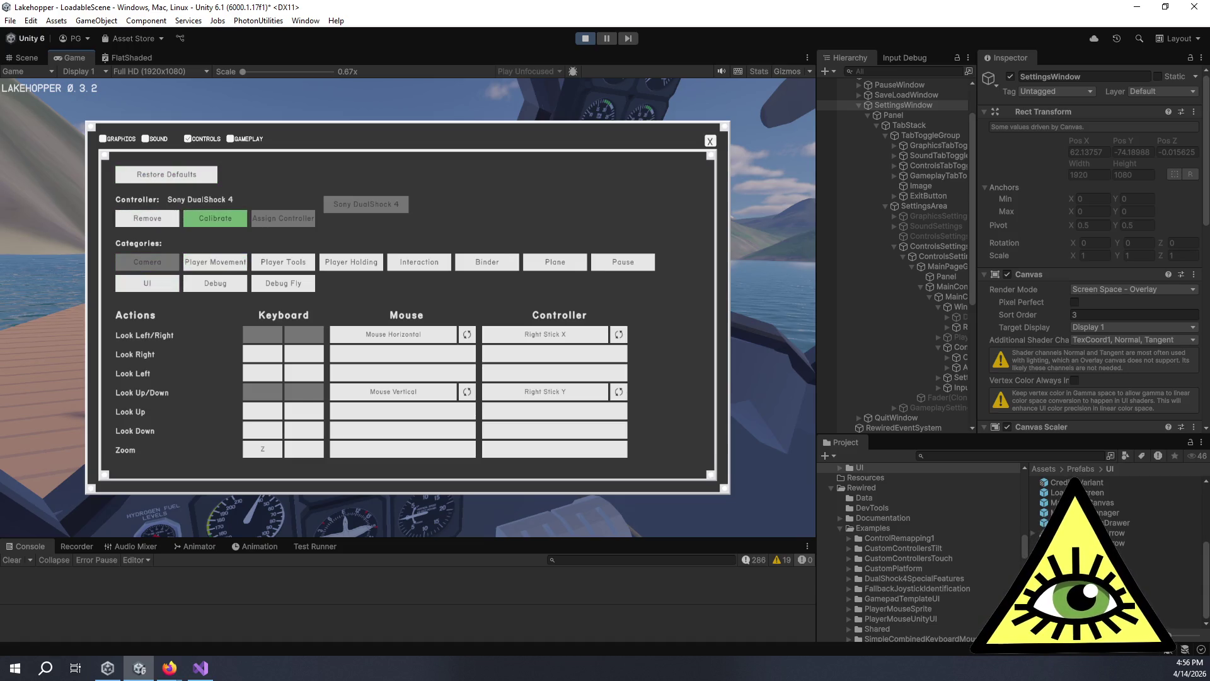
Open the controller calibration dialog, step through its sliders, and cancel it.
{"action": "key", "text": "Return"}
{"action": "key", "text": "Up"}
{"action": "key", "text": "Up"}
{"action": "key", "text": "Up"}
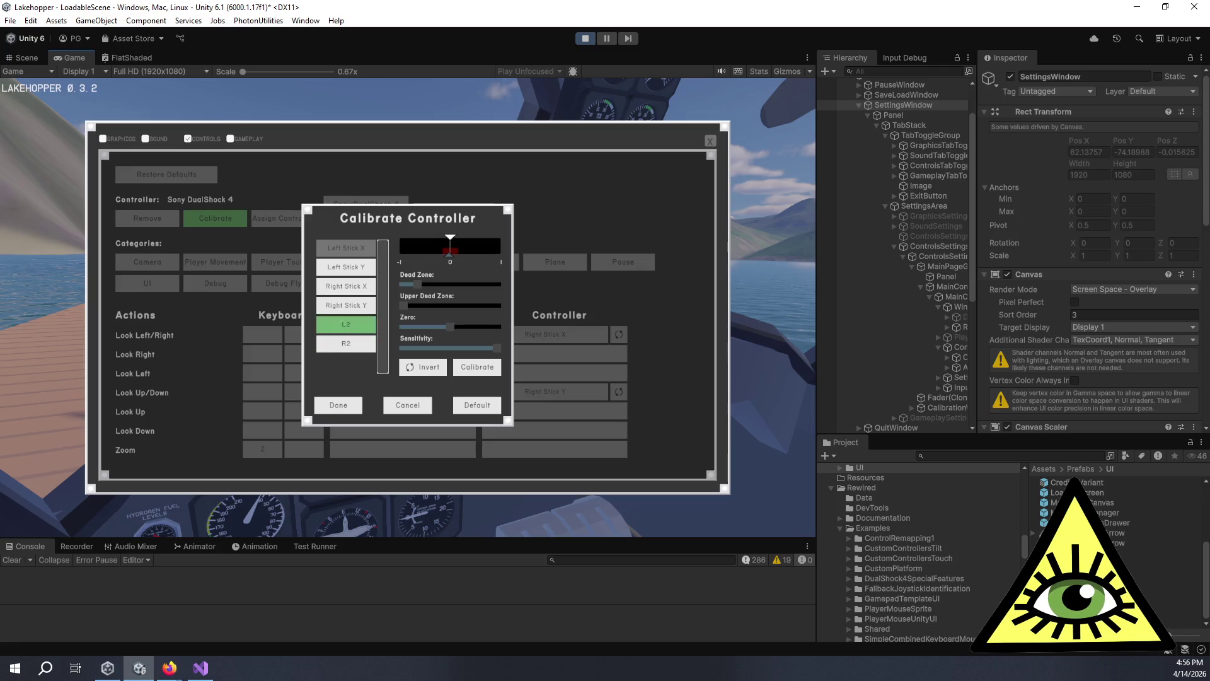
{"action": "key", "text": "Right"}
{"action": "key", "text": "Down"}
{"action": "key", "text": "Down"}
{"action": "key", "text": "Down"}
{"action": "key", "text": "Down"}
{"action": "key", "text": "Return"}
{"action": "key", "text": "Down"}
{"action": "key", "text": "Down"}
Switch from Controls to the Sound and Graphics tabs, then close the settings window.
{"action": "key", "text": "Up"}
{"action": "key", "text": "Up"}
{"action": "key", "text": "Up"}
{"action": "key", "text": "Left"}
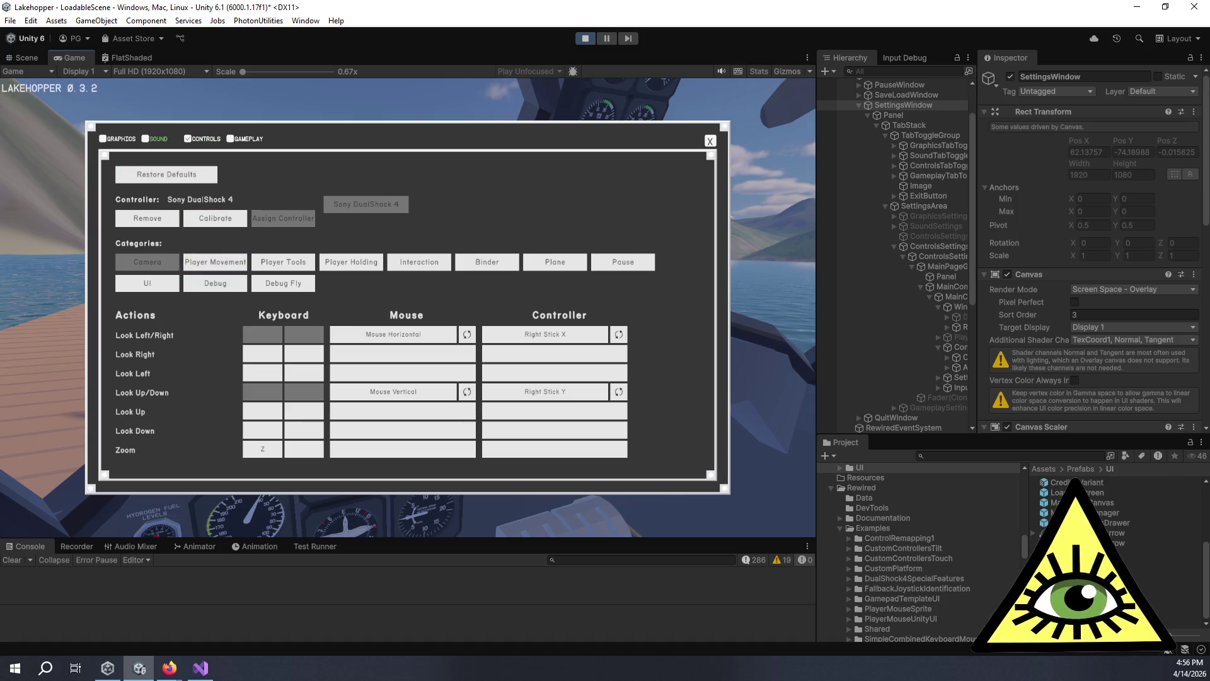
{"action": "key", "text": "Return"}
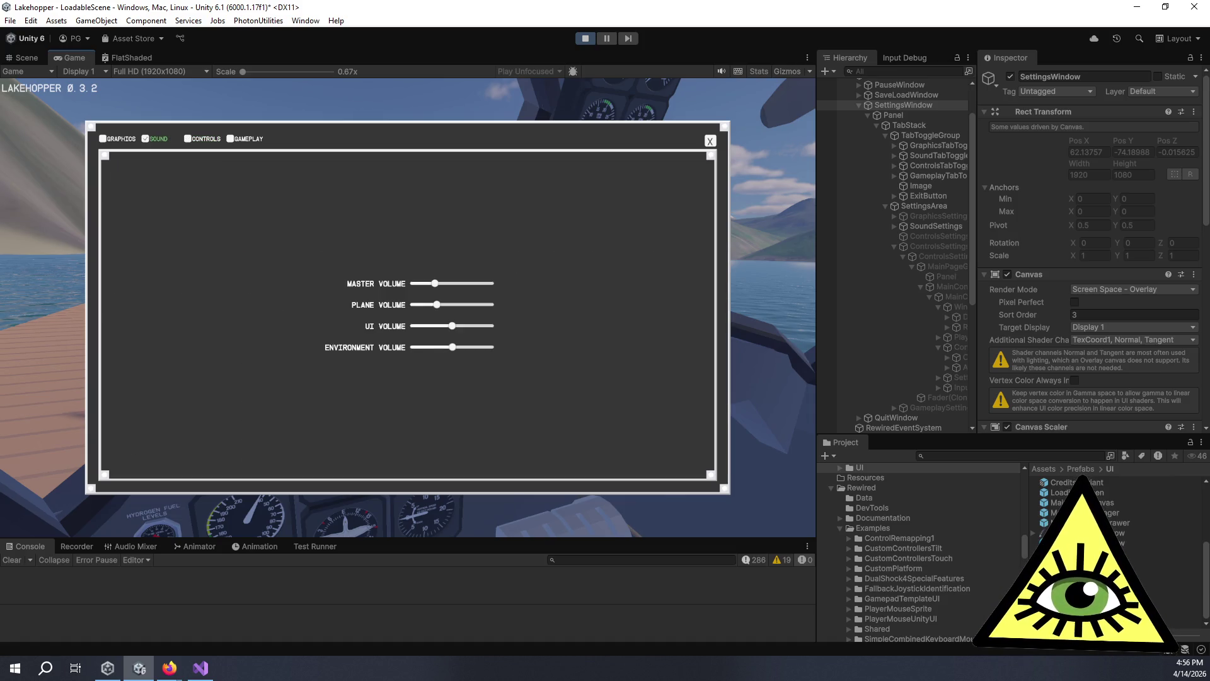
{"action": "key", "text": "Left"}
{"action": "key", "text": "Return"}
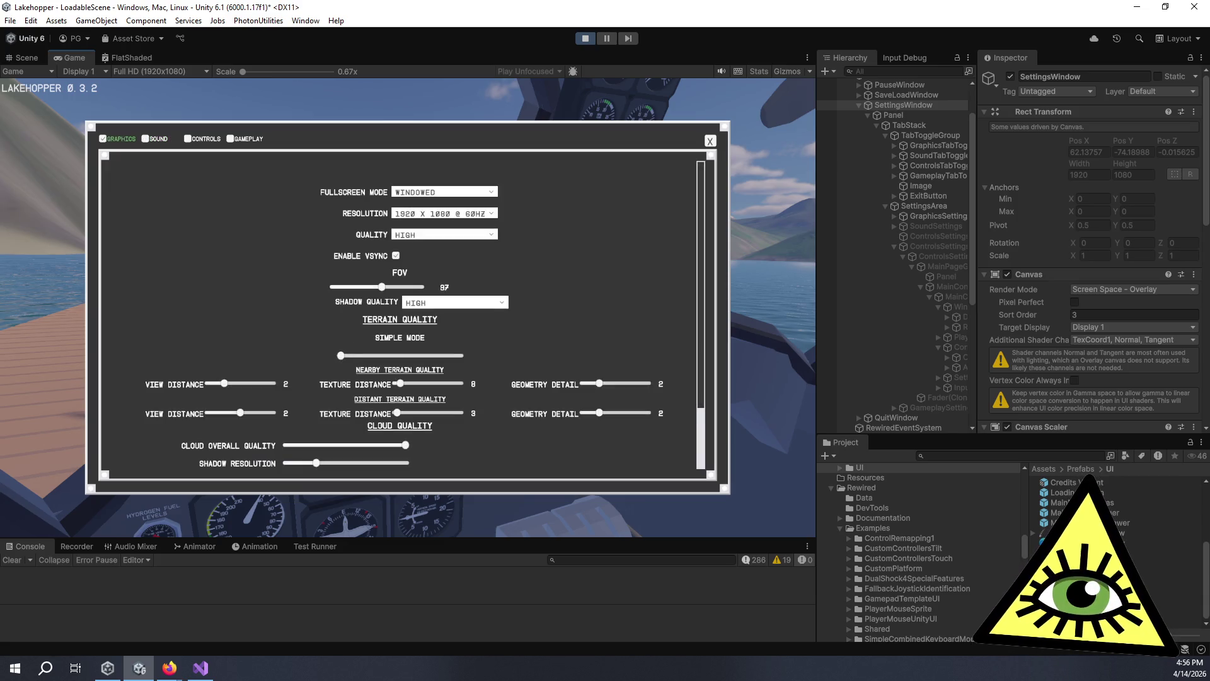
{"action": "key", "text": "Right"}
{"action": "key", "text": "Right"}
{"action": "key", "text": "Right"}
{"action": "key", "text": "Return"}
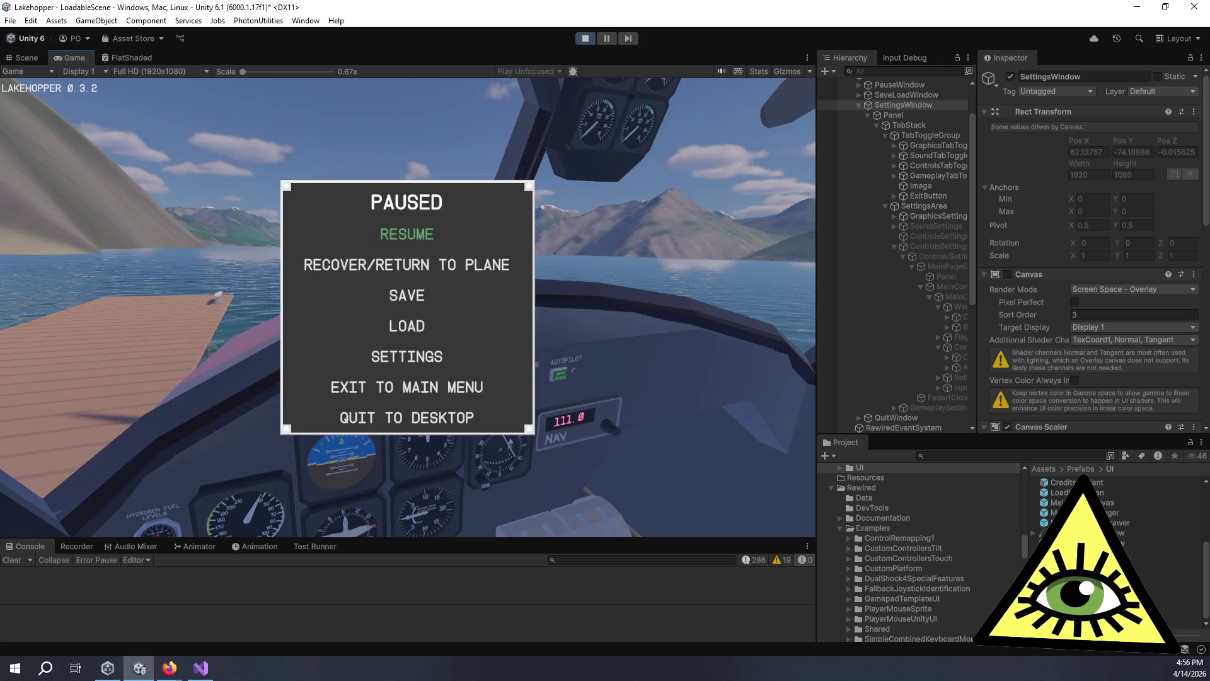
Resume the game from the pause menu, then stop Play mode with Ctrl+P.
{"action": "key", "text": "Down"}
{"action": "key", "text": "Up"}
{"action": "key", "text": "Return"}
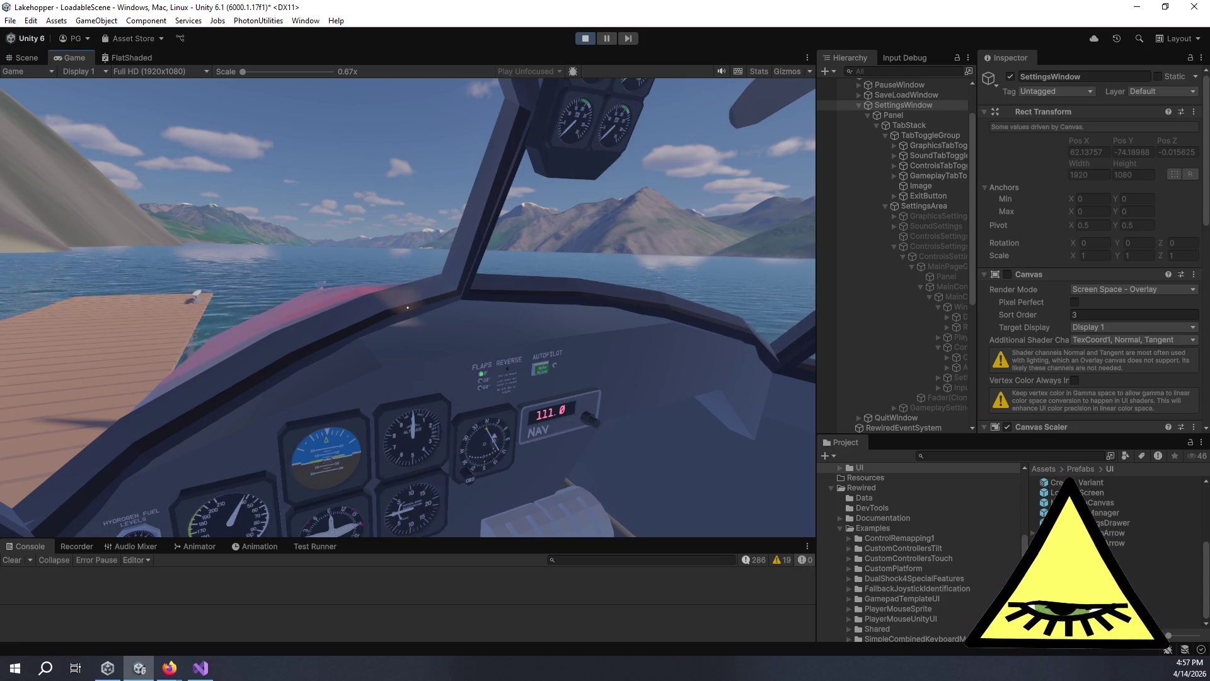
{"action": "key", "text": "ctrl+p"}
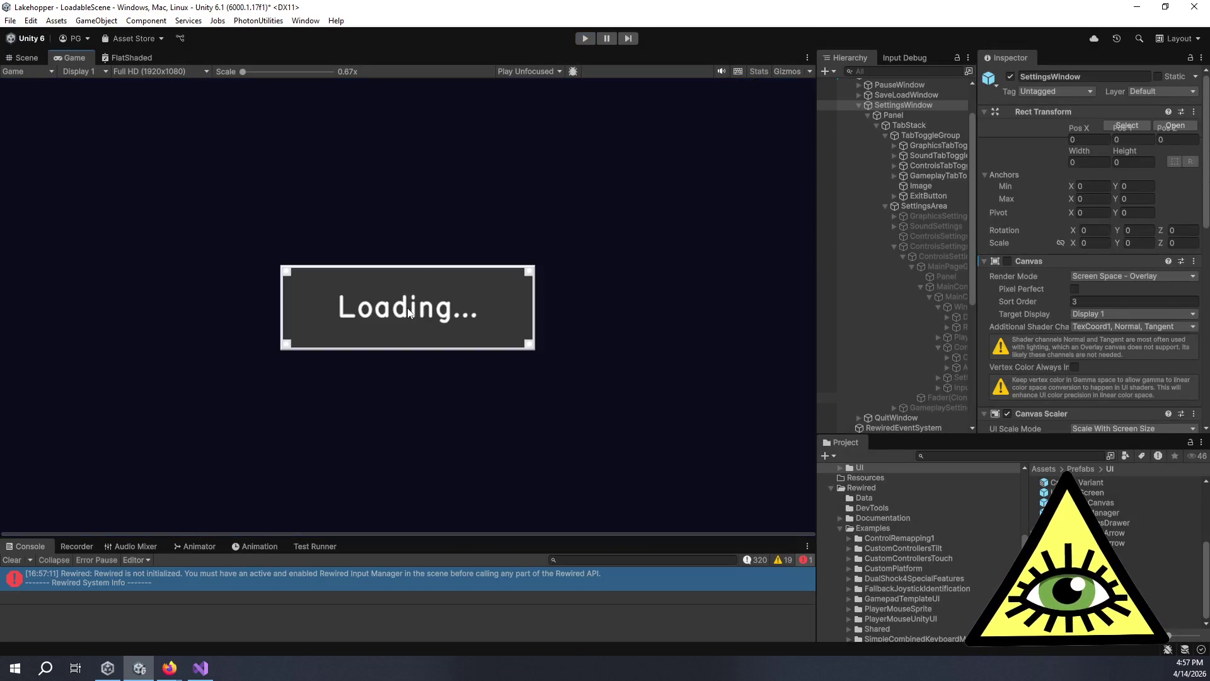
Restart Play mode, open Settings from the pause menu, and leave Quality at HIGH.
{"action": "key", "text": "ctrl+p"}
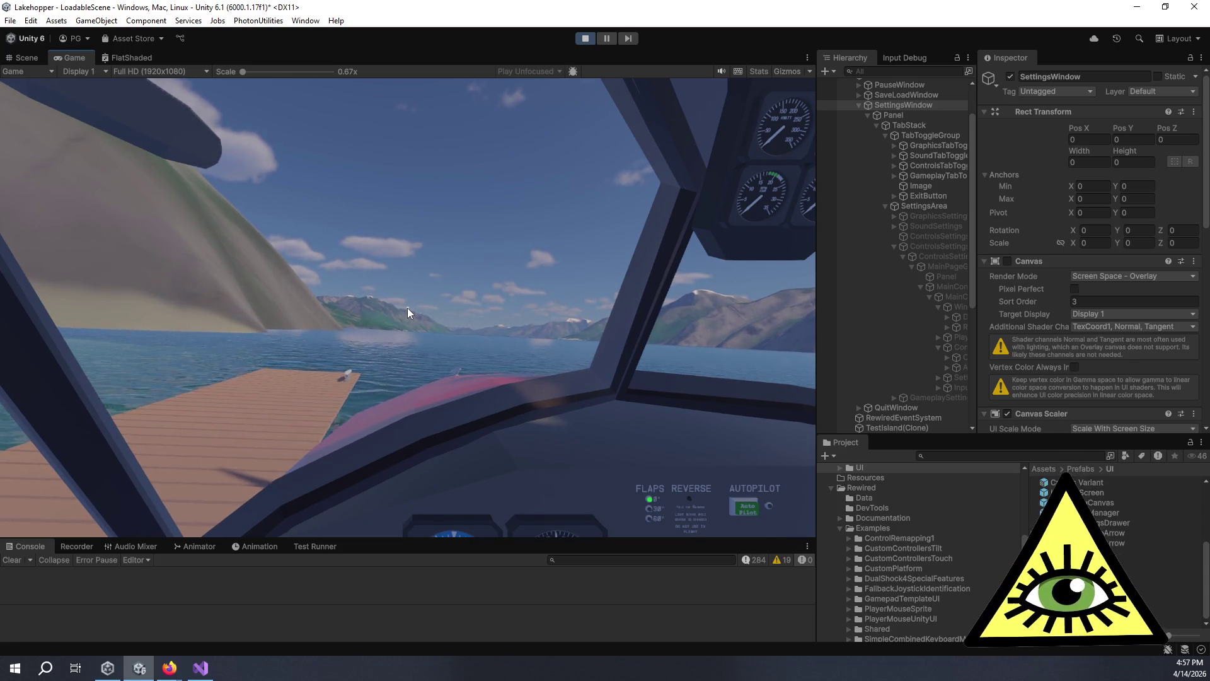
{"action": "key", "text": "Escape"}
{"action": "key", "text": "Down"}
{"action": "key", "text": "Down"}
{"action": "key", "text": "Down"}
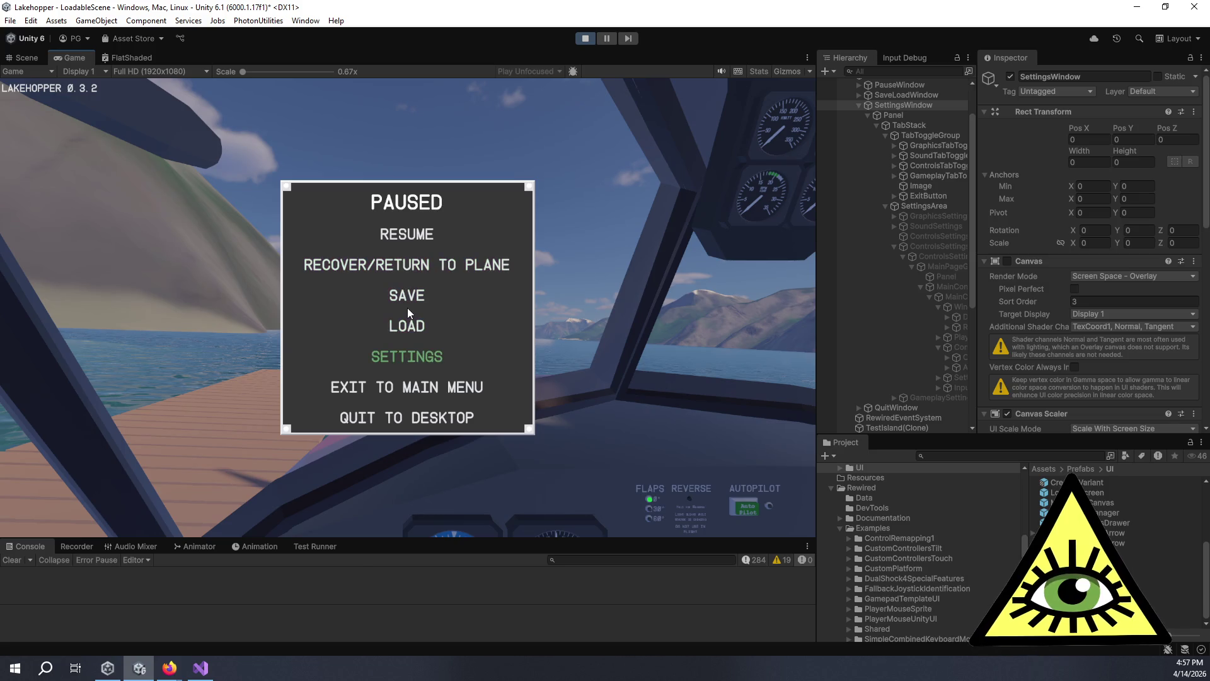
{"action": "key", "text": "Return"}
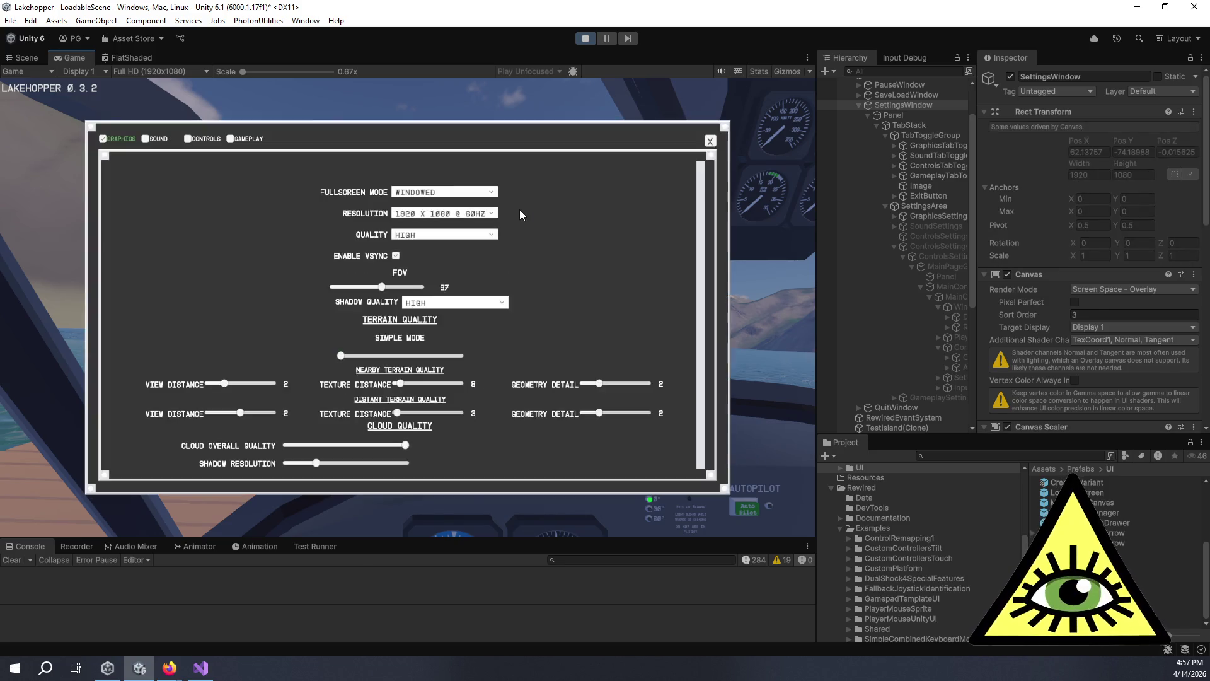
{"action": "key", "text": "Down"}
{"action": "key", "text": "Down"}
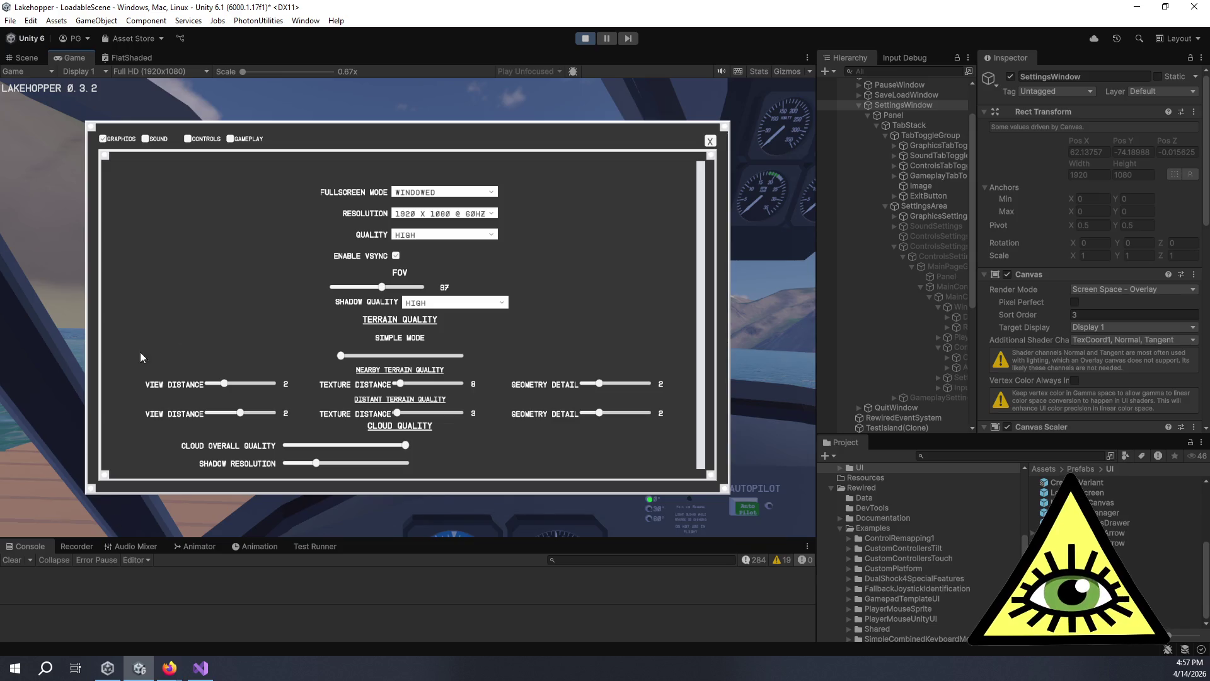
{"action": "left_click", "coordinate": [403, 238]}
{"action": "left_click", "coordinate": [393, 239]}
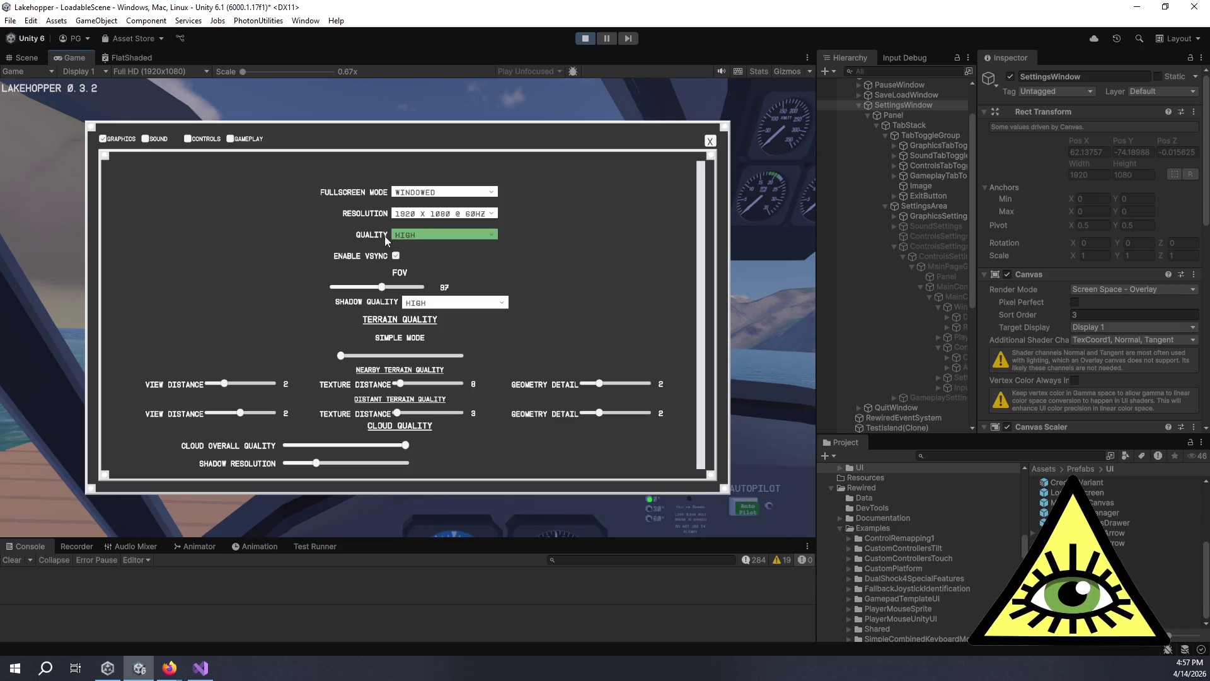
{"action": "left_click", "coordinate": [788, 149]}
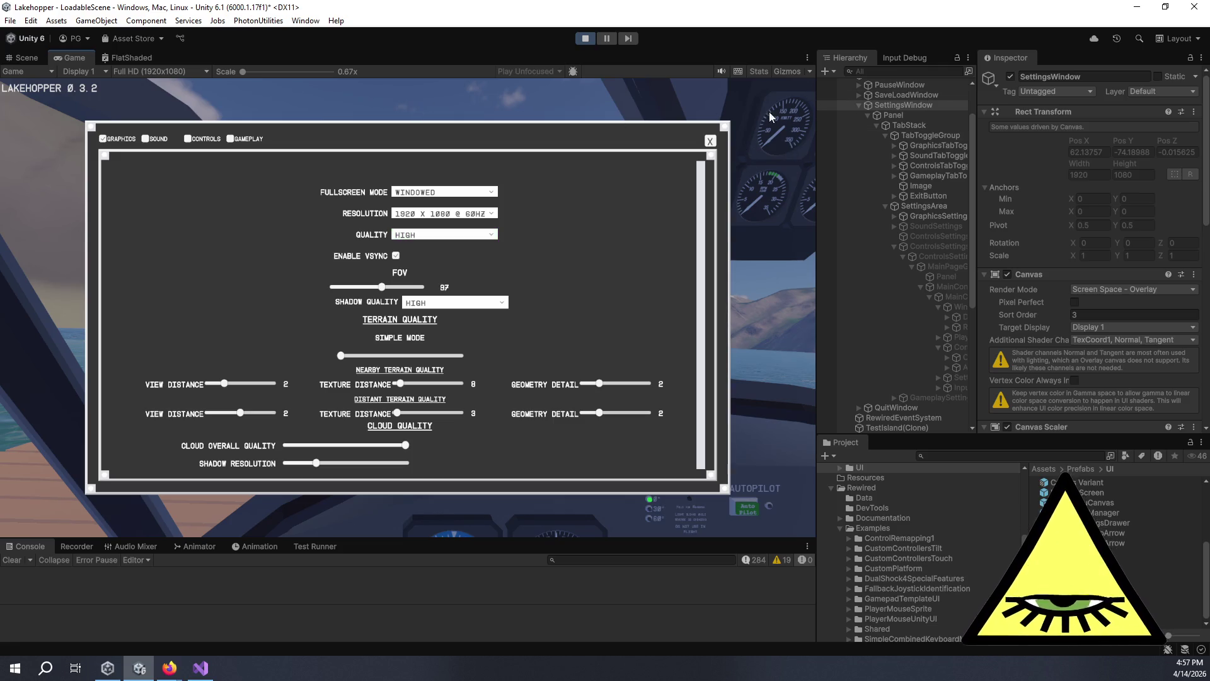
Visit the Controls, Sound, Graphics and Gameplay tabs, then stop the game and return to Visual Studio.
{"action": "left_click", "coordinate": [188, 140]}
{"action": "left_click", "coordinate": [159, 139]}
{"action": "left_click", "coordinate": [119, 139]}
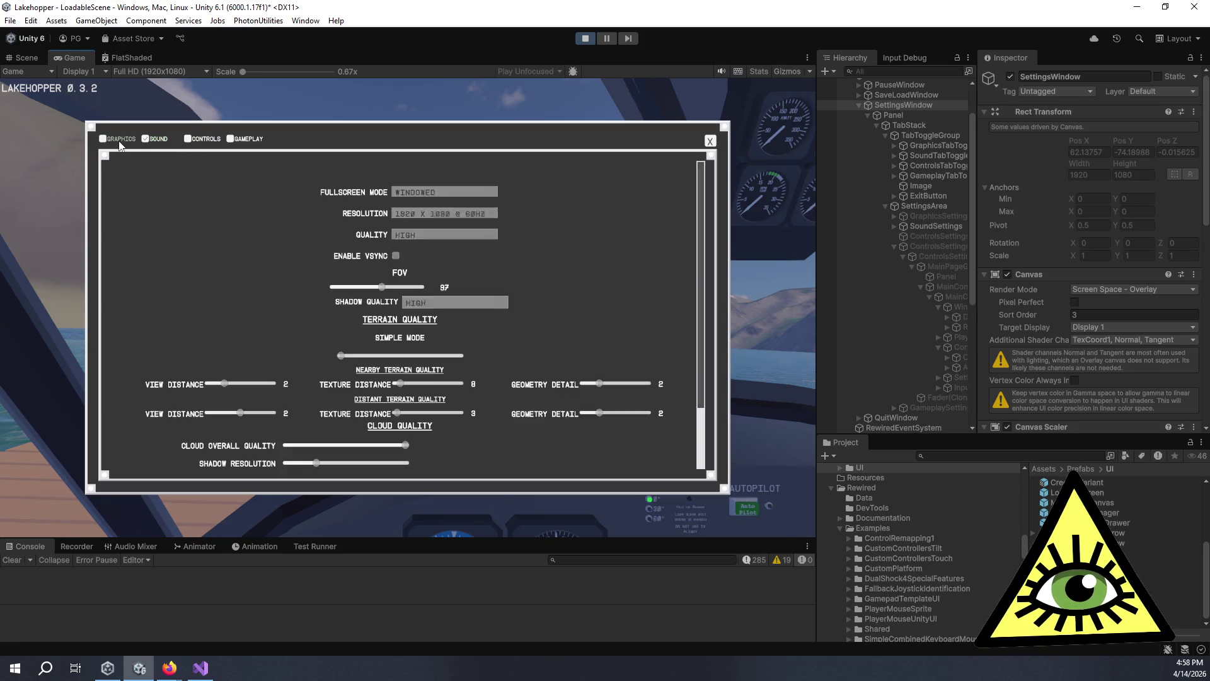
{"action": "left_click", "coordinate": [252, 144]}
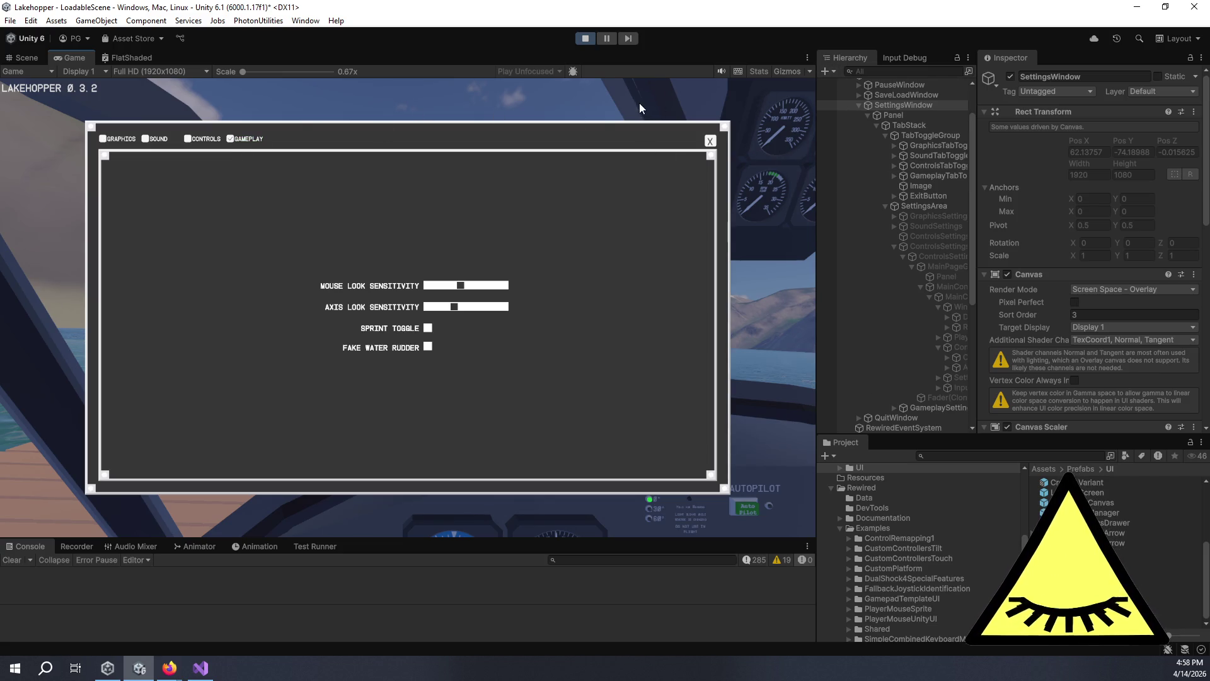
{"action": "left_click", "coordinate": [579, 40]}
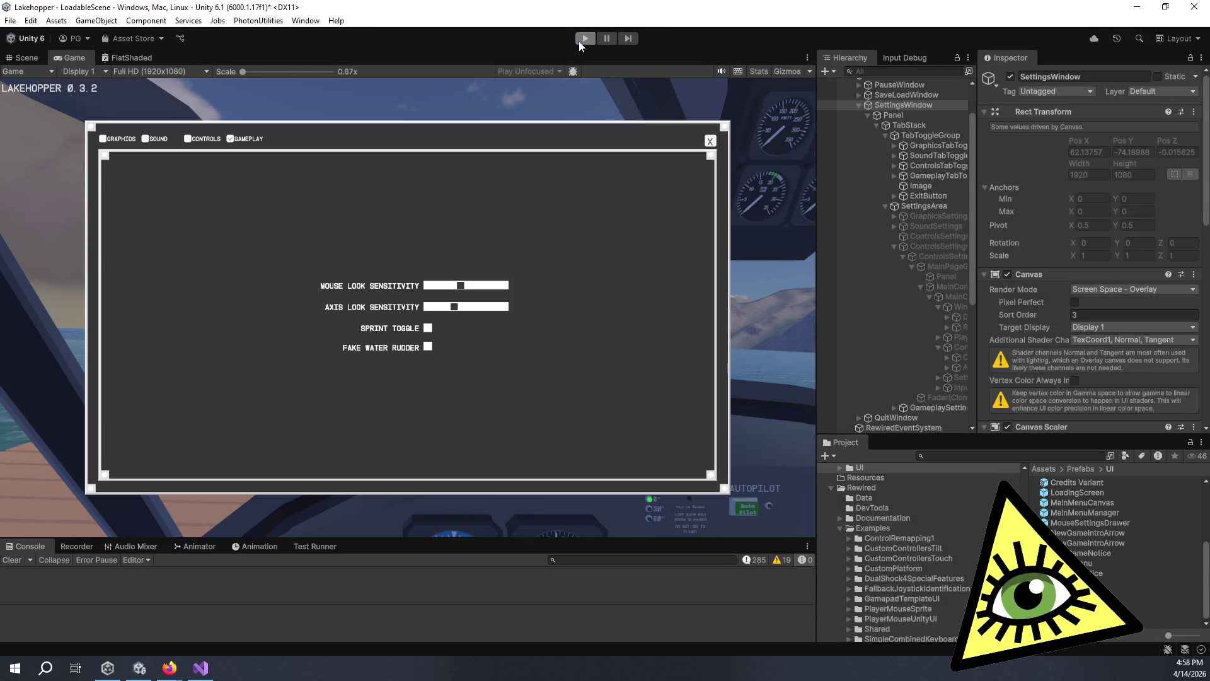
{"action": "key", "text": "alt+Tab"}
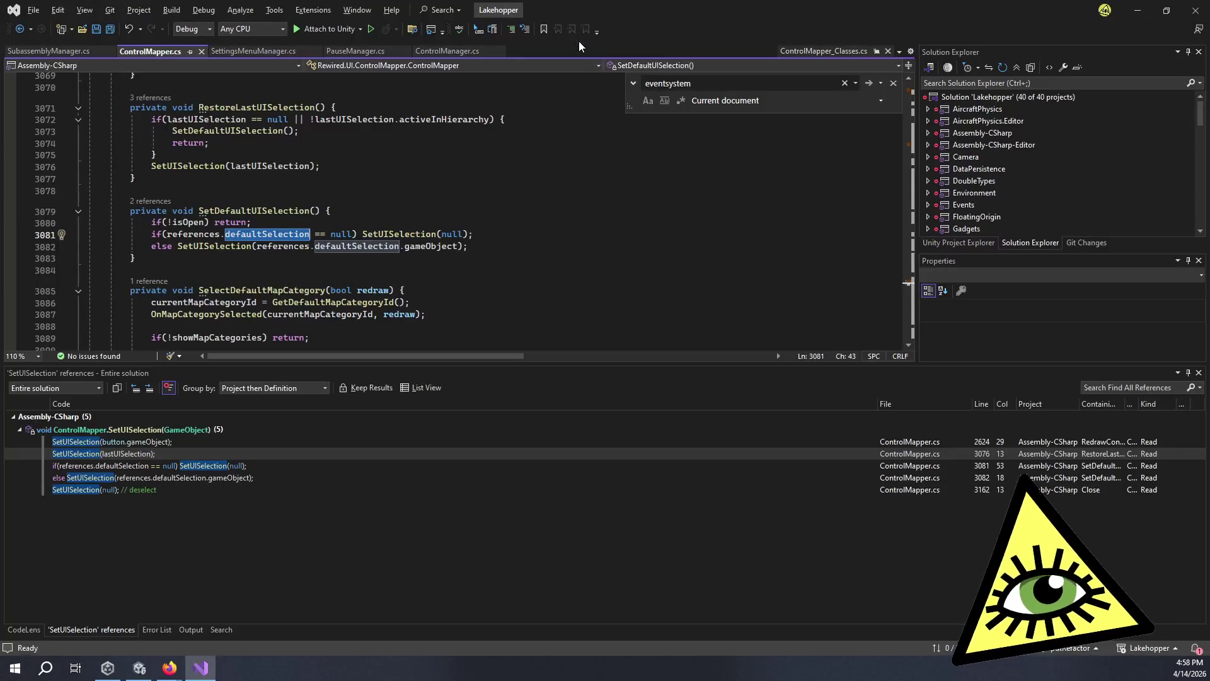
Switch to SettingsMenuManager.cs and select InputDeviceContextManager on line 185.
{"action": "left_click", "coordinate": [468, 246]}
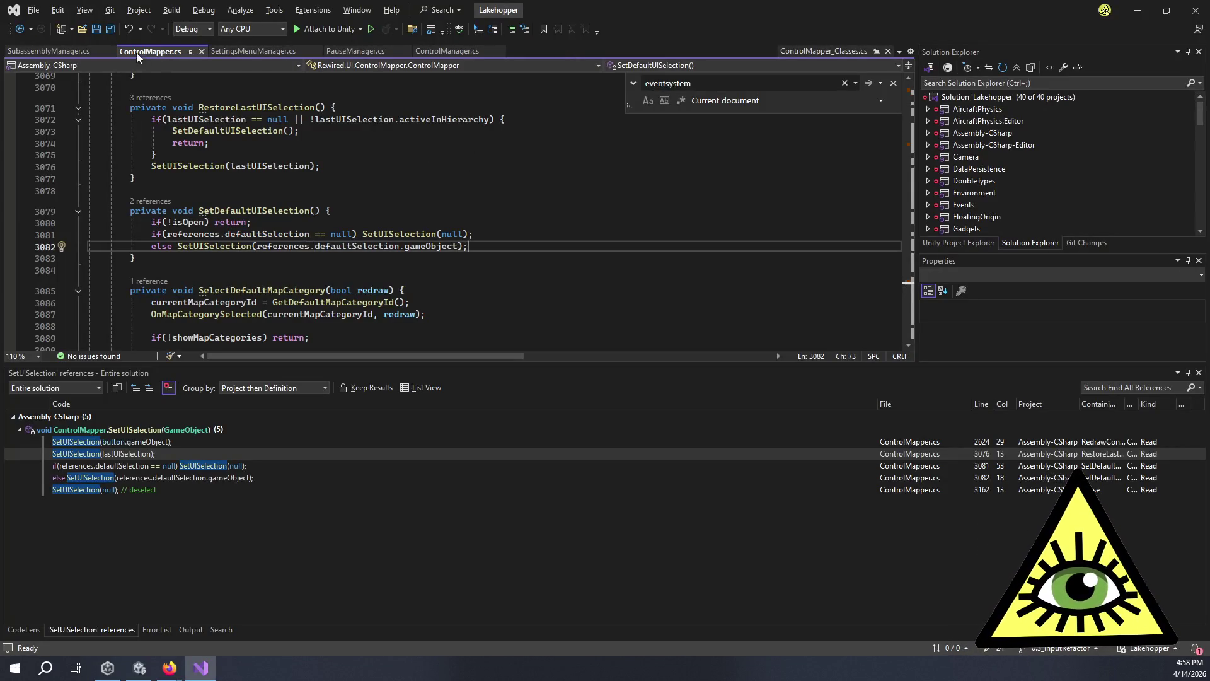
{"action": "left_click", "coordinate": [243, 51]}
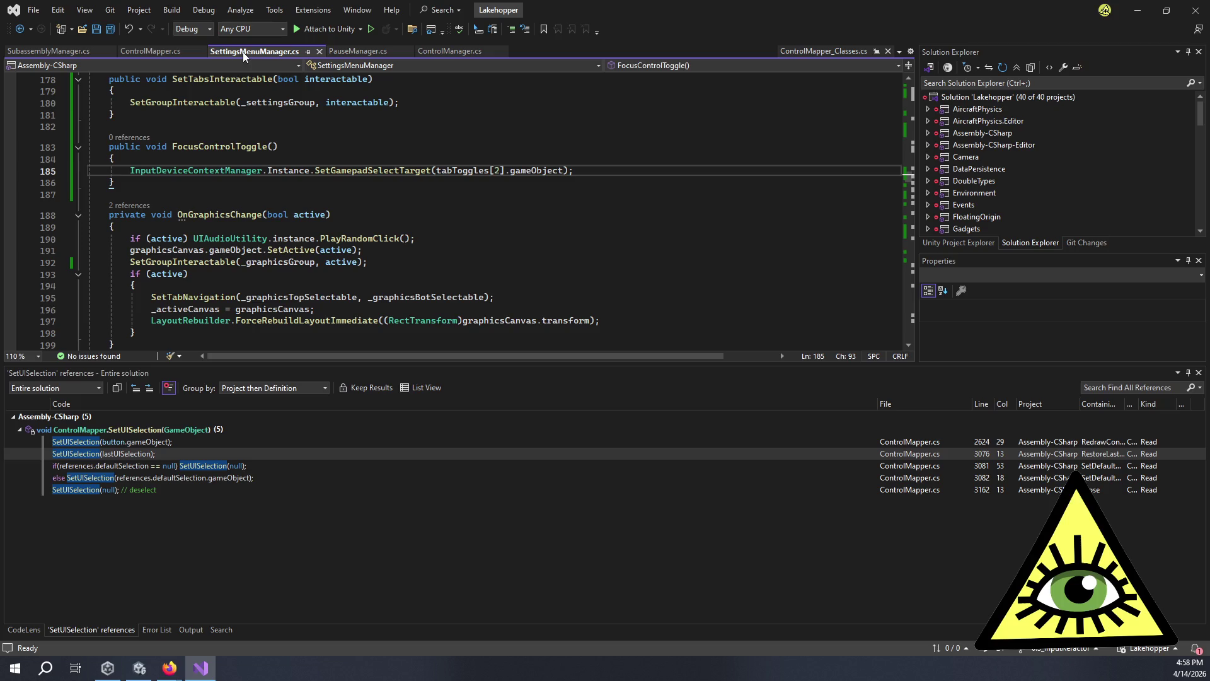
{"action": "double_click", "coordinate": [206, 171]}
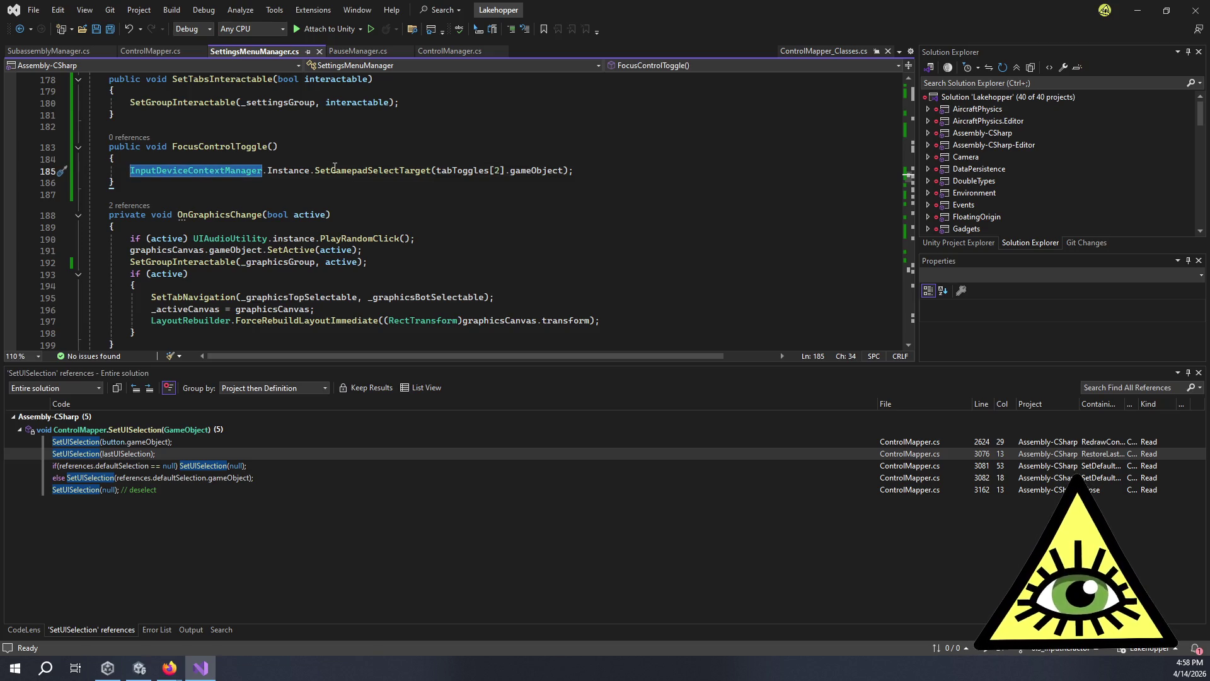
{"action": "scroll", "coordinate": [330, 163], "scroll_direction": "up", "scroll_amount": 5}
{"action": "scroll", "coordinate": [407, 173], "scroll_direction": "down", "scroll_amount": 3}
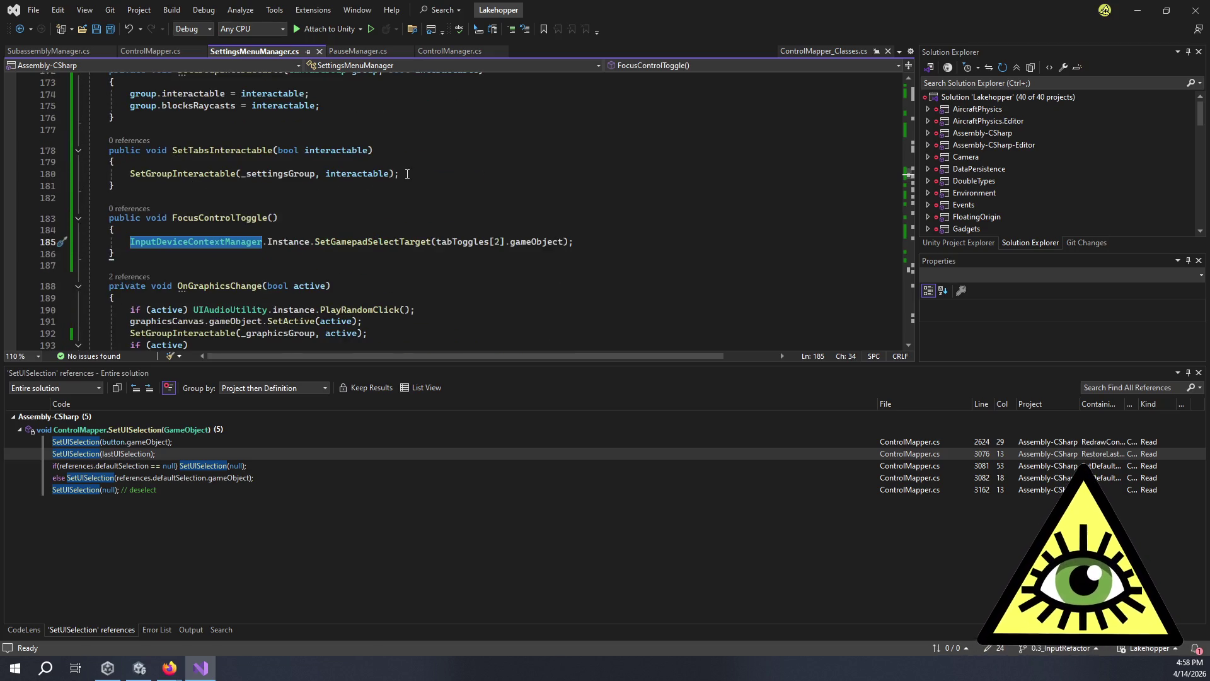
{"action": "scroll", "coordinate": [407, 175], "scroll_direction": "up", "scroll_amount": 20}
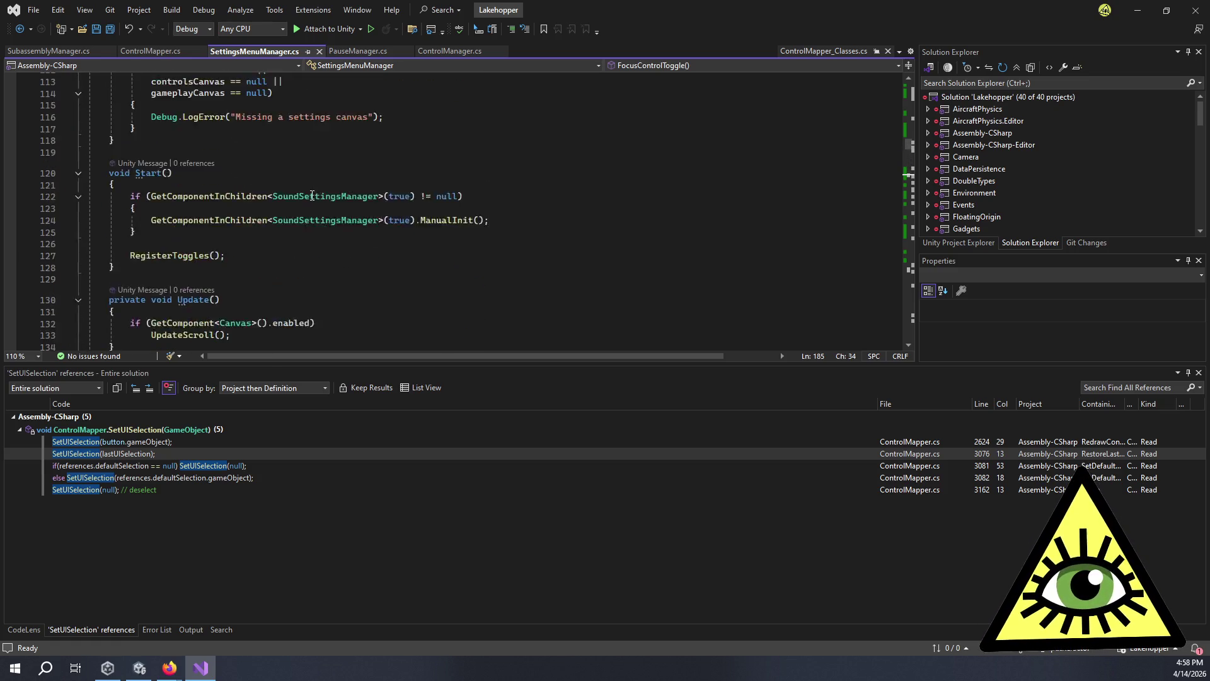
{"action": "scroll", "coordinate": [315, 198], "scroll_direction": "up", "scroll_amount": 12}
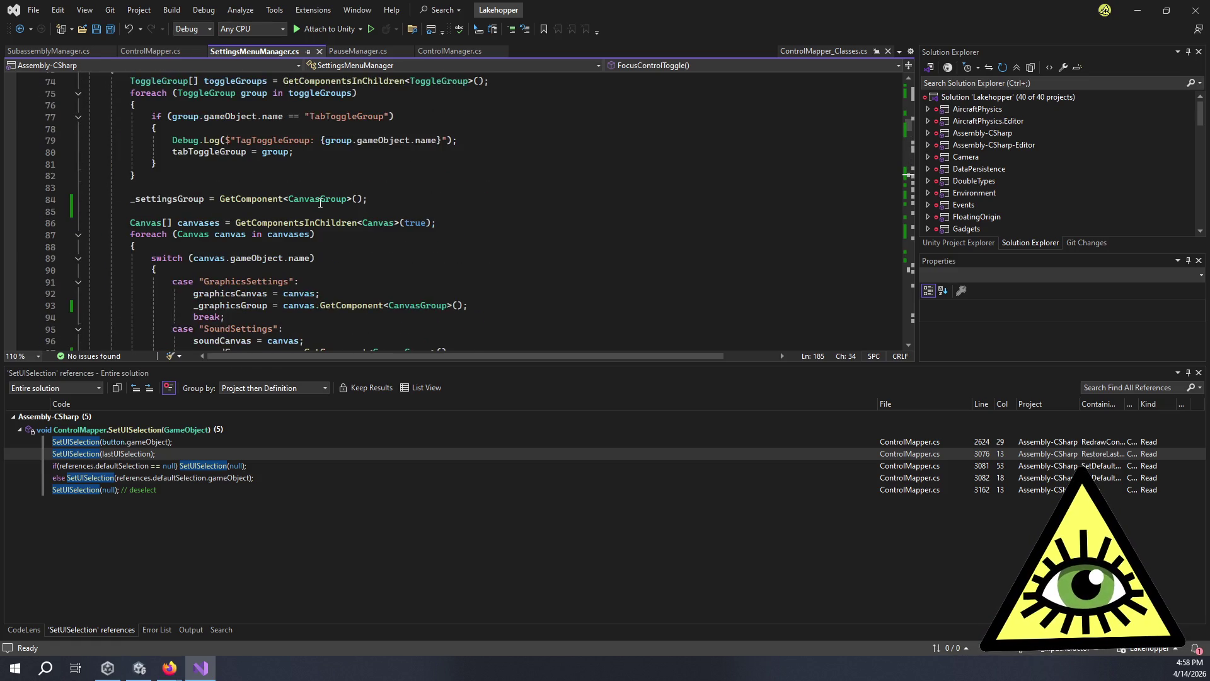
{"action": "scroll", "coordinate": [320, 203], "scroll_direction": "up", "scroll_amount": 20}
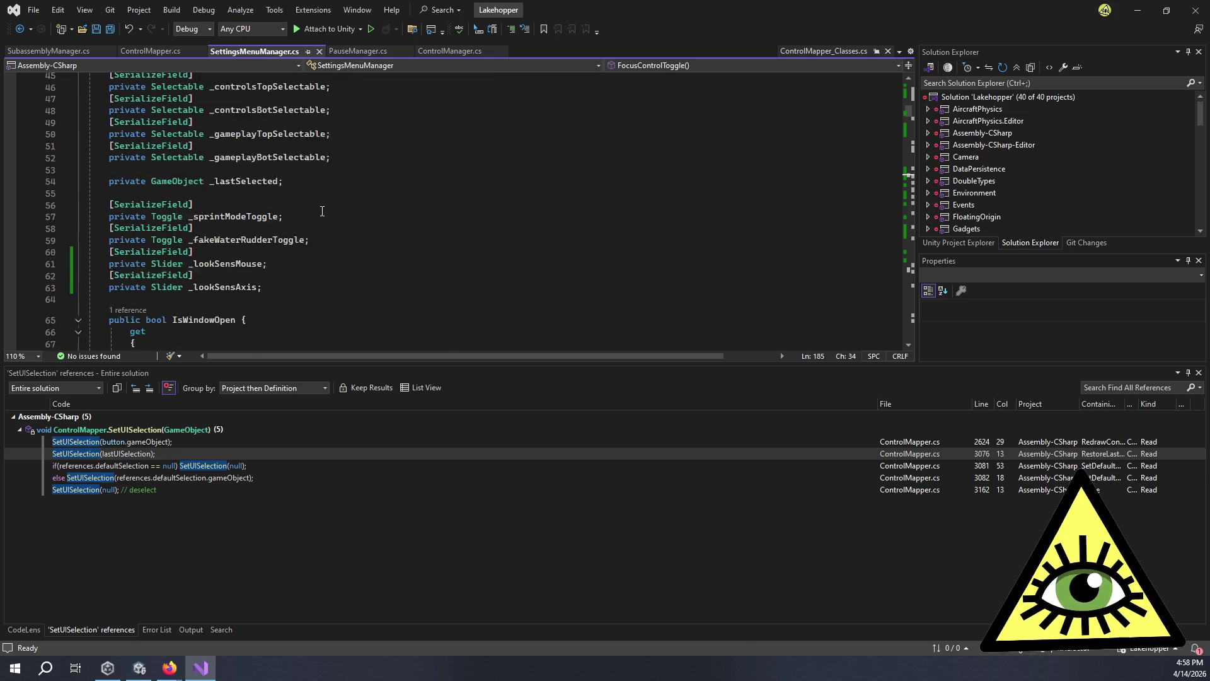
{"action": "scroll", "coordinate": [322, 211], "scroll_direction": "down", "scroll_amount": 19}
{"action": "scroll", "coordinate": [323, 212], "scroll_direction": "down", "scroll_amount": 12}
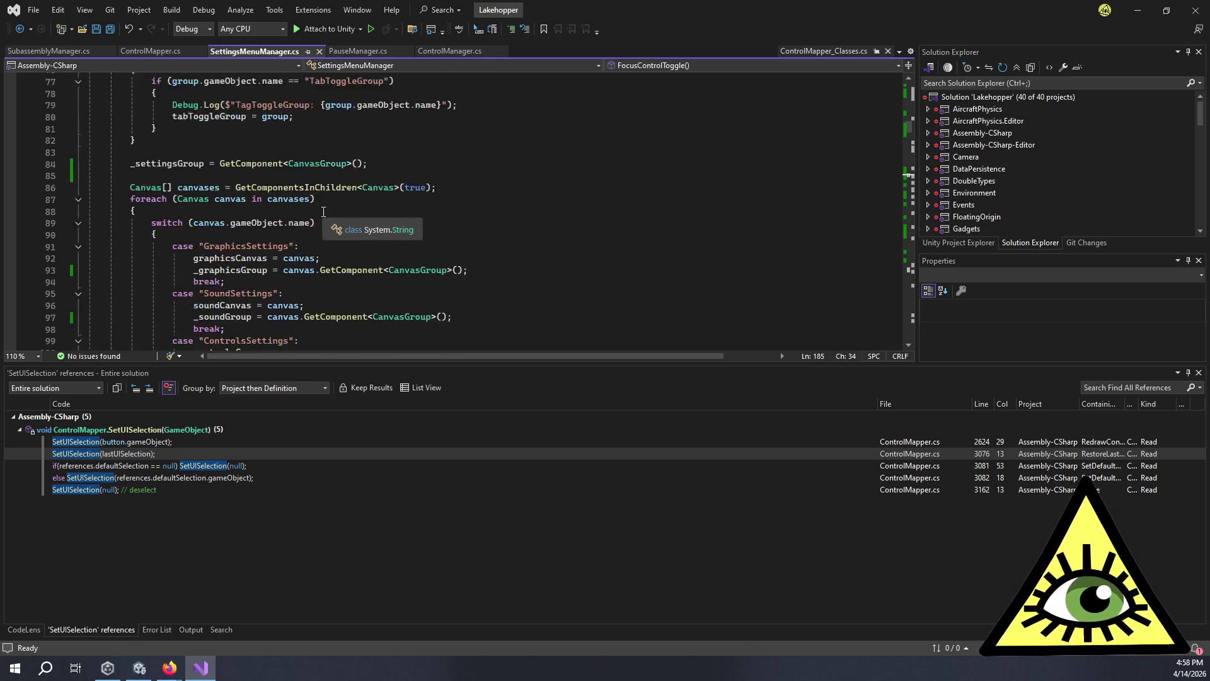
{"action": "scroll", "coordinate": [324, 212], "scroll_direction": "down", "scroll_amount": 8}
{"action": "scroll", "coordinate": [324, 212], "scroll_direction": "up", "scroll_amount": 2}
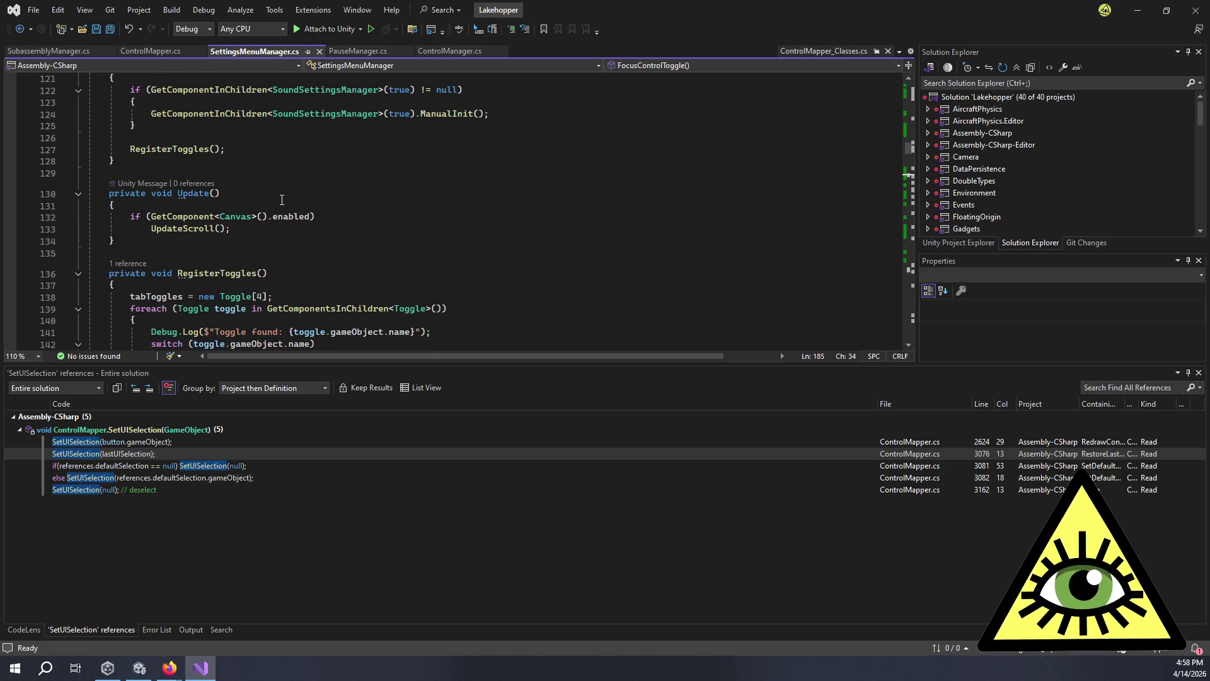
Jump to the UpdateScroll definition from its call on line 133.
{"action": "double_click", "coordinate": [191, 233]}
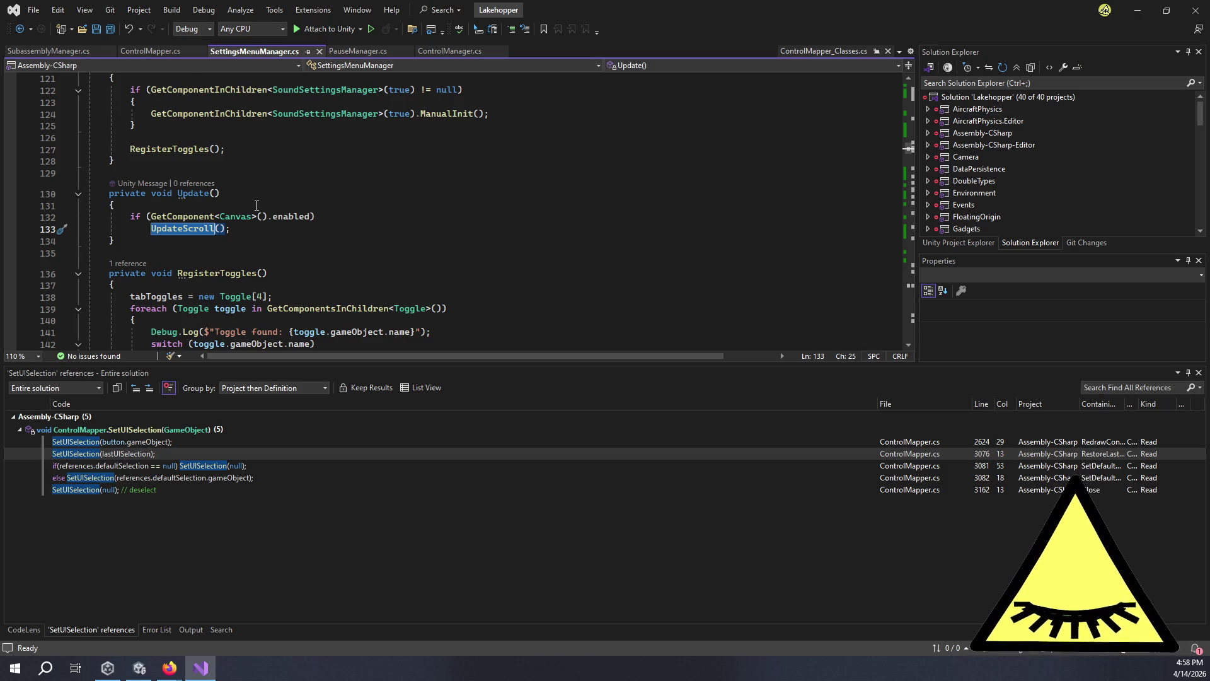
{"action": "key", "text": "F12"}
{"action": "scroll", "coordinate": [293, 197], "scroll_direction": "down", "scroll_amount": 2}
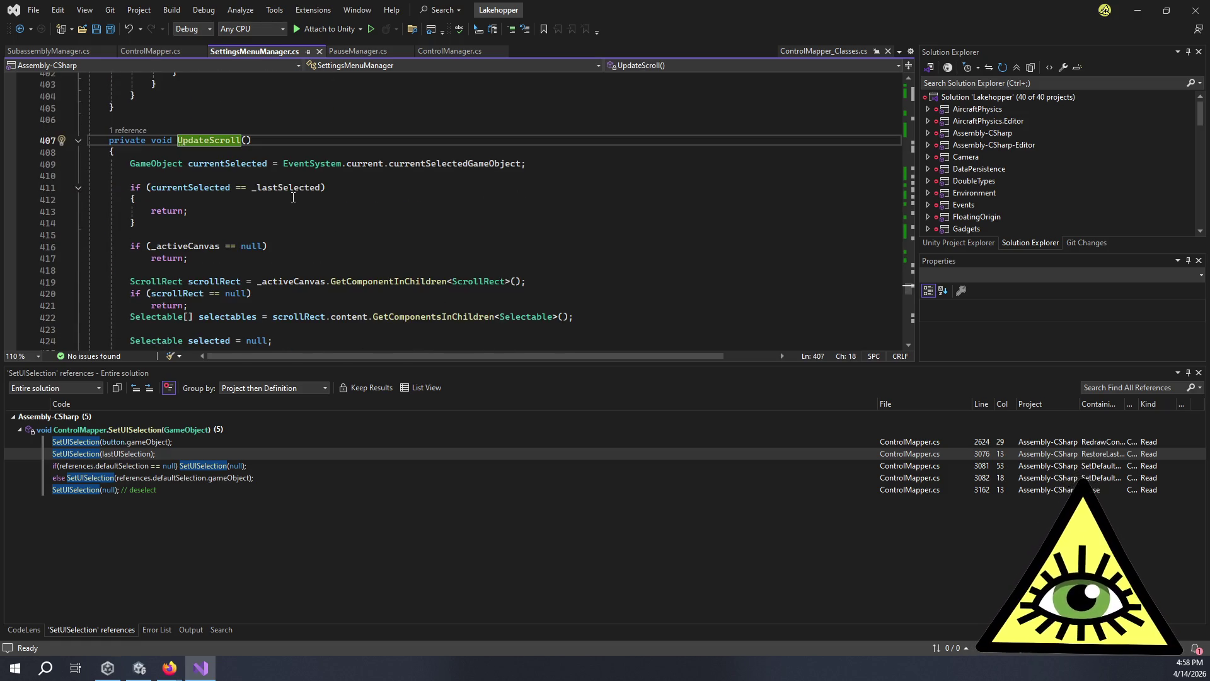
{"action": "scroll", "coordinate": [293, 198], "scroll_direction": "down", "scroll_amount": 2}
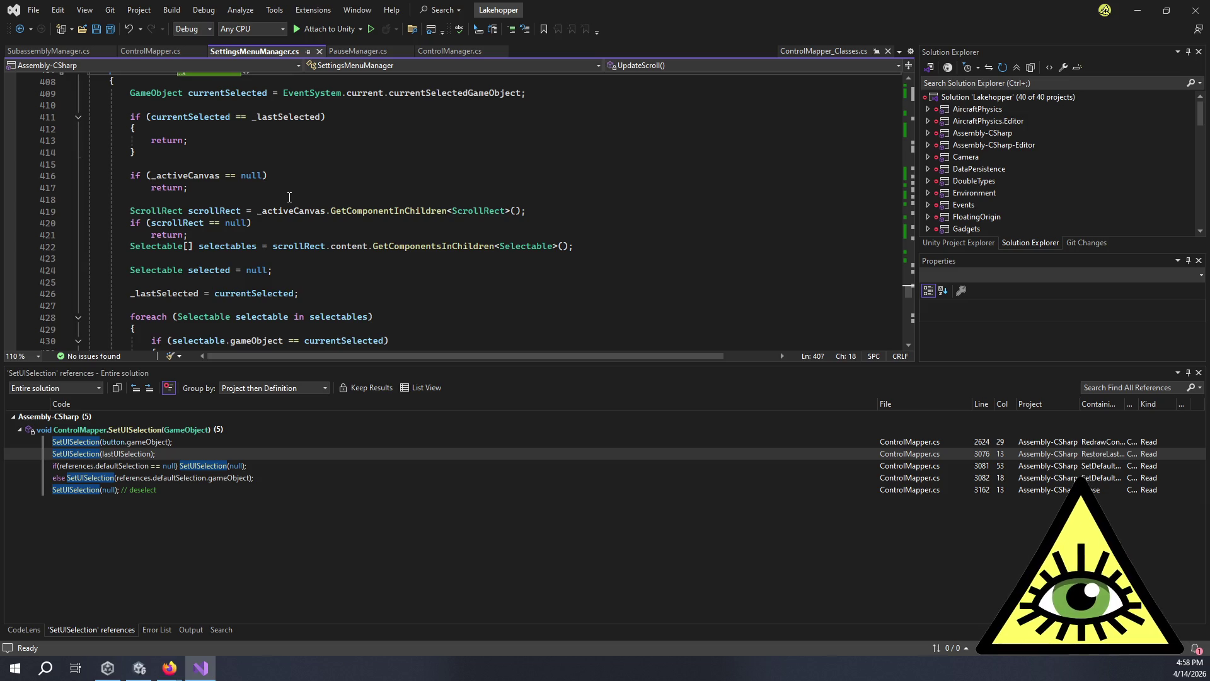
{"action": "left_click", "coordinate": [289, 198]}
{"action": "left_click", "coordinate": [289, 187]}
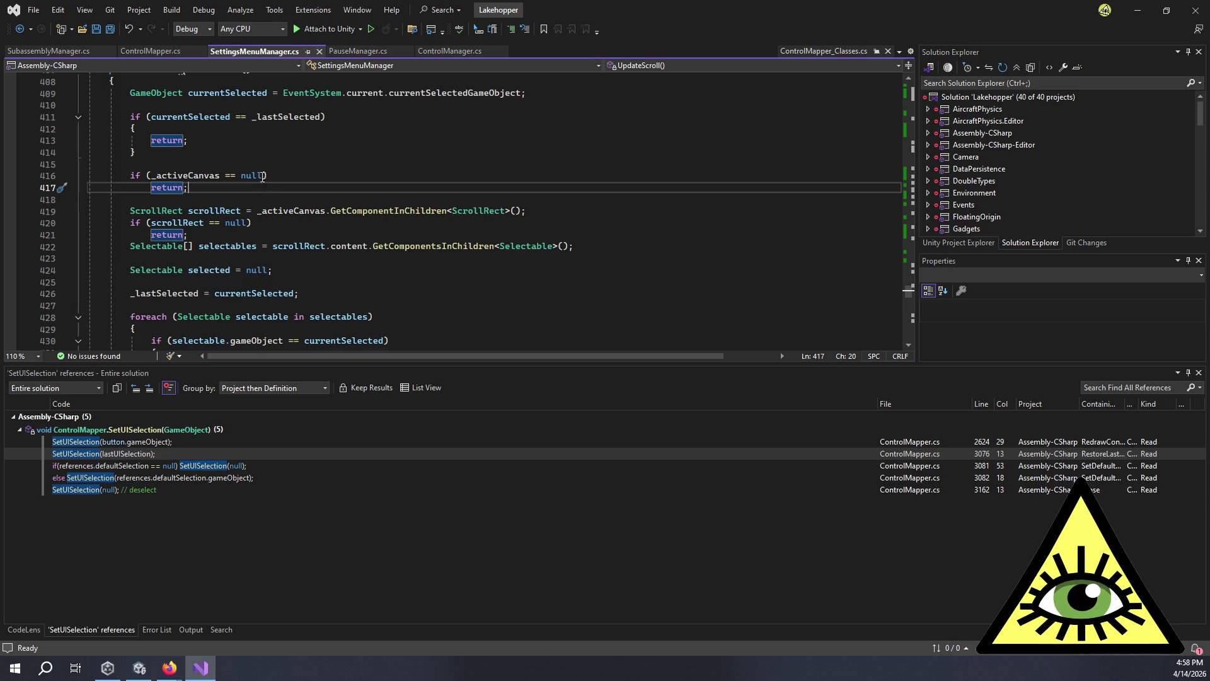
Extend line 416's check with '|| _activeCanvas == controlsCanvas' and save SettingsMenuManager.cs.
{"action": "left_click", "coordinate": [264, 177]}
{"action": "type", "text": "|| _ac"}
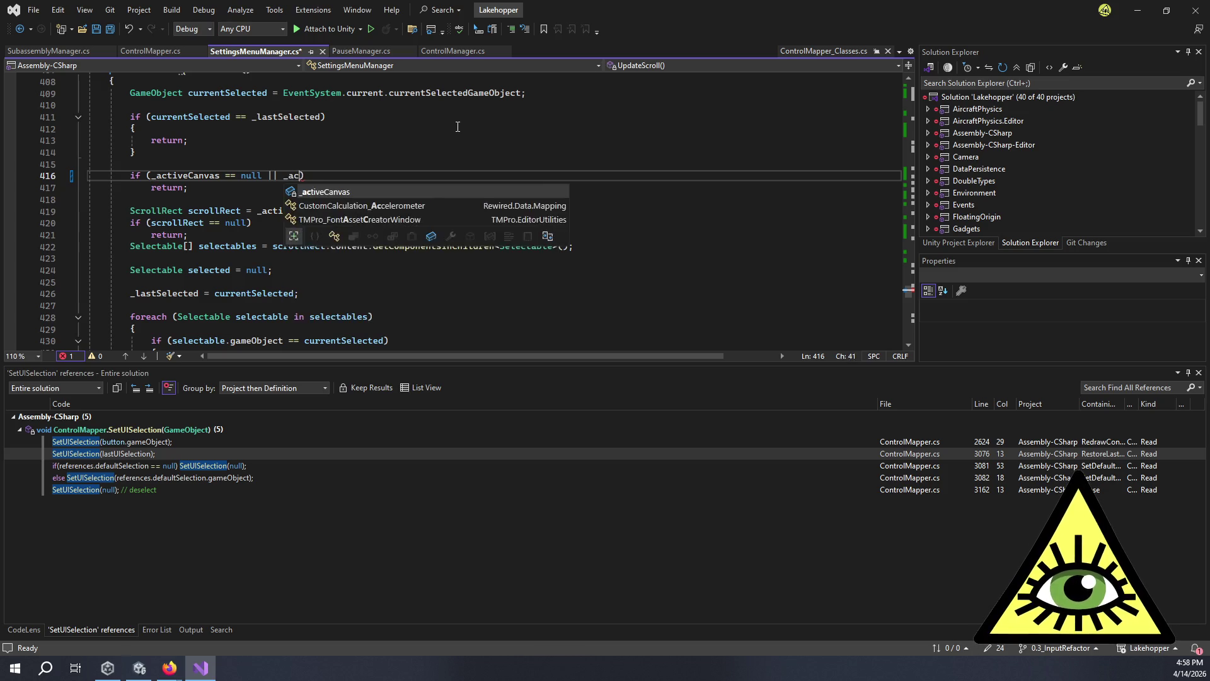
{"action": "key", "text": "Tab"}
{"action": "type", "text": "== "}
{"action": "type", "text": "_cont"}
{"action": "key", "text": "BackSpace"}
{"action": "key", "text": "BackSpace"}
{"action": "key", "text": "BackSpace"}
{"action": "type", "text": "con"}
{"action": "key", "text": "Tab"}
{"action": "type", "text": ")"}
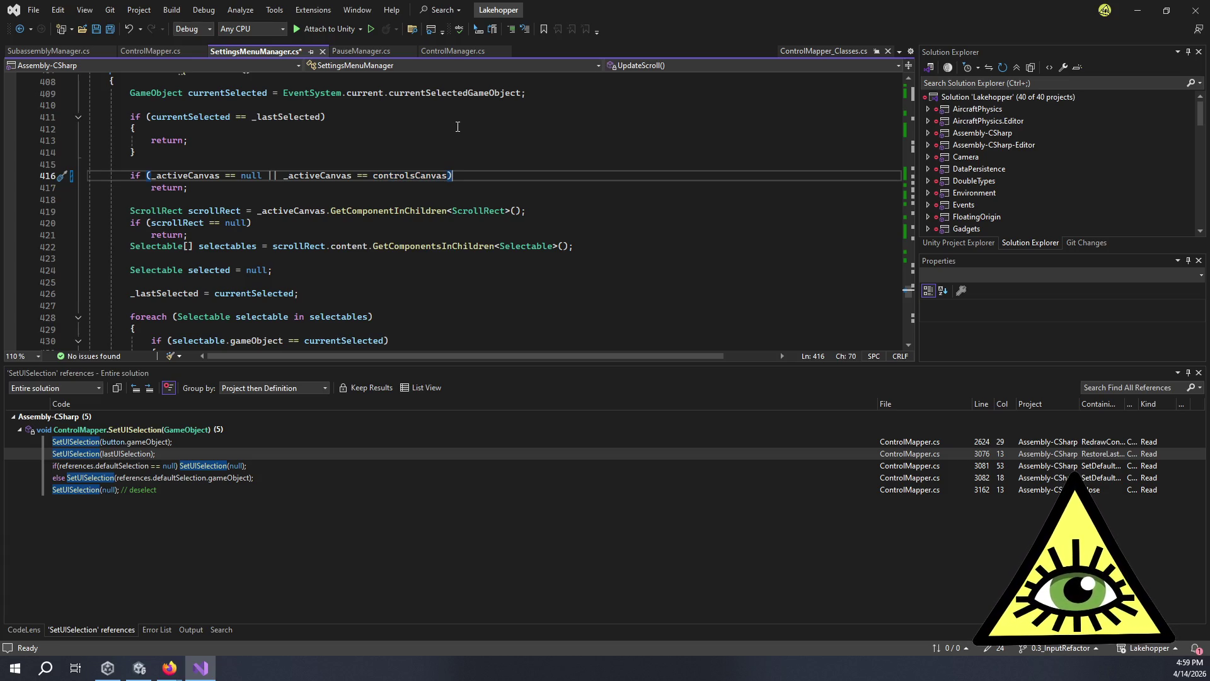
{"action": "key", "text": "ctrl+s"}
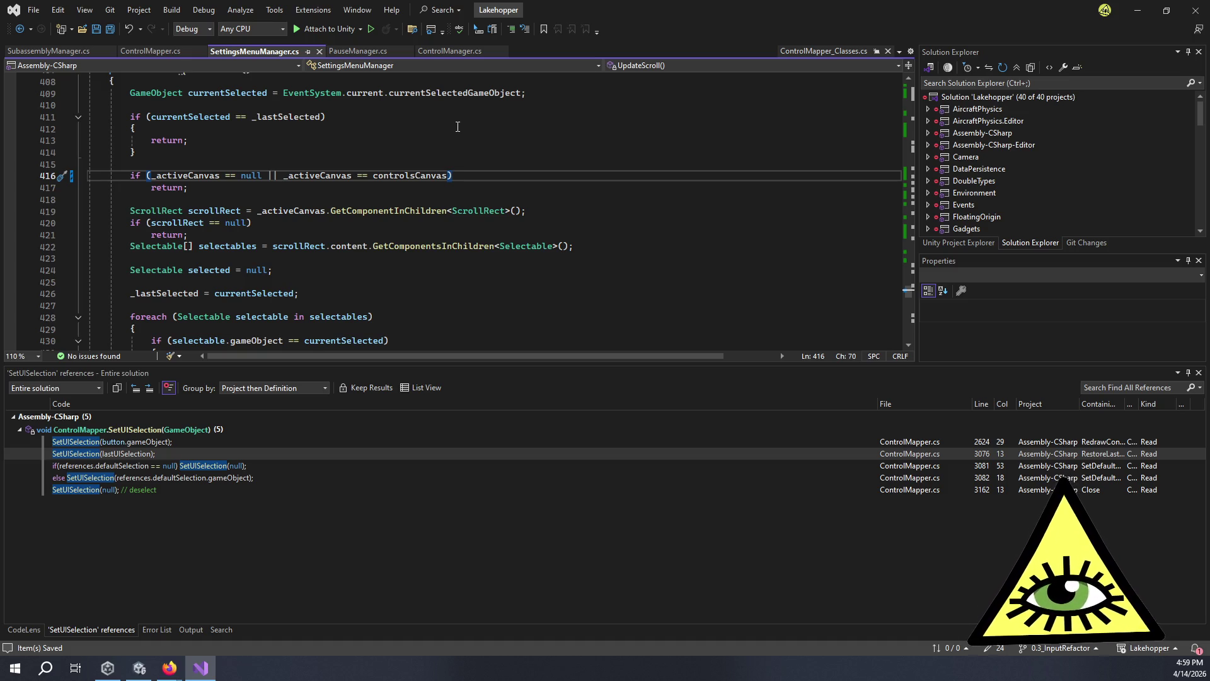
Go to the InputDeviceContextManager class definition from SetFocus with F12.
{"action": "scroll", "coordinate": [515, 169], "scroll_direction": "up", "scroll_amount": 20}
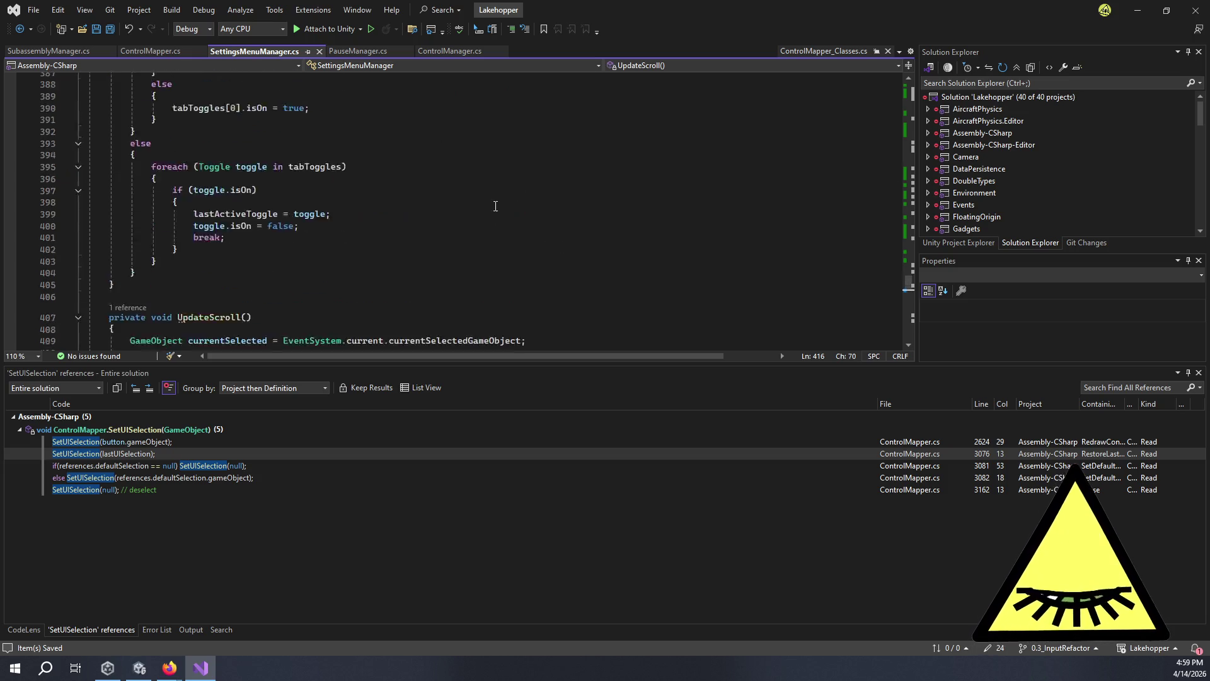
{"action": "scroll", "coordinate": [508, 213], "scroll_direction": "down", "scroll_amount": 13}
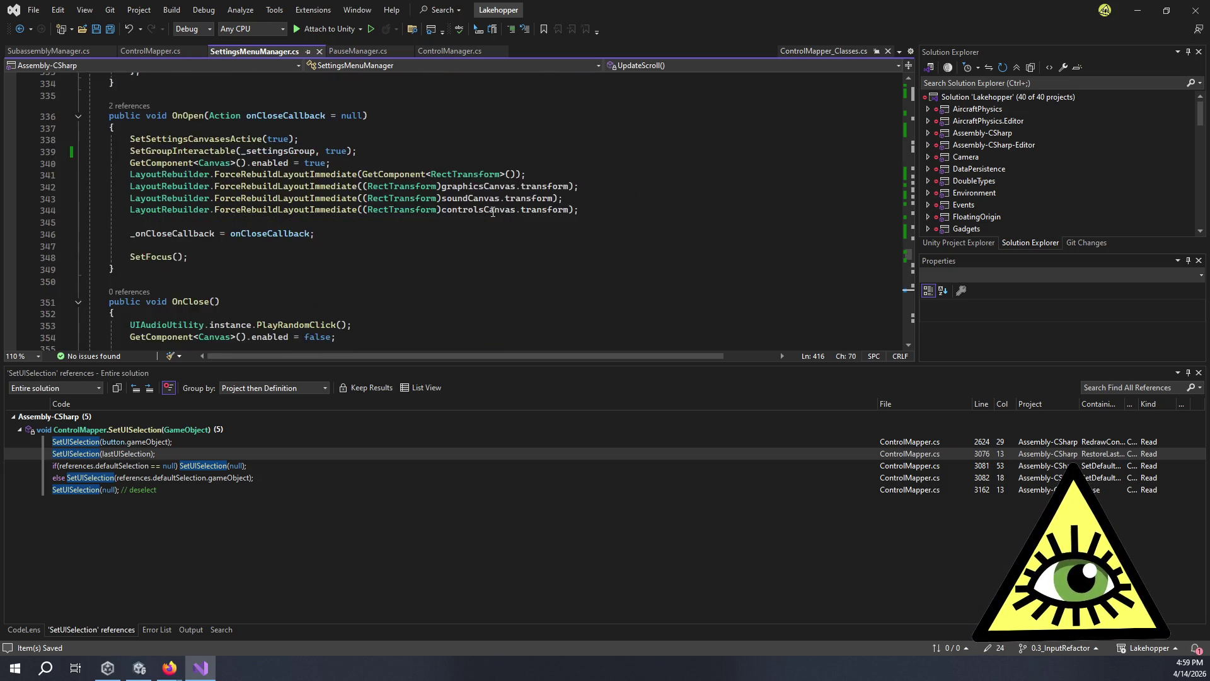
{"action": "left_click", "coordinate": [280, 156]}
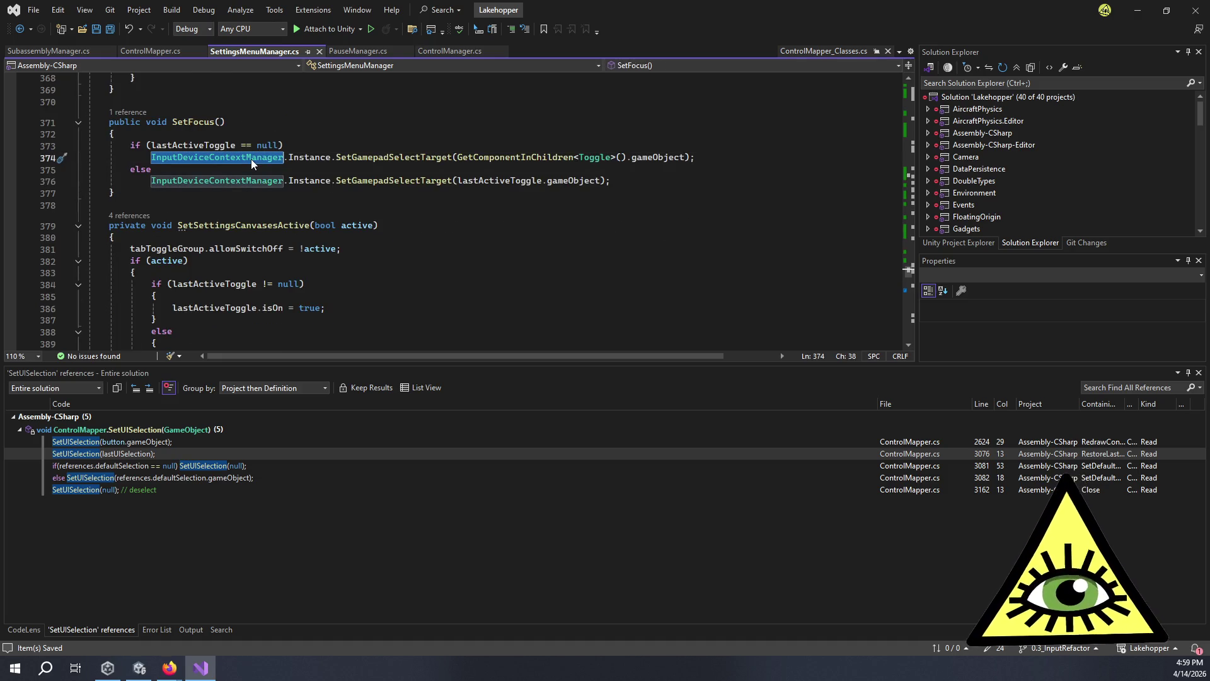
{"action": "key", "text": "F12"}
{"action": "scroll", "coordinate": [402, 194], "scroll_direction": "down", "scroll_amount": 5}
{"action": "scroll", "coordinate": [402, 194], "scroll_direction": "down", "scroll_amount": 11}
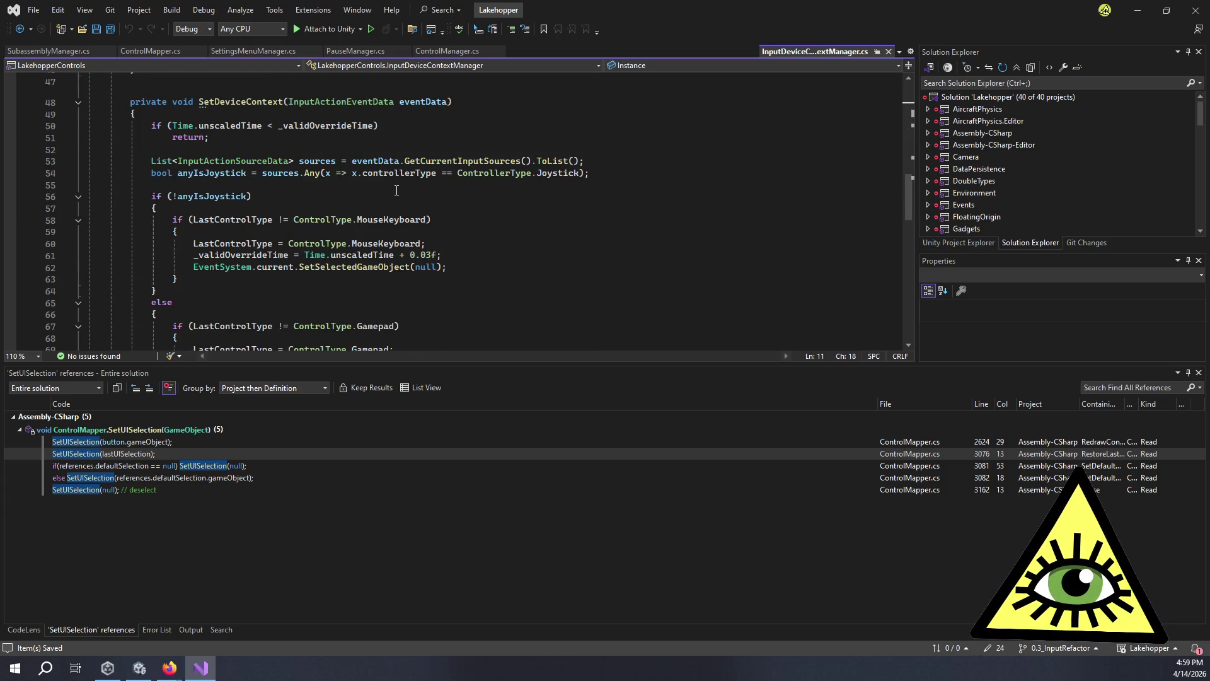
List every reference to SetDeviceOverride through its CodeLens.
{"action": "scroll", "coordinate": [397, 191], "scroll_direction": "down", "scroll_amount": 11}
{"action": "scroll", "coordinate": [407, 184], "scroll_direction": "down", "scroll_amount": 6}
{"action": "scroll", "coordinate": [405, 183], "scroll_direction": "up", "scroll_amount": 7}
{"action": "scroll", "coordinate": [501, 166], "scroll_direction": "up", "scroll_amount": 13}
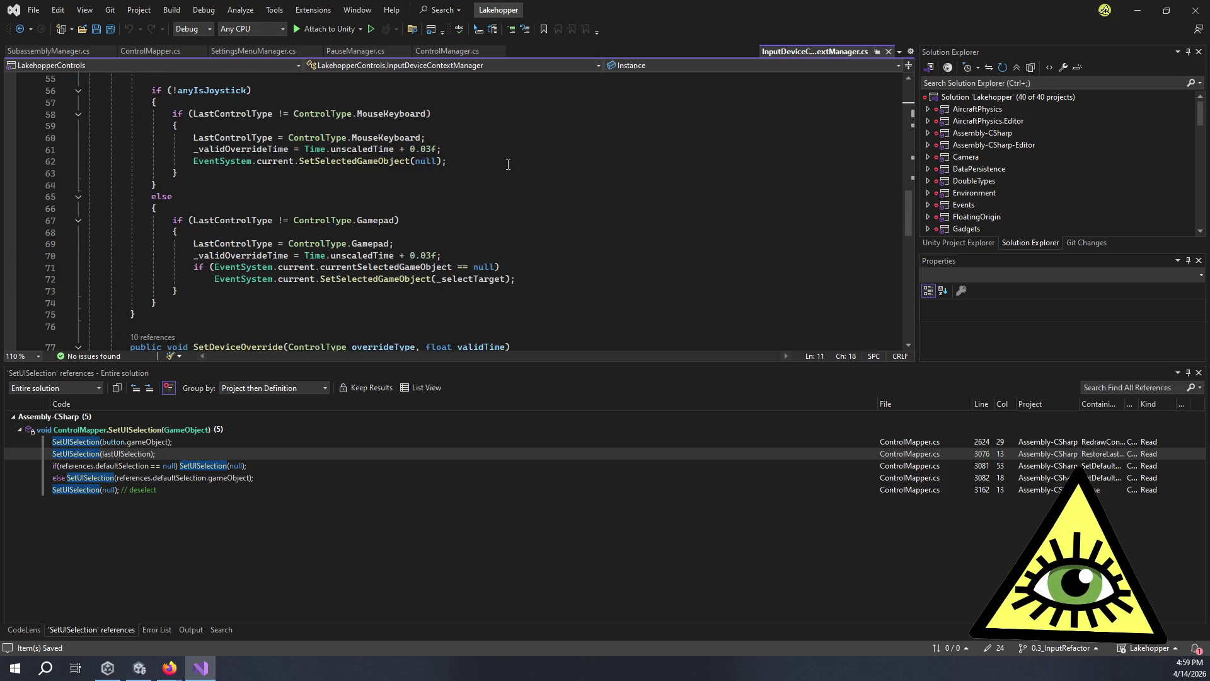
{"action": "scroll", "coordinate": [363, 164], "scroll_direction": "up", "scroll_amount": 6}
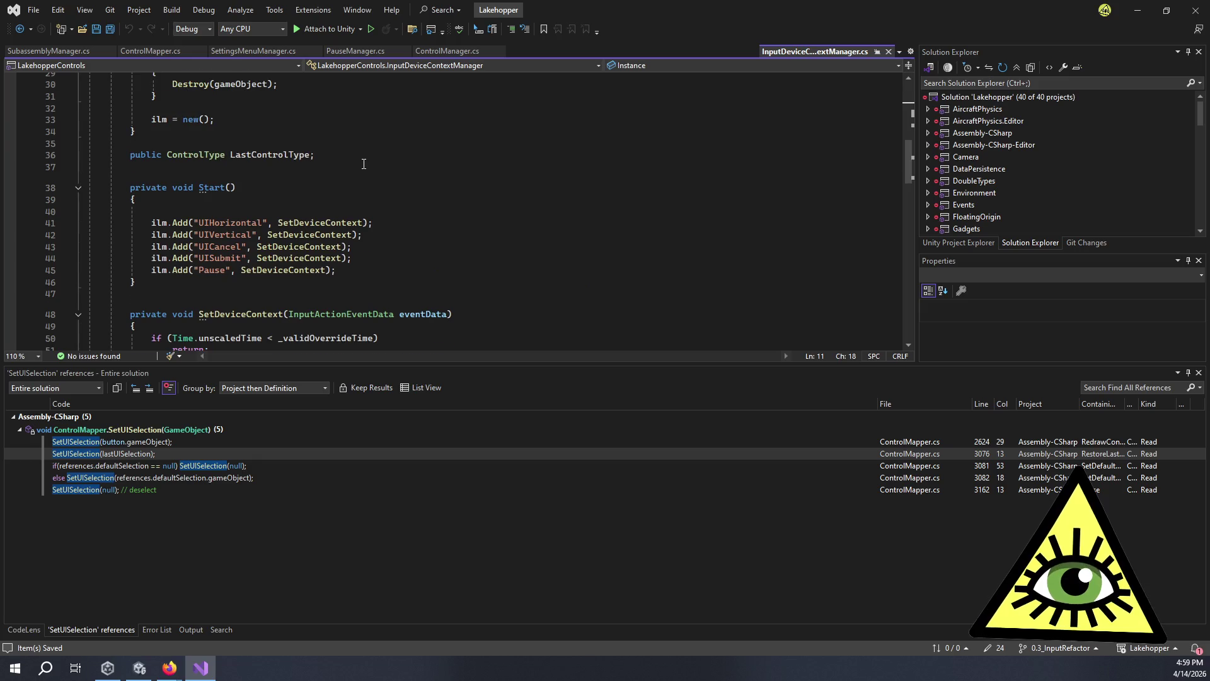
{"action": "scroll", "coordinate": [365, 166], "scroll_direction": "down", "scroll_amount": 11}
{"action": "scroll", "coordinate": [365, 169], "scroll_direction": "down", "scroll_amount": 6}
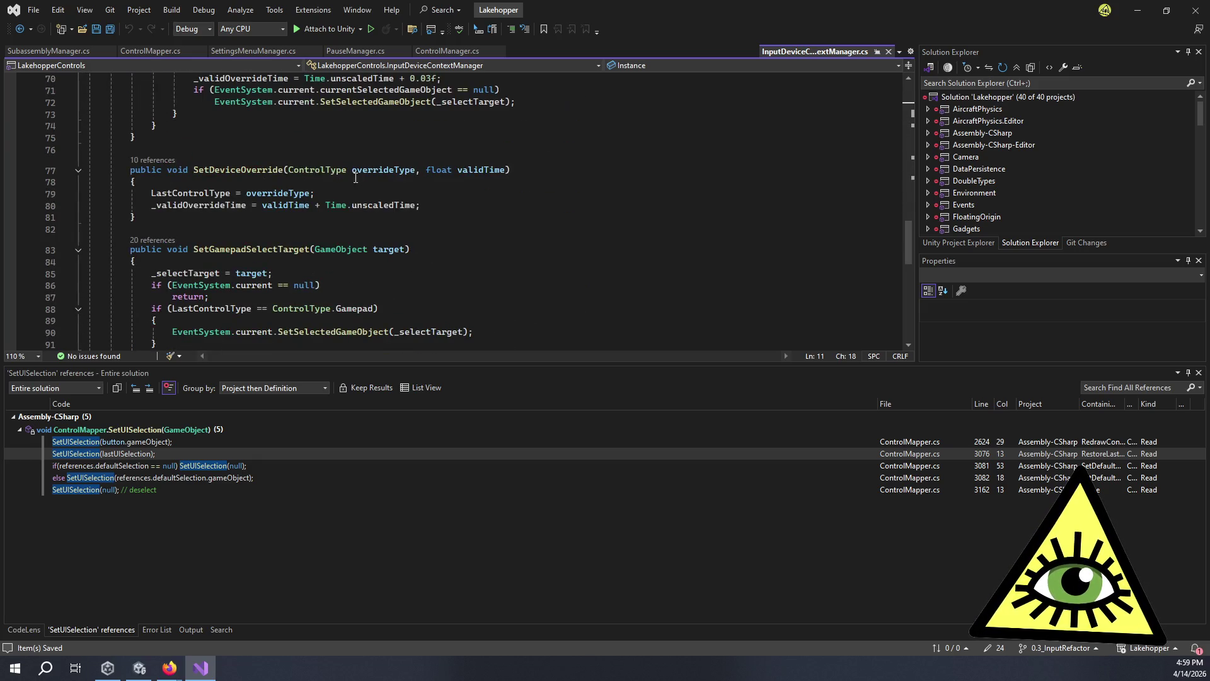
{"action": "left_click", "coordinate": [155, 162]}
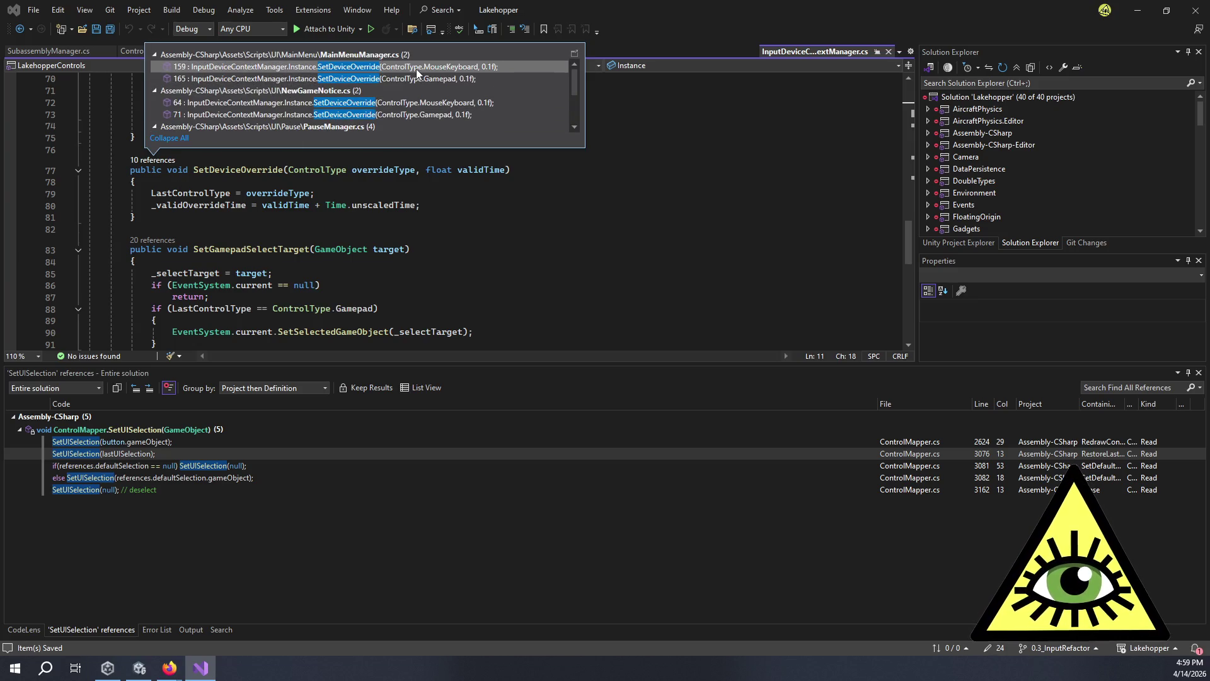
{"action": "scroll", "coordinate": [425, 95], "scroll_direction": "down", "scroll_amount": 1}
{"action": "scroll", "coordinate": [423, 97], "scroll_direction": "down", "scroll_amount": 2}
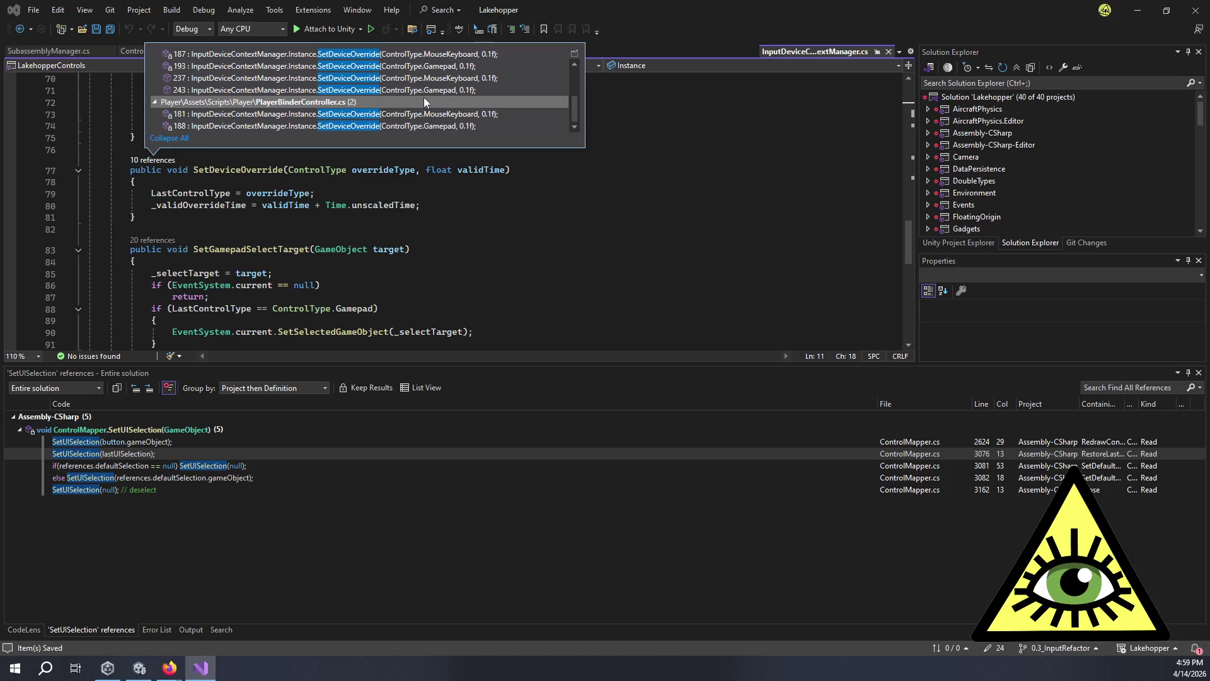
{"action": "scroll", "coordinate": [421, 104], "scroll_direction": "up", "scroll_amount": 1}
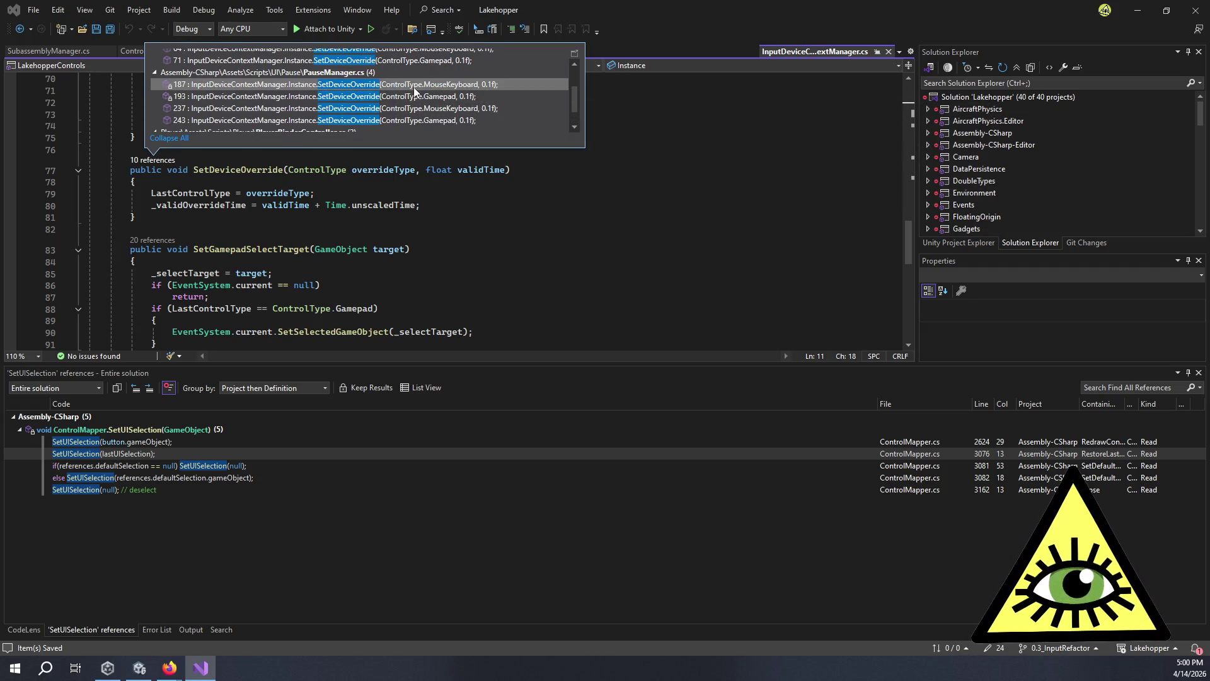
Browse the SetDeviceOverride callers and open the PauseManager.cs call at line 187.
{"action": "mouse_move", "coordinate": [414, 87]}
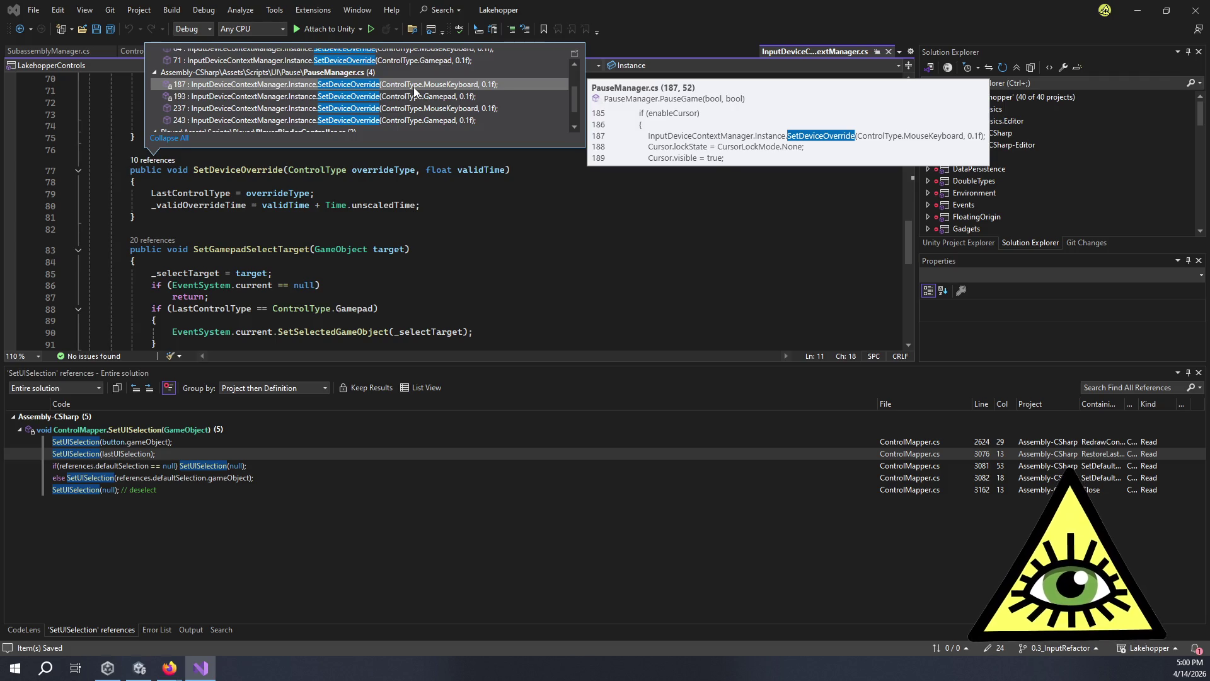
{"action": "scroll", "coordinate": [414, 87], "scroll_direction": "up", "scroll_amount": 2}
{"action": "scroll", "coordinate": [433, 100], "scroll_direction": "down", "scroll_amount": 2}
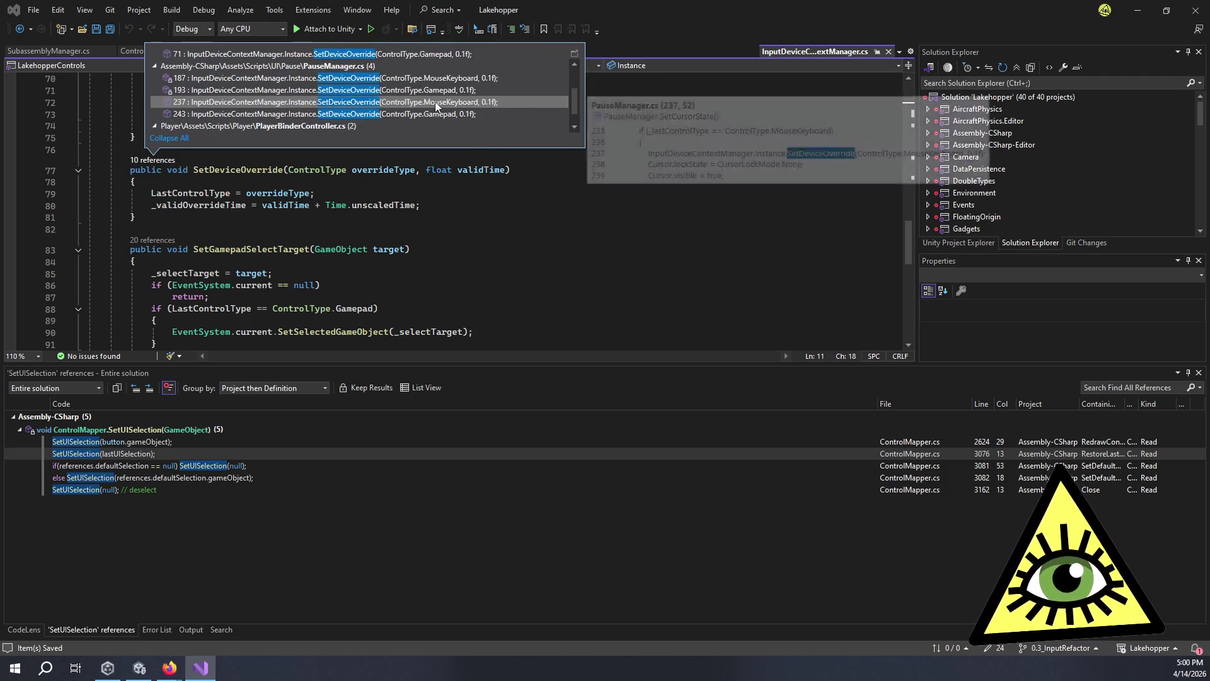
{"action": "scroll", "coordinate": [386, 85], "scroll_direction": "down", "scroll_amount": 1}
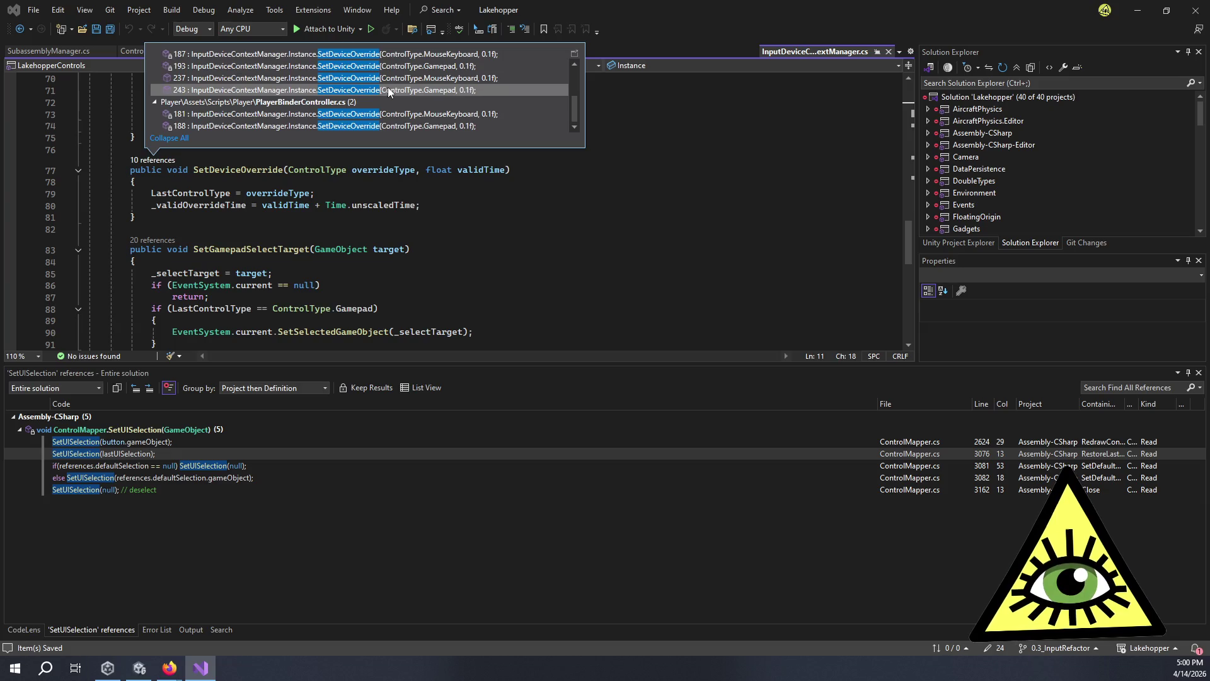
{"action": "mouse_move", "coordinate": [389, 92]}
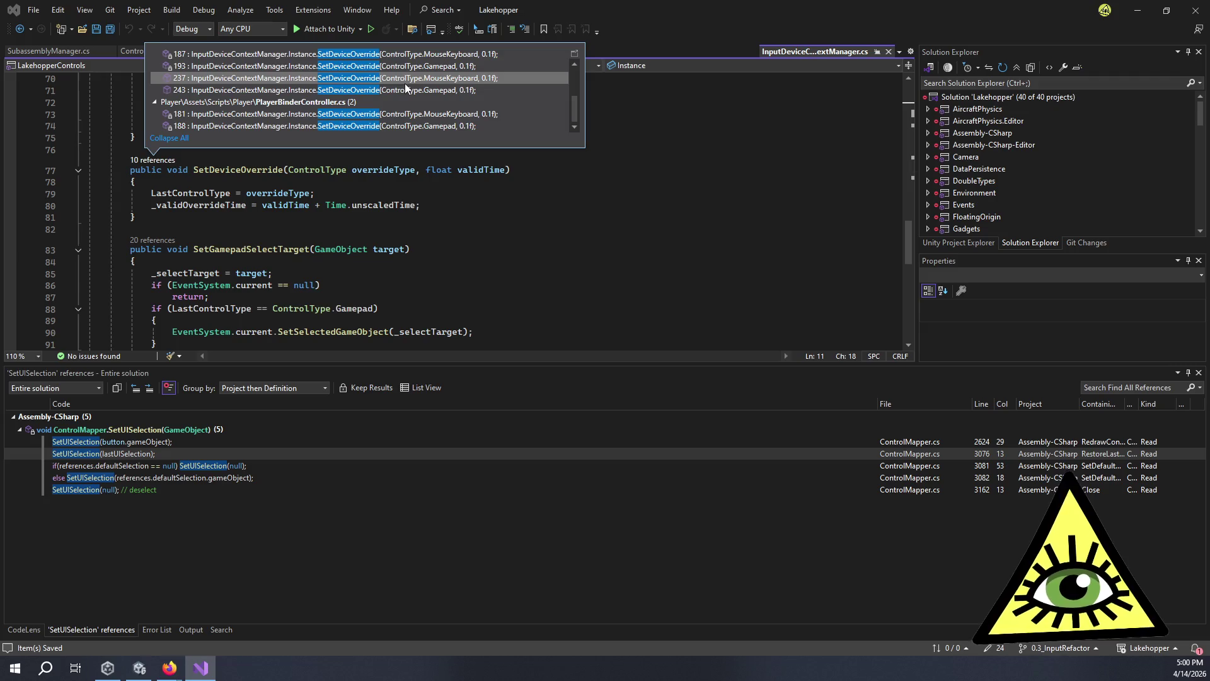
{"action": "scroll", "coordinate": [444, 78], "scroll_direction": "up", "scroll_amount": 3}
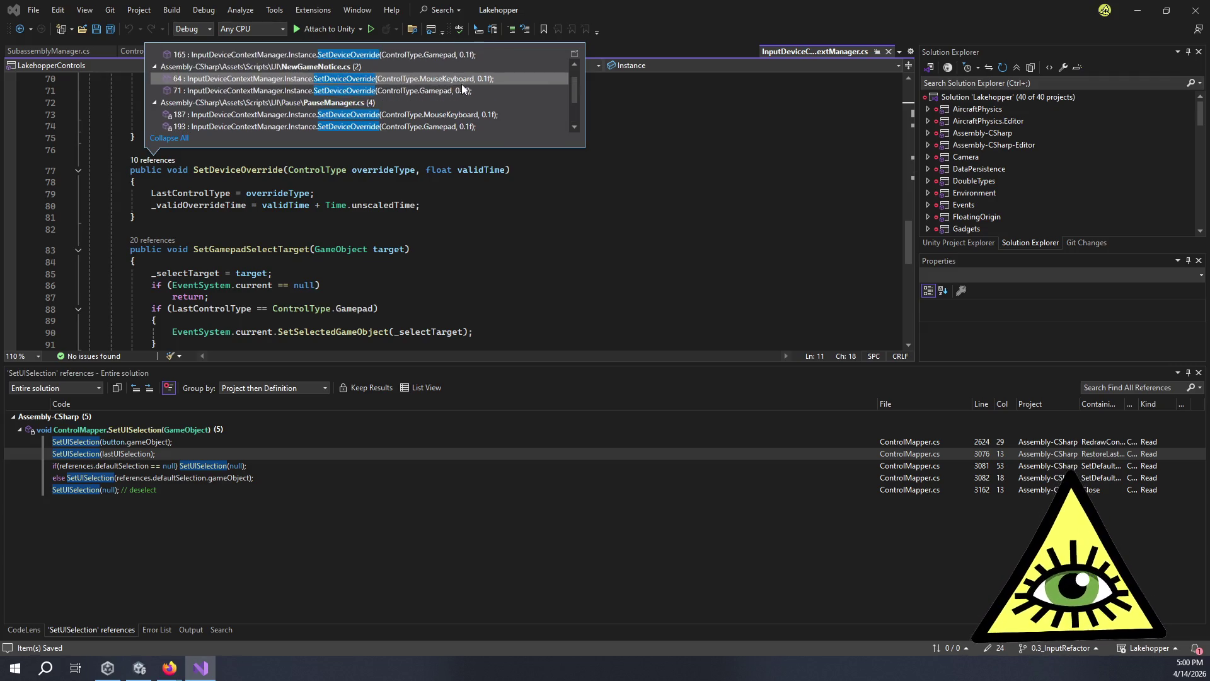
{"action": "mouse_move", "coordinate": [474, 116]}
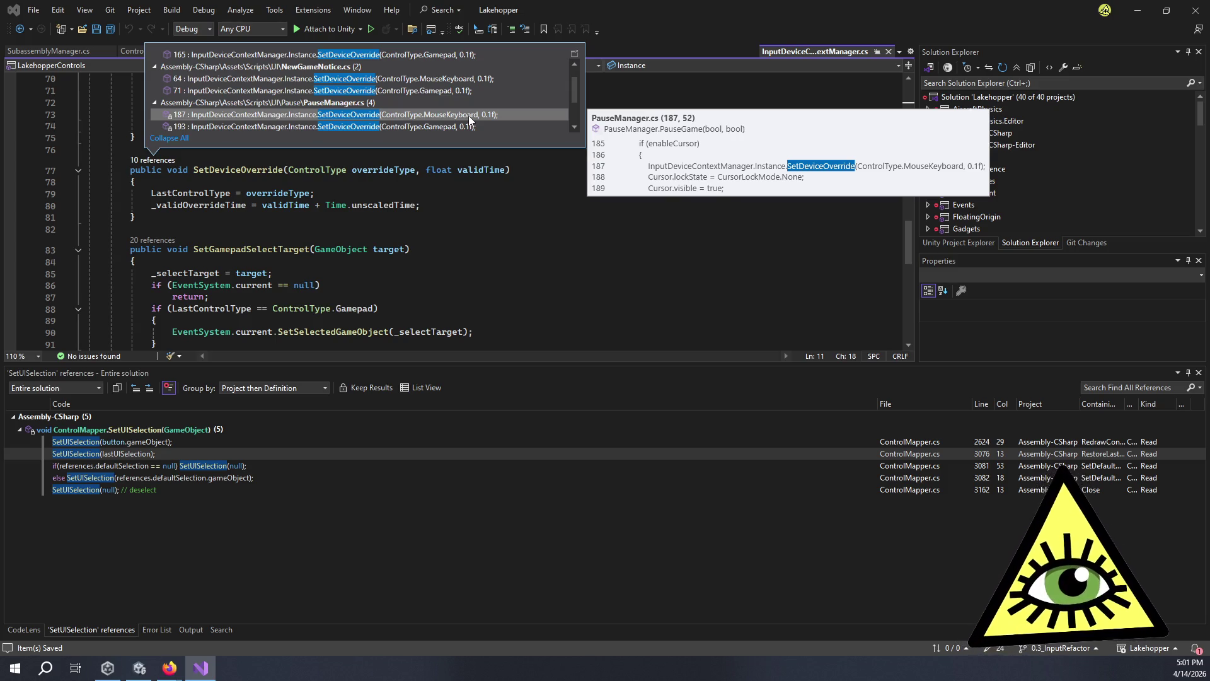
{"action": "double_click", "coordinate": [467, 115]}
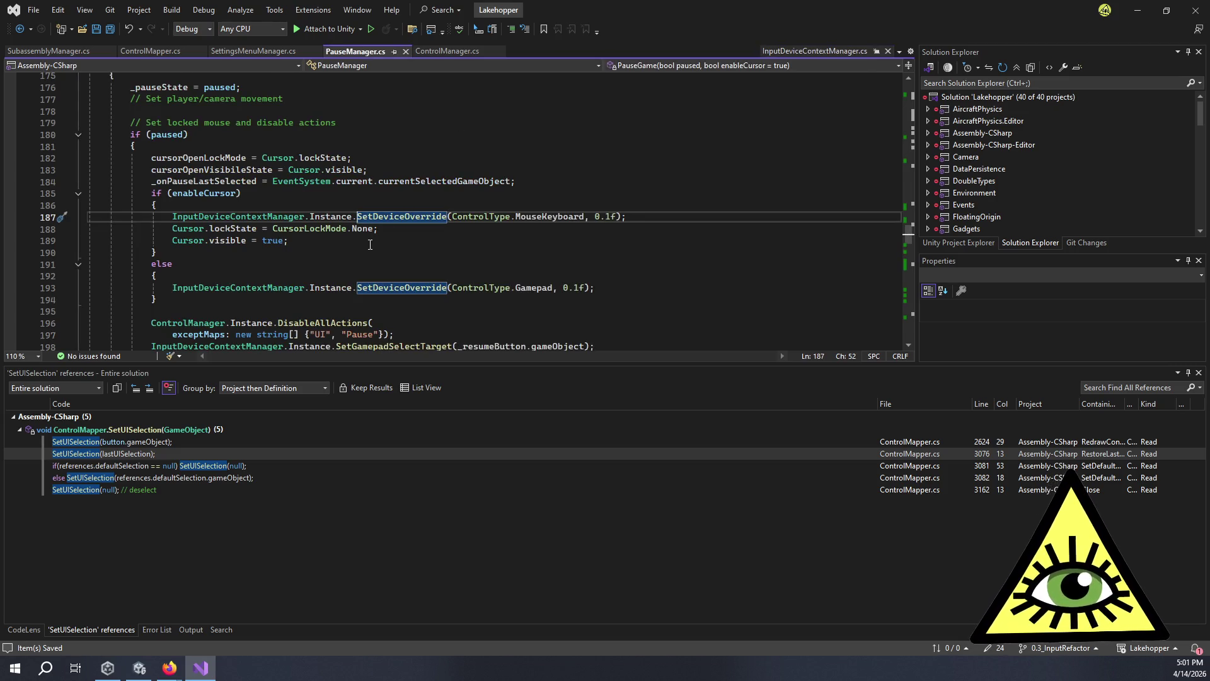
List the callers of SetCursorState and jump to its call in Update.
{"action": "scroll", "coordinate": [369, 244], "scroll_direction": "up", "scroll_amount": 3}
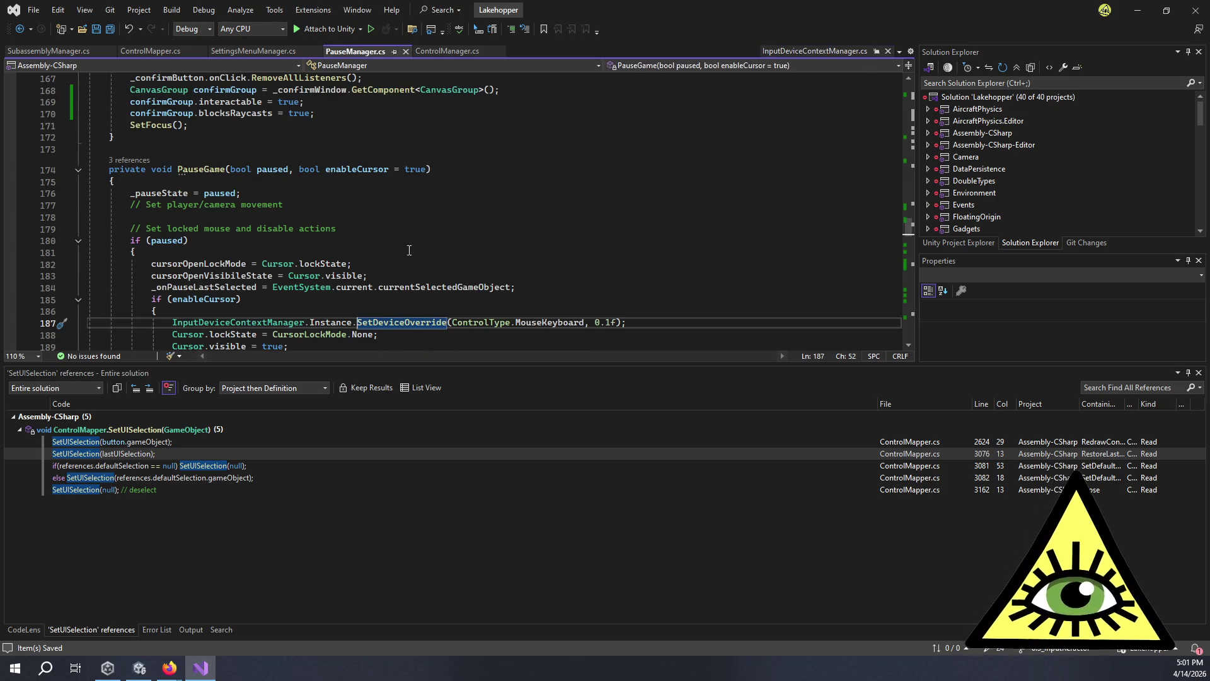
{"action": "scroll", "coordinate": [410, 250], "scroll_direction": "down", "scroll_amount": 4}
{"action": "mouse_move", "coordinate": [426, 255]}
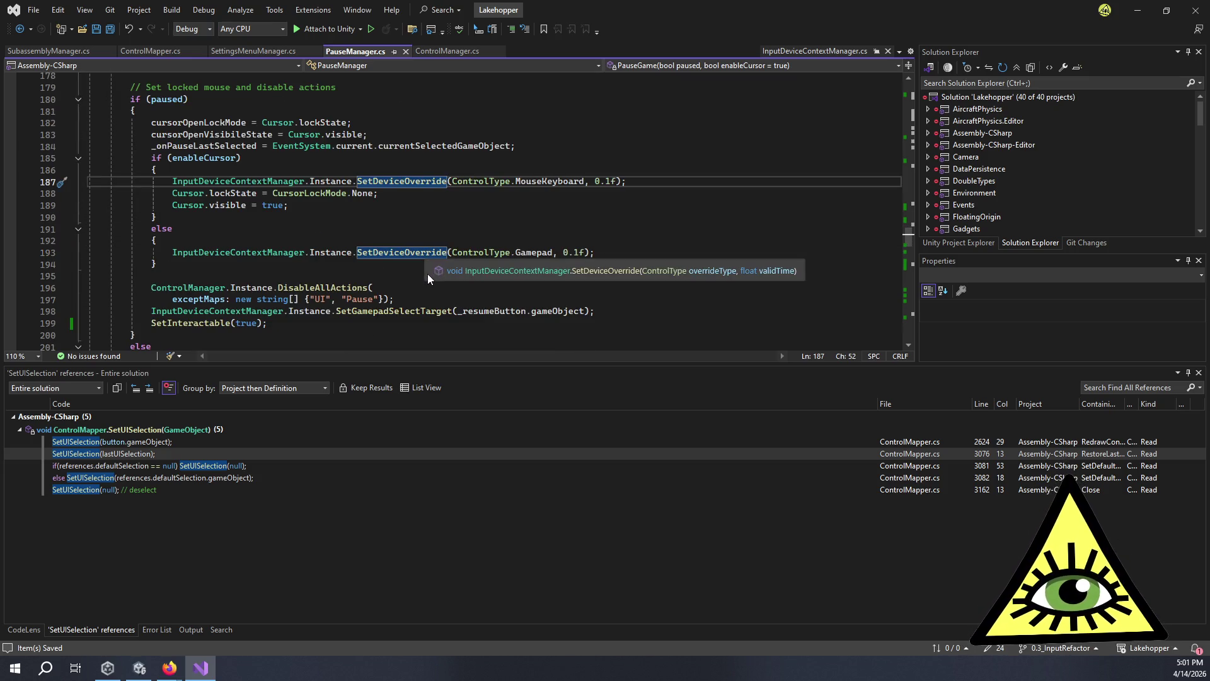
{"action": "scroll", "coordinate": [428, 273], "scroll_direction": "down", "scroll_amount": 3}
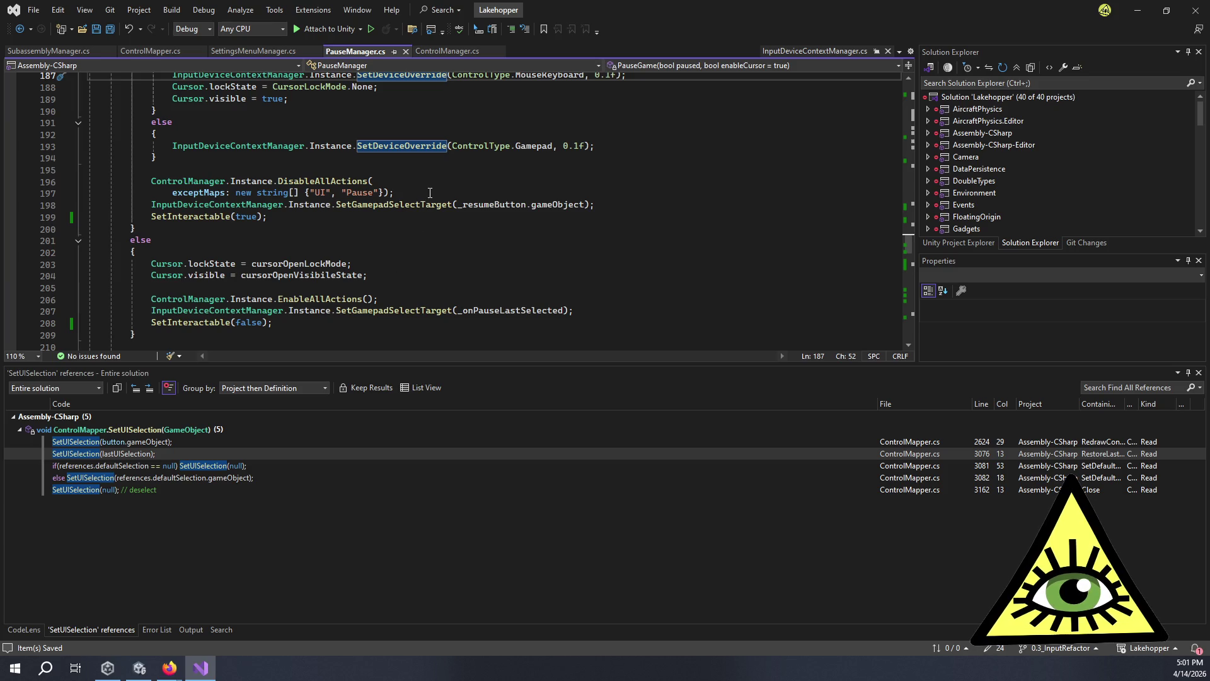
{"action": "scroll", "coordinate": [430, 192], "scroll_direction": "down", "scroll_amount": 12}
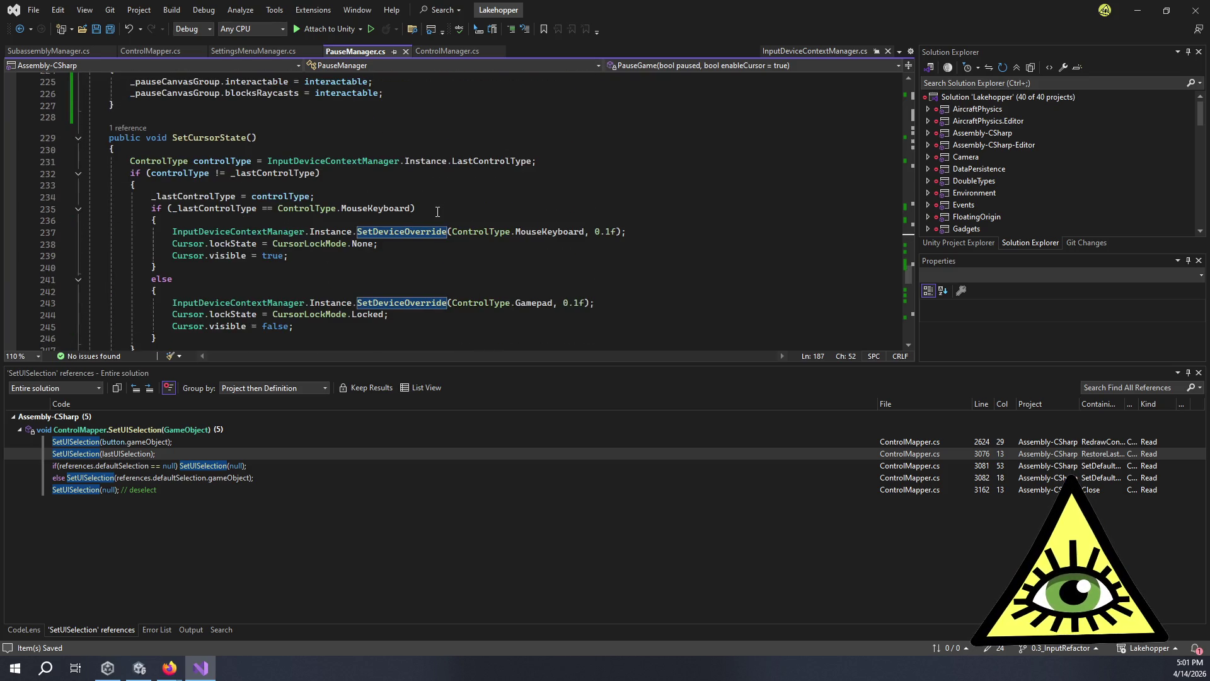
{"action": "left_click", "coordinate": [133, 128]}
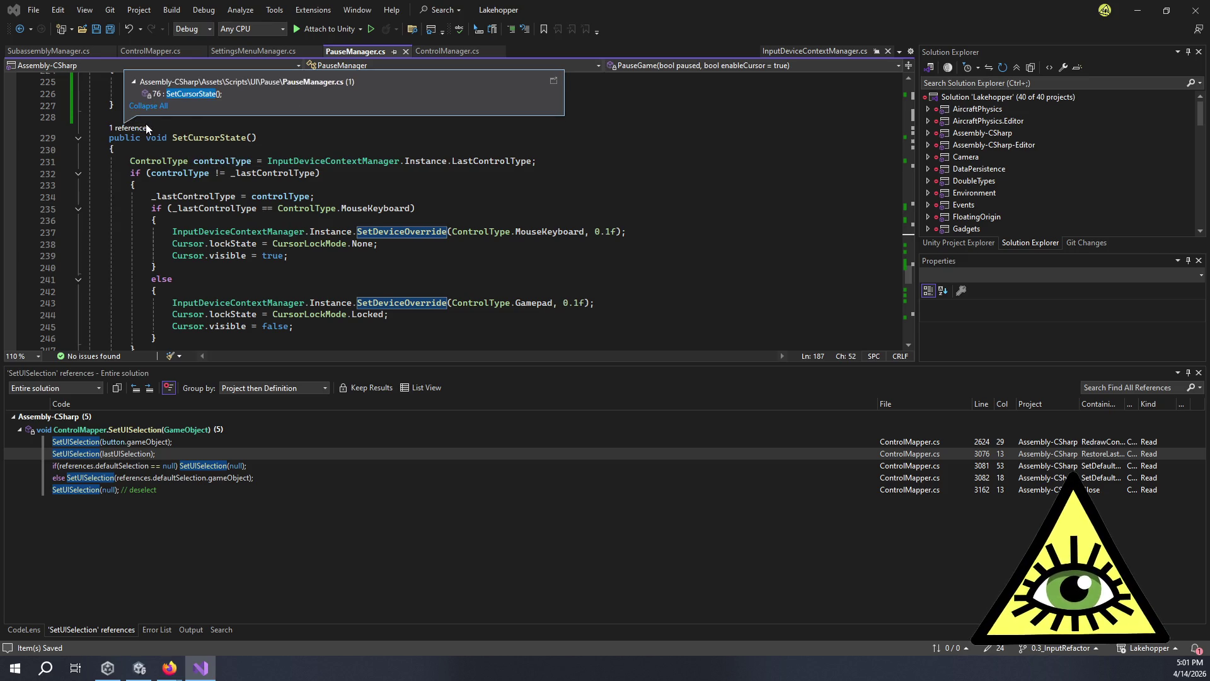
{"action": "double_click", "coordinate": [203, 95]}
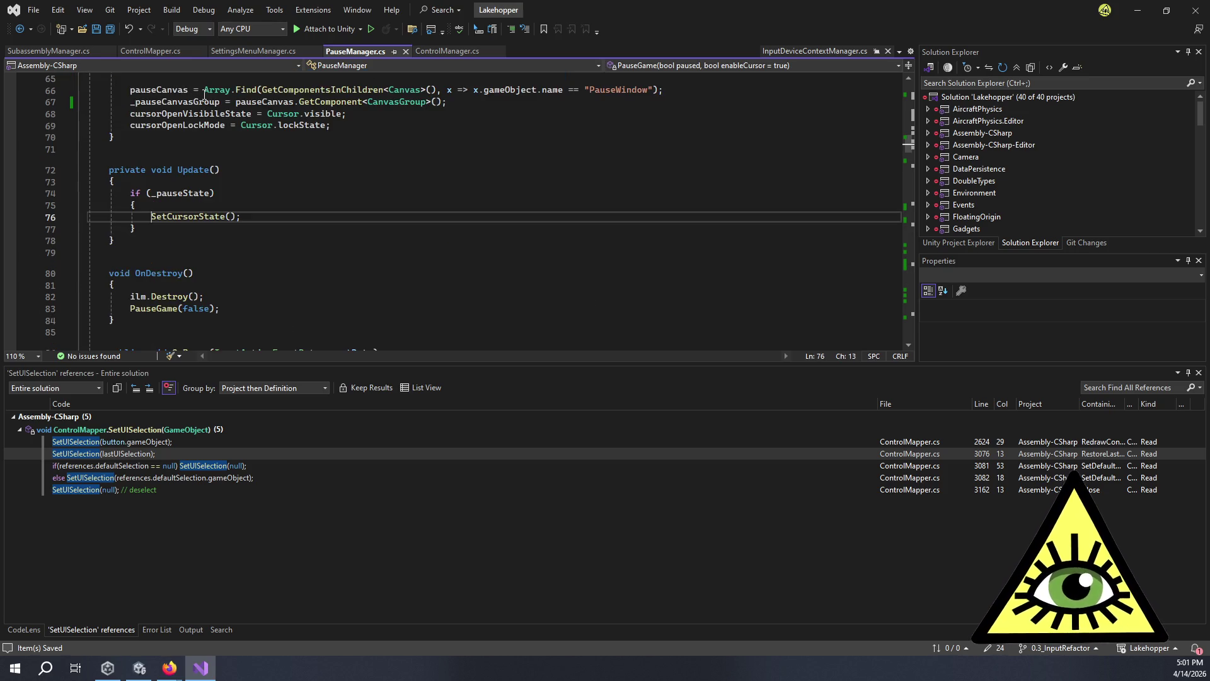
Review and select the whole SetCursorState method, then return to SettingsMenuManager.cs.
{"action": "left_click", "coordinate": [169, 229]}
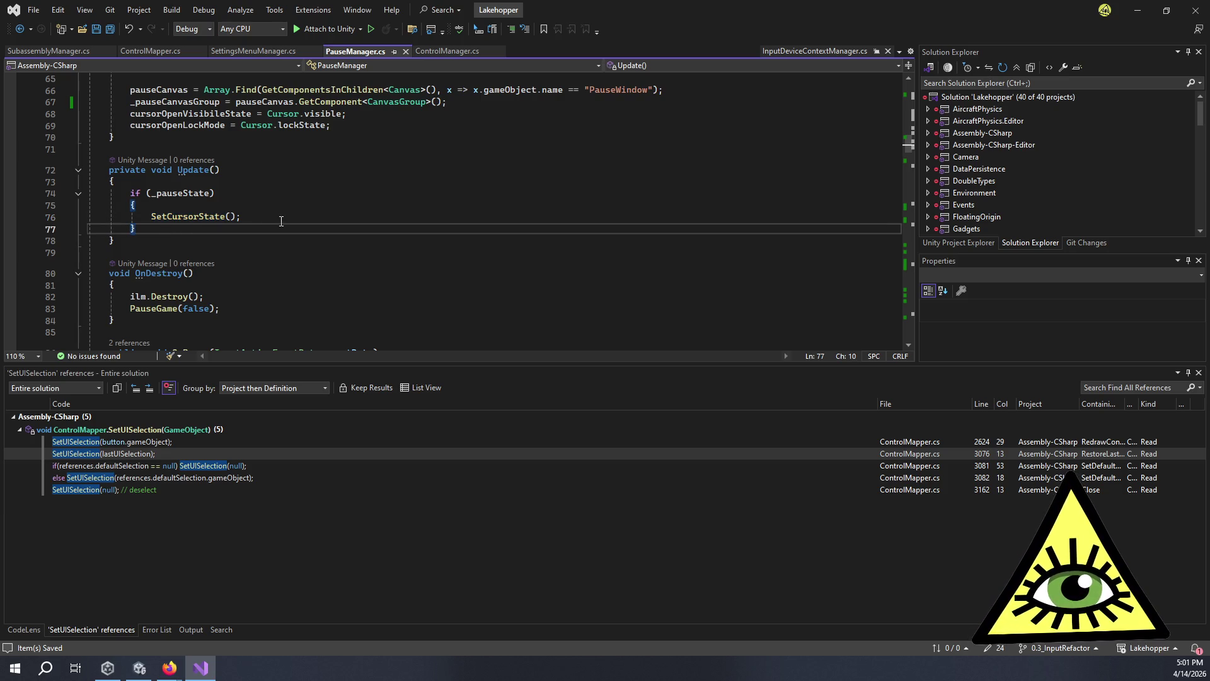
{"action": "scroll", "coordinate": [325, 229], "scroll_direction": "down", "scroll_amount": 9}
{"action": "scroll", "coordinate": [326, 229], "scroll_direction": "down", "scroll_amount": 8}
{"action": "scroll", "coordinate": [325, 219], "scroll_direction": "up", "scroll_amount": 20}
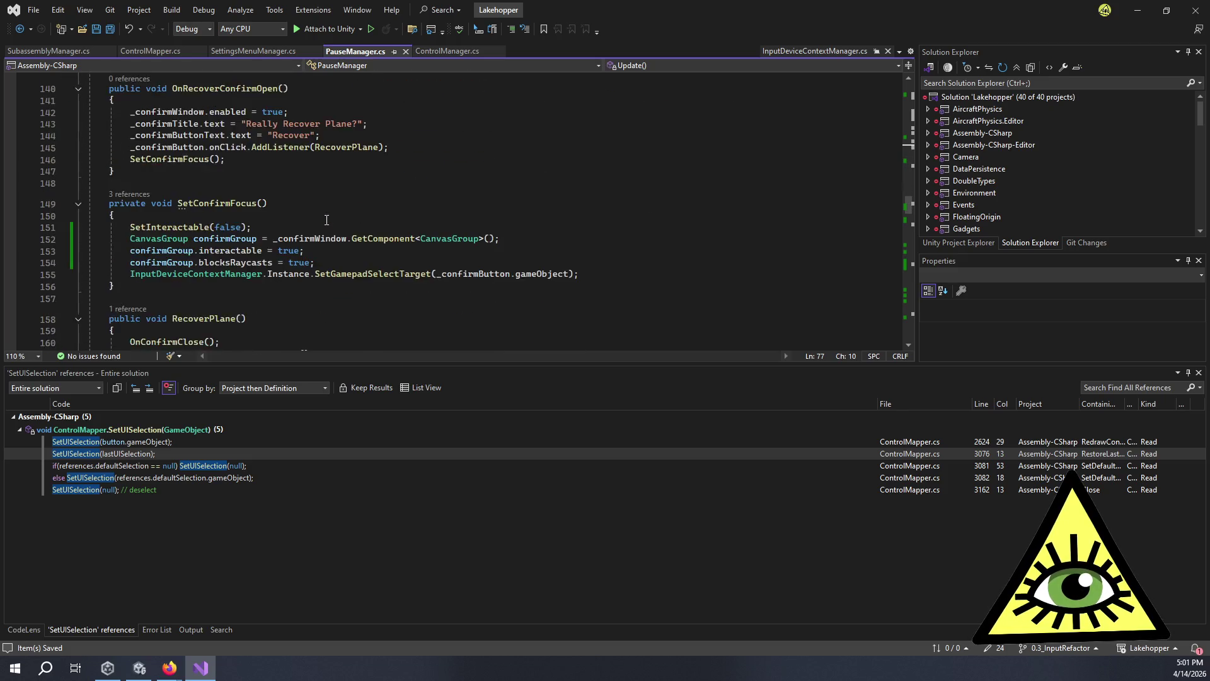
{"action": "scroll", "coordinate": [338, 218], "scroll_direction": "up", "scroll_amount": 6}
{"action": "scroll", "coordinate": [347, 227], "scroll_direction": "down", "scroll_amount": 18}
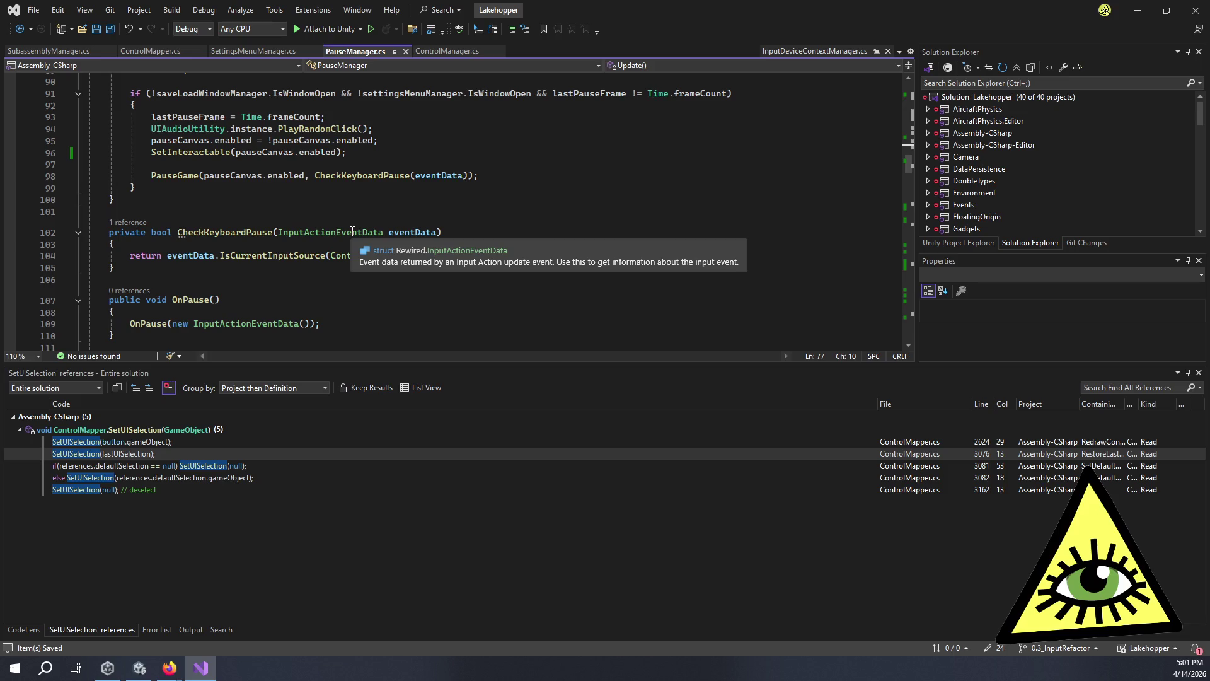
{"action": "scroll", "coordinate": [352, 231], "scroll_direction": "down", "scroll_amount": 2}
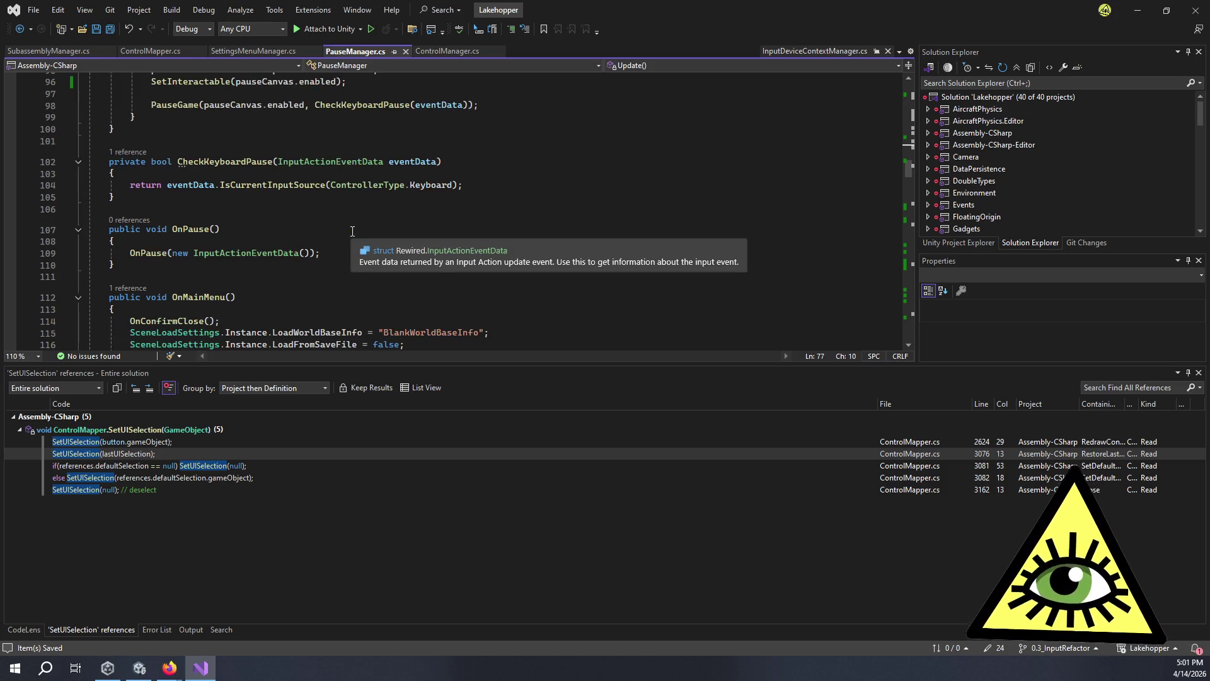
{"action": "scroll", "coordinate": [352, 230], "scroll_direction": "down", "scroll_amount": 3}
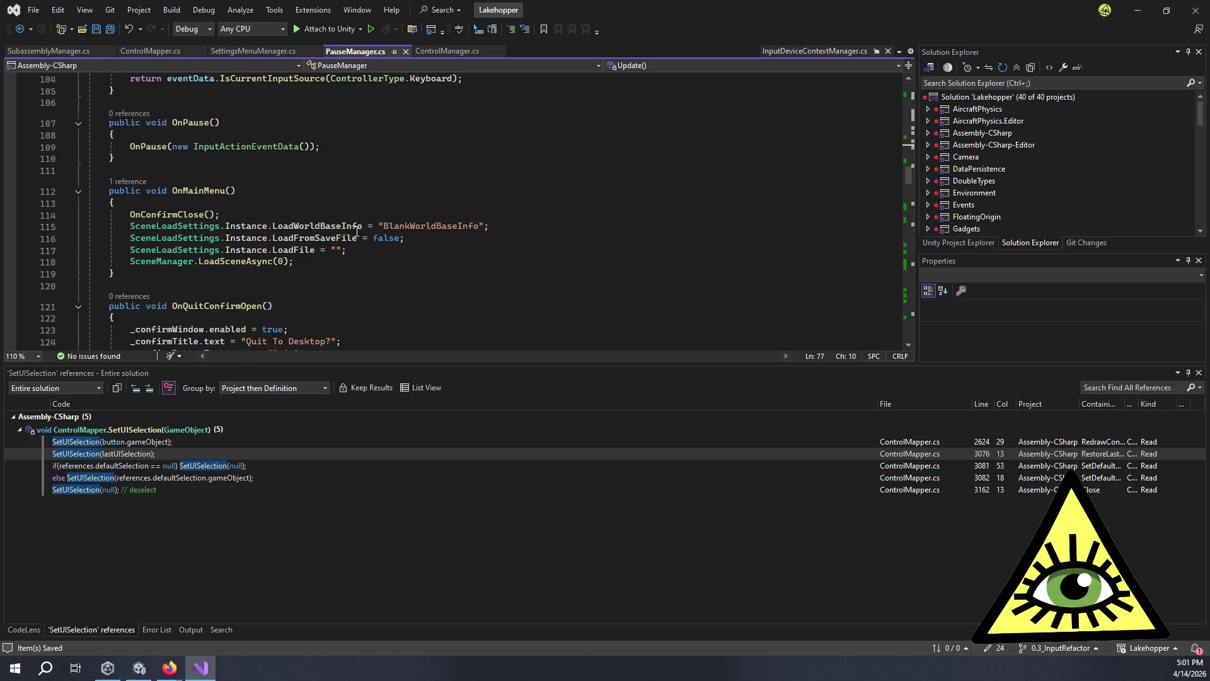
{"action": "scroll", "coordinate": [358, 231], "scroll_direction": "up", "scroll_amount": 4}
{"action": "scroll", "coordinate": [363, 234], "scroll_direction": "down", "scroll_amount": 17}
{"action": "scroll", "coordinate": [364, 237], "scroll_direction": "down", "scroll_amount": 20}
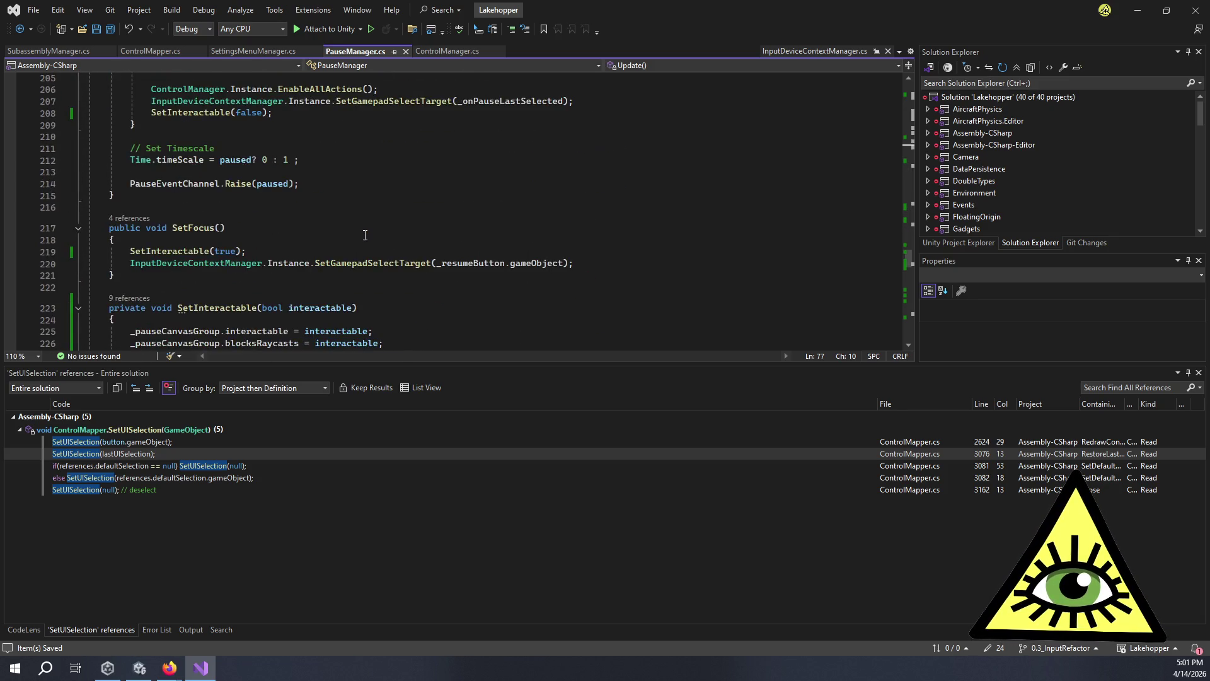
{"action": "scroll", "coordinate": [365, 235], "scroll_direction": "down", "scroll_amount": 6}
{"action": "scroll", "coordinate": [364, 218], "scroll_direction": "down", "scroll_amount": 2}
{"action": "scroll", "coordinate": [365, 217], "scroll_direction": "down", "scroll_amount": 2}
{"action": "scroll", "coordinate": [364, 215], "scroll_direction": "up", "scroll_amount": 2}
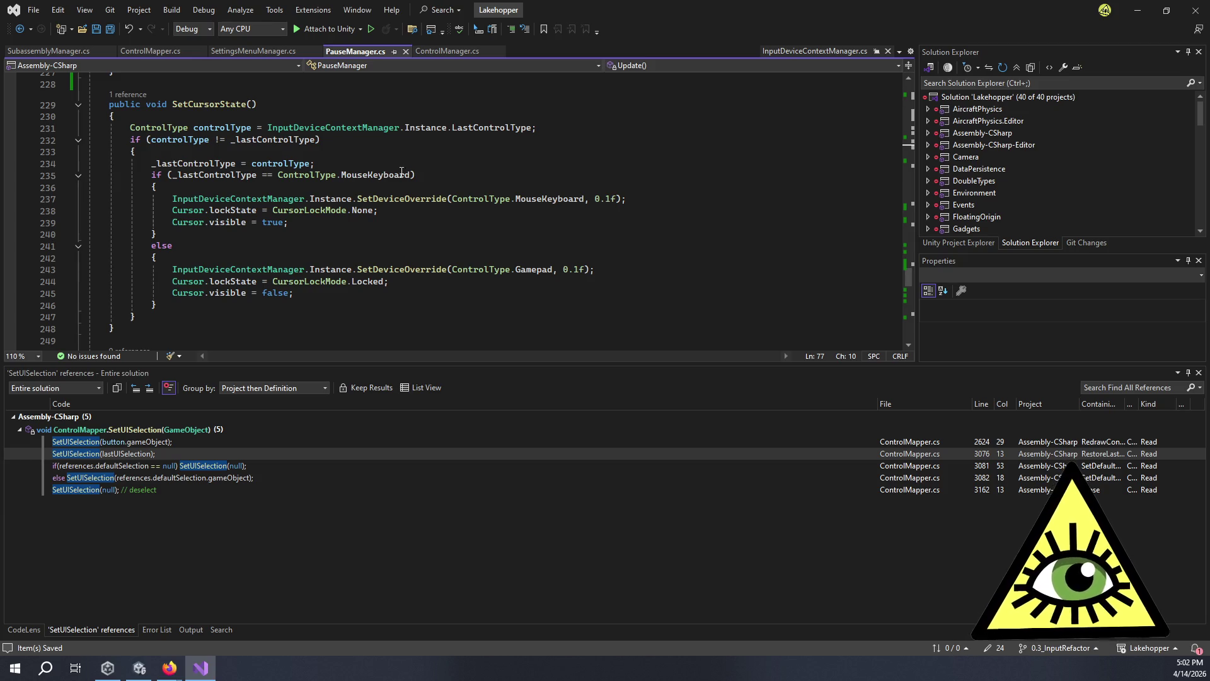
{"action": "mouse_move", "coordinate": [114, 329]}
{"action": "left_mouse_down"}
{"action": "mouse_move", "coordinate": [151, 165]}
{"action": "mouse_move", "coordinate": [110, 104]}
{"action": "left_mouse_up"}
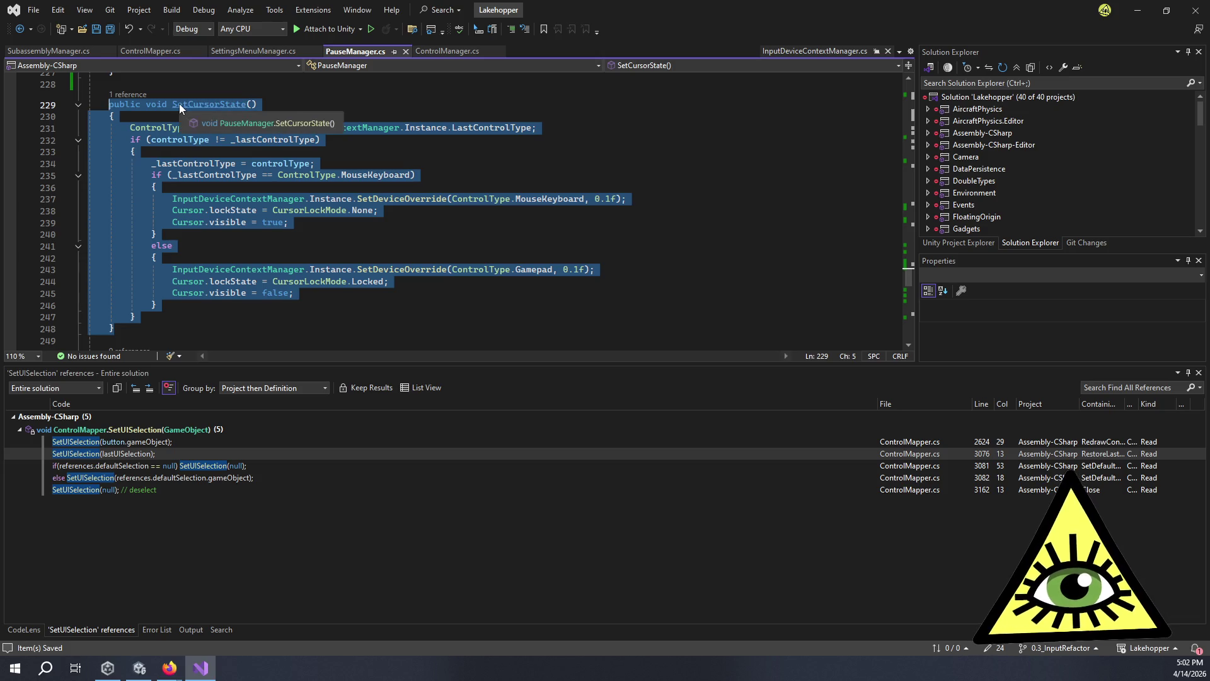
{"action": "left_click", "coordinate": [285, 52]}
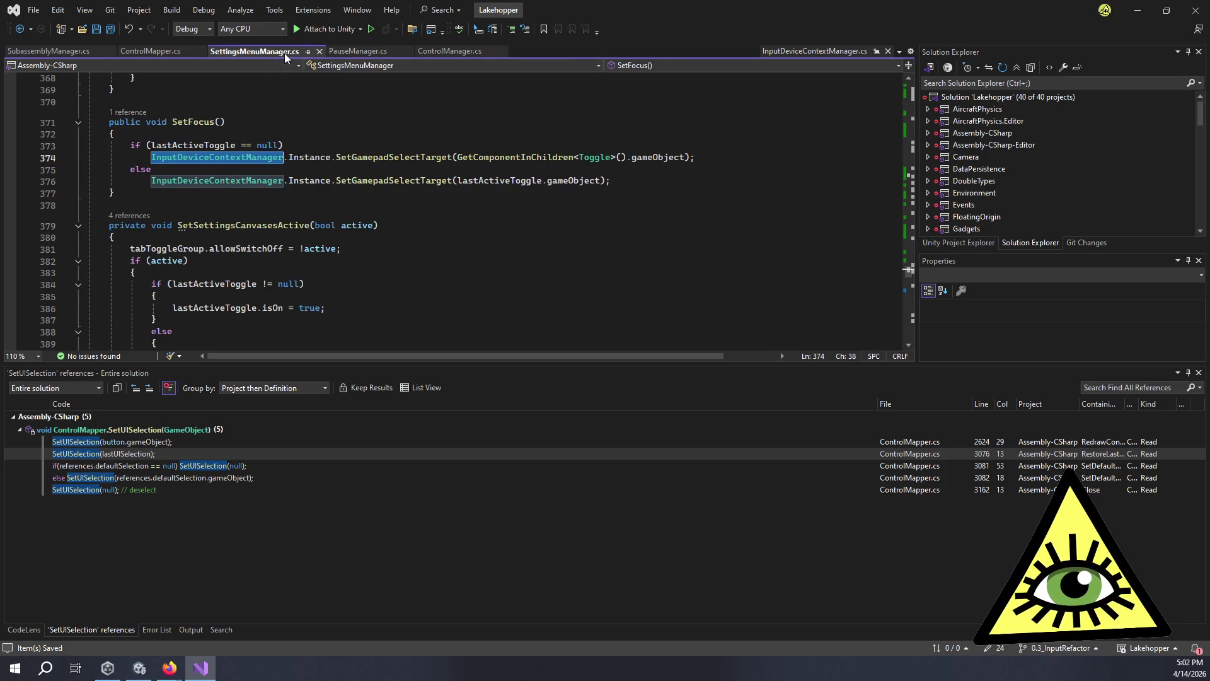
Place the caret after SetFocus's closing brace, then start the game in Unity's Play mode.
{"action": "left_click", "coordinate": [189, 191]}
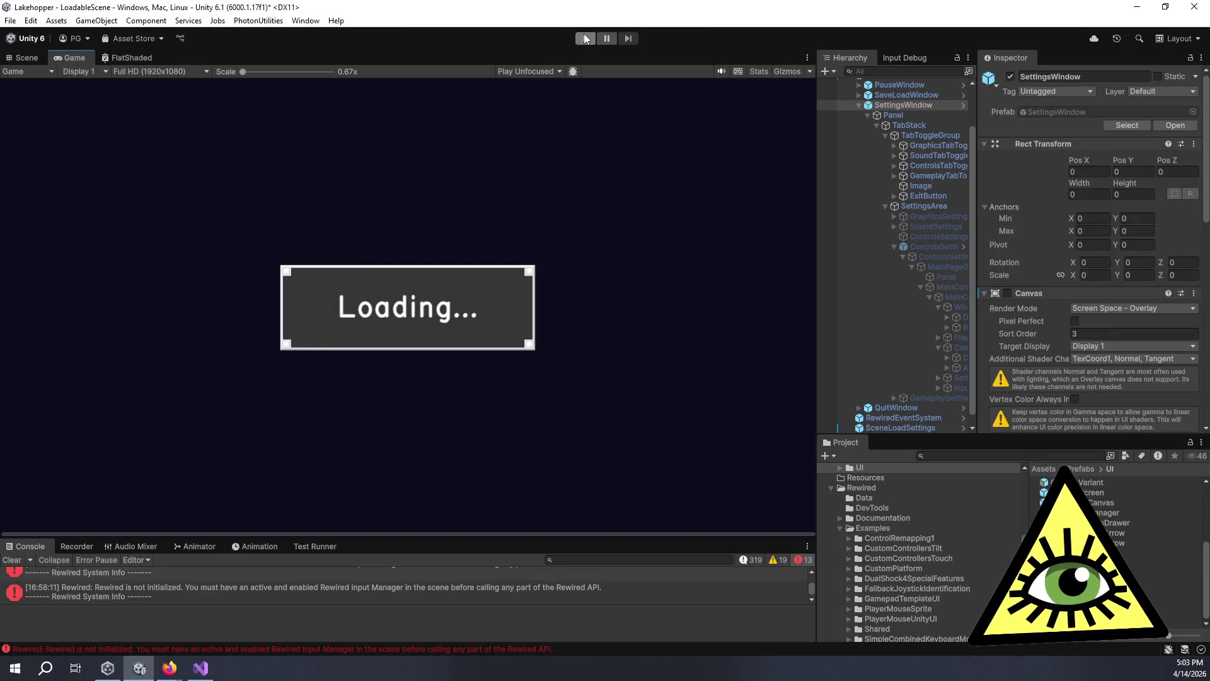
{"action": "left_click", "coordinate": [584, 38]}
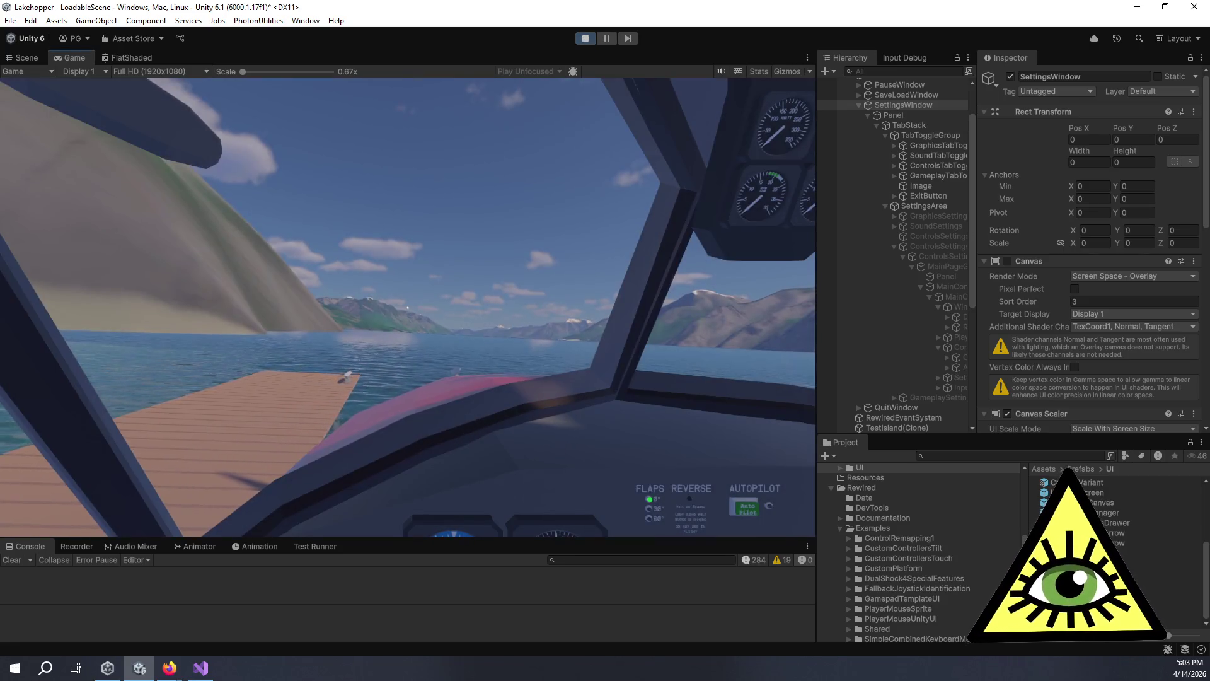
From the in-game pause menu, open Settings and switch to the Controls page.
{"action": "key", "text": "Escape"}
{"action": "key", "text": "Down"}
{"action": "key", "text": "Down"}
{"action": "key", "text": "Down"}
{"action": "key", "text": "Return"}
{"action": "key", "text": "Right"}
{"action": "key", "text": "Right"}
{"action": "key", "text": "Down"}
{"action": "key", "text": "Down"}
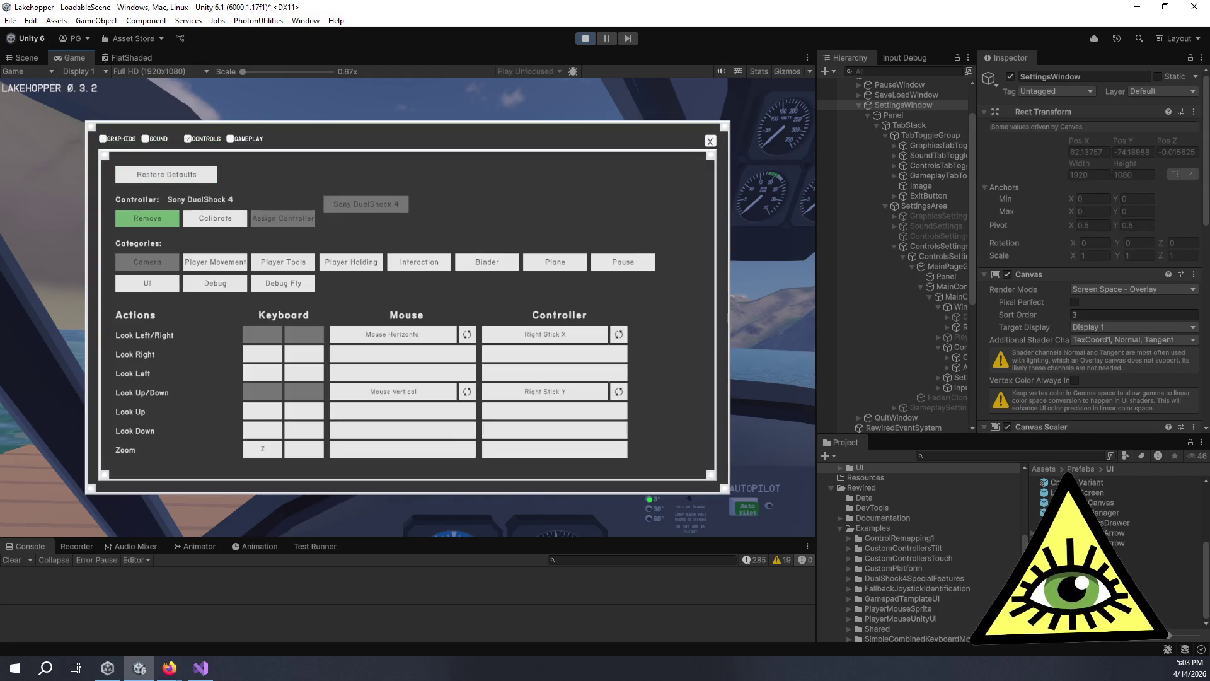
{"action": "key", "text": "Right"}
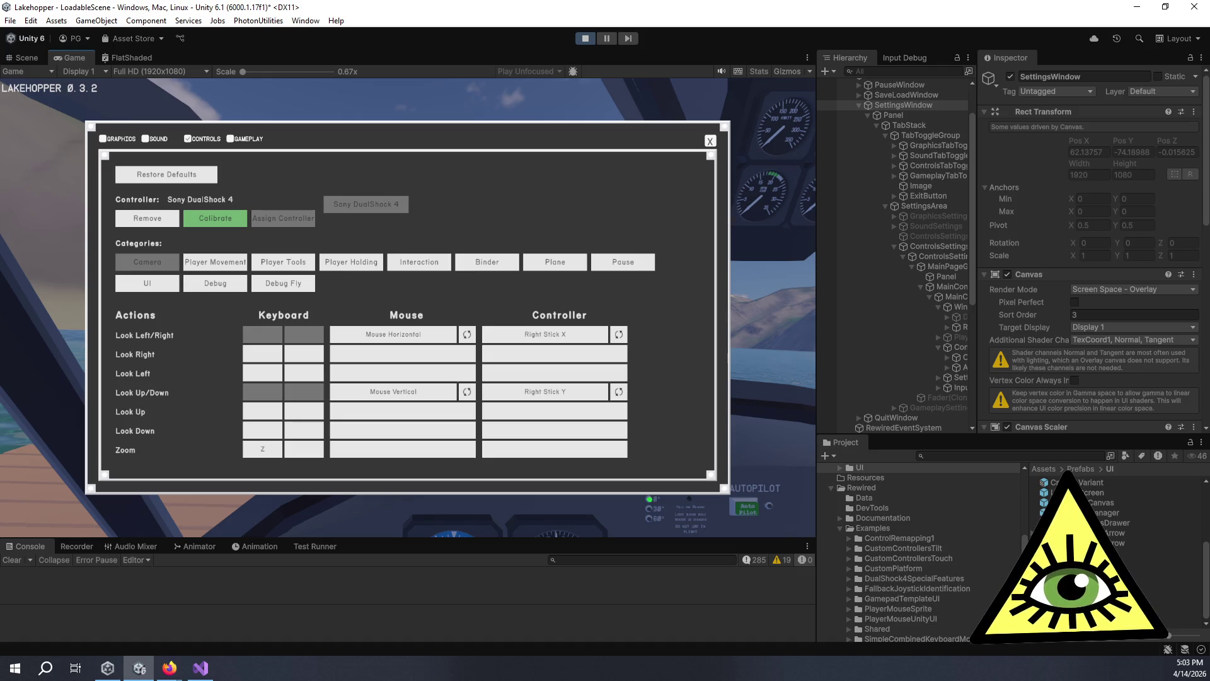
{"action": "key", "text": "Return"}
{"action": "key", "text": "Up"}
{"action": "key", "text": "Up"}
{"action": "key", "text": "Up"}
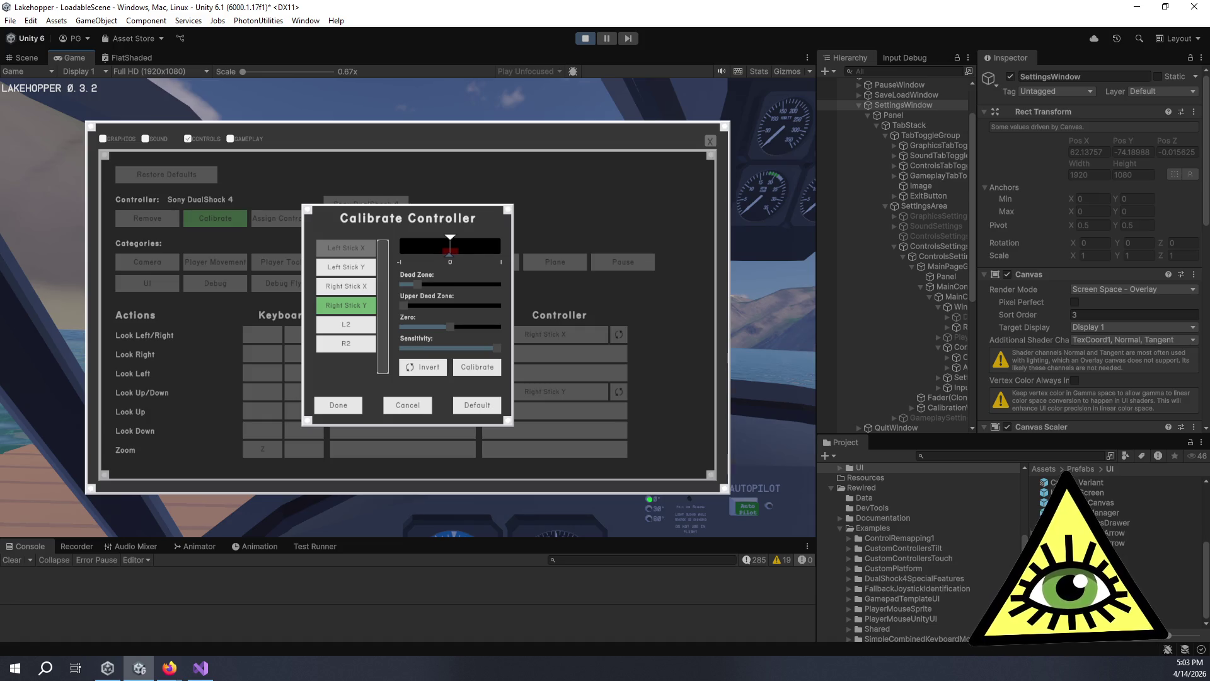
{"action": "key", "text": "Down"}
{"action": "key", "text": "Down"}
{"action": "key", "text": "Down"}
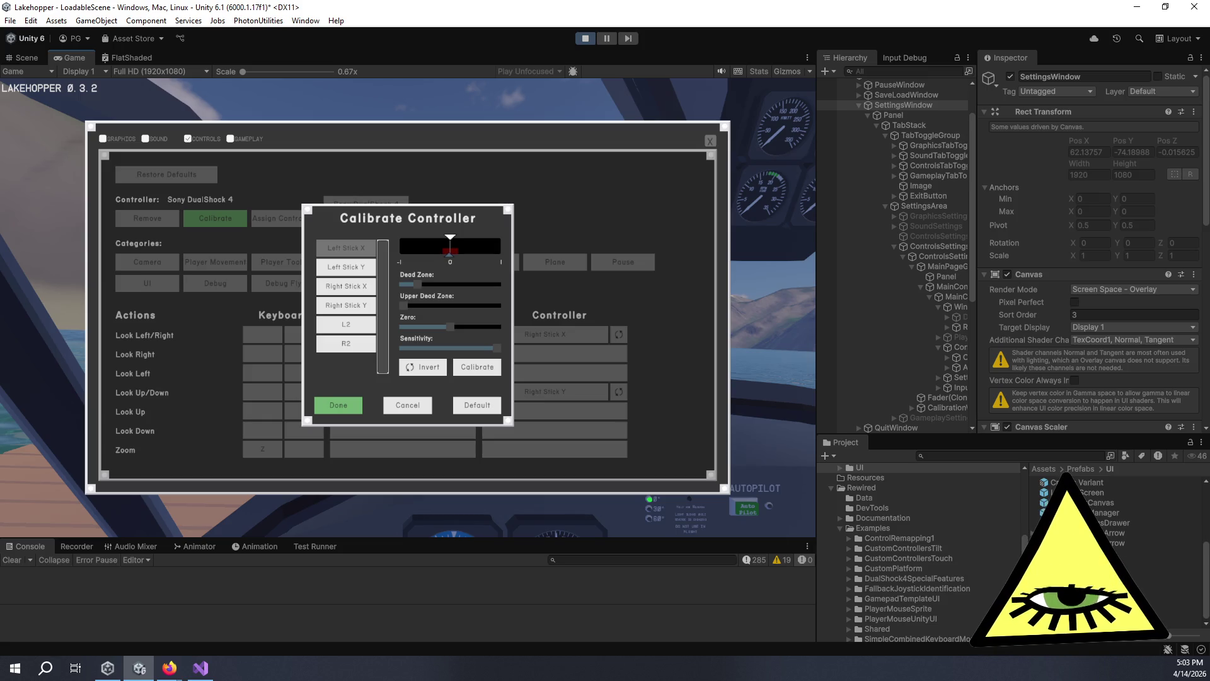
{"action": "key", "text": "Return"}
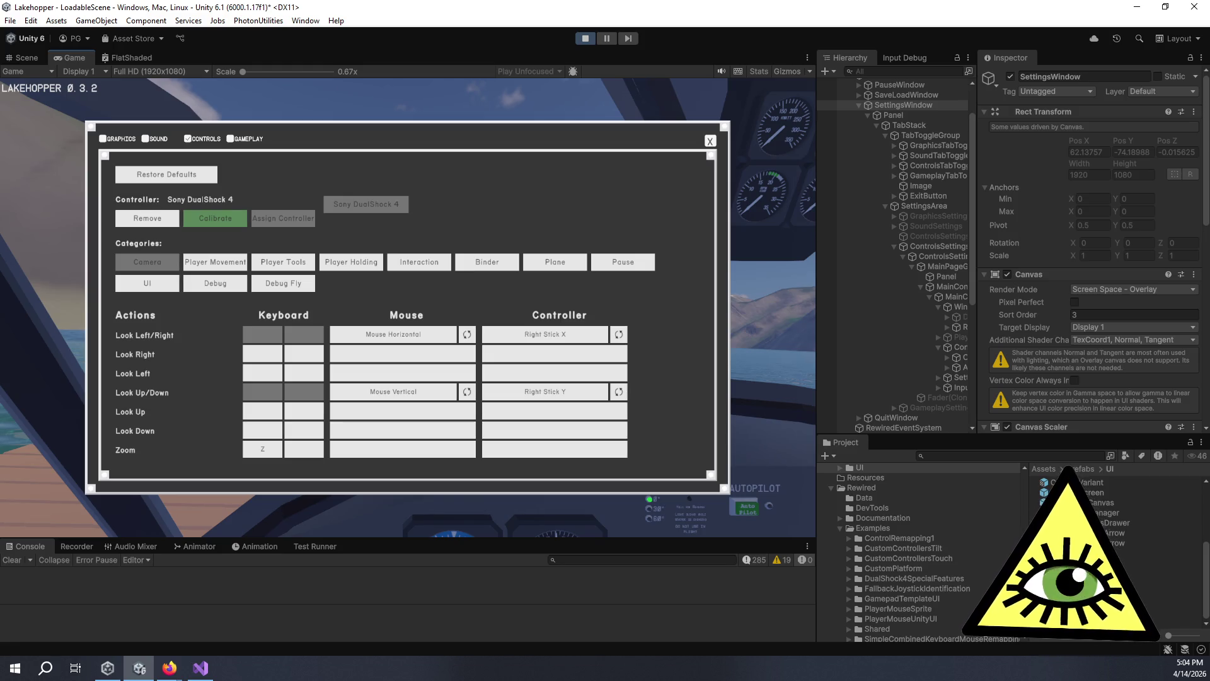
Select the SetCursorState method in PauseManager.cs in Visual Studio, then return to Unity.
{"action": "key", "text": "alt+Tab"}
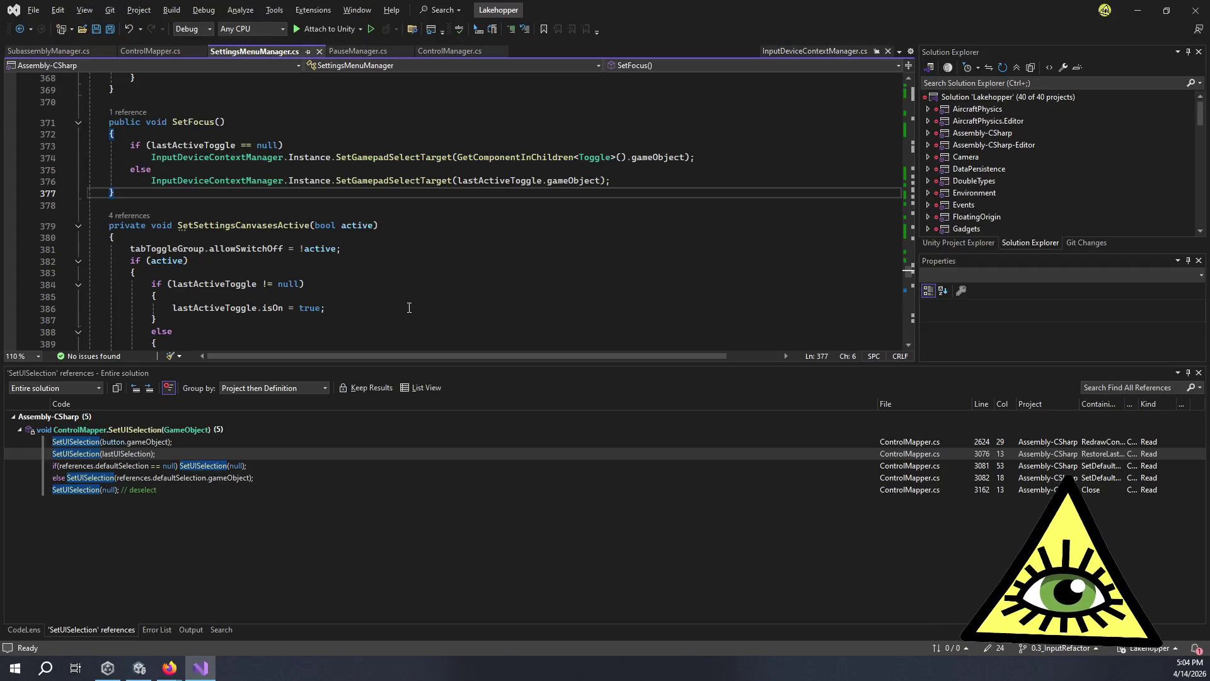
{"action": "left_click", "coordinate": [355, 51]}
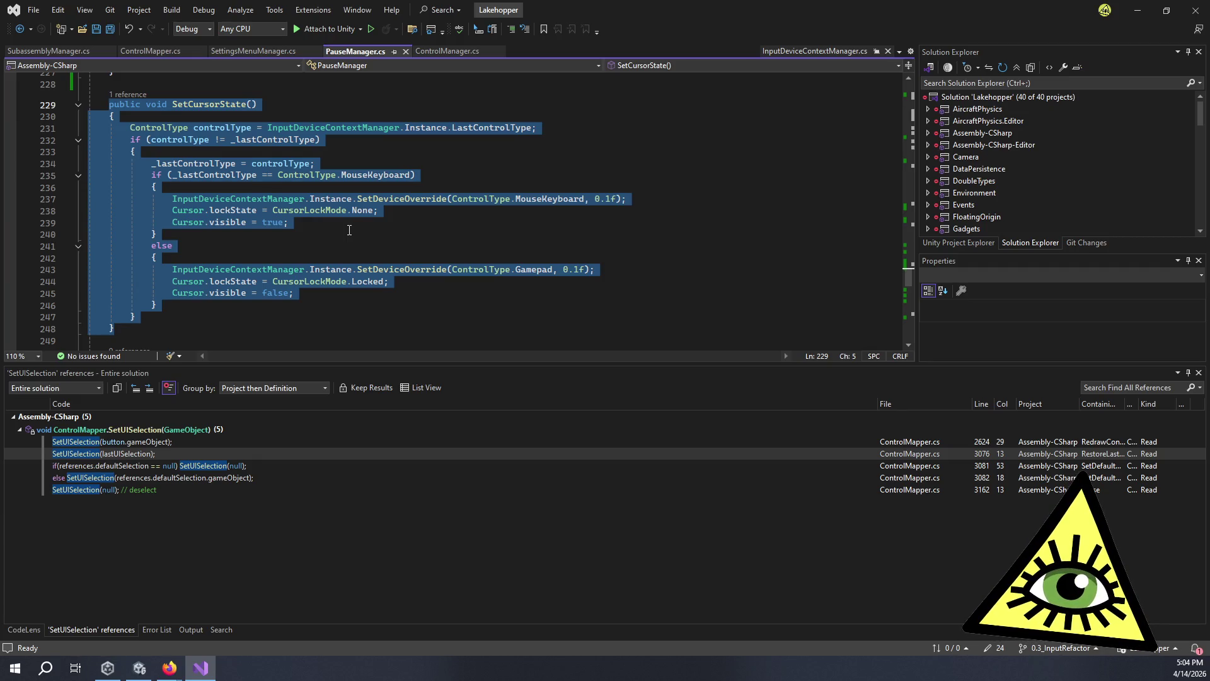
{"action": "left_click", "coordinate": [349, 230]}
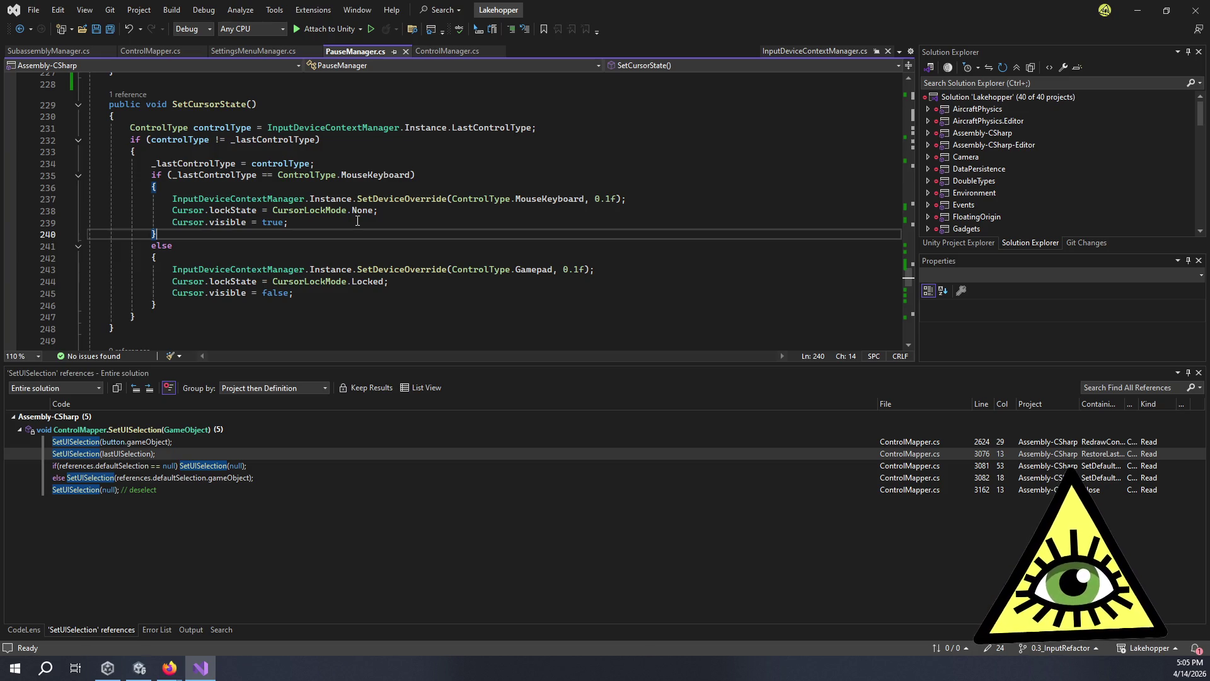
{"action": "mouse_move", "coordinate": [113, 329]}
{"action": "left_mouse_down"}
{"action": "mouse_move", "coordinate": [94, 244]}
{"action": "mouse_move", "coordinate": [94, 88]}
{"action": "mouse_move", "coordinate": [108, 104]}
{"action": "left_mouse_up"}
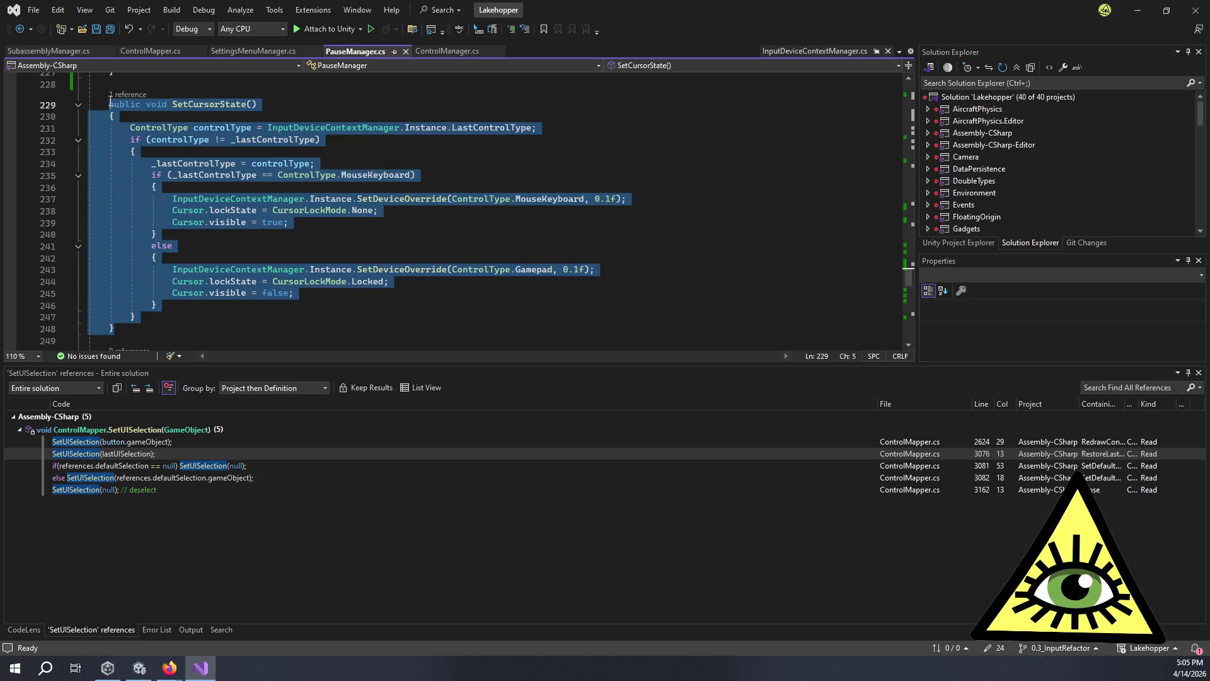
{"action": "left_click", "coordinate": [339, 104]}
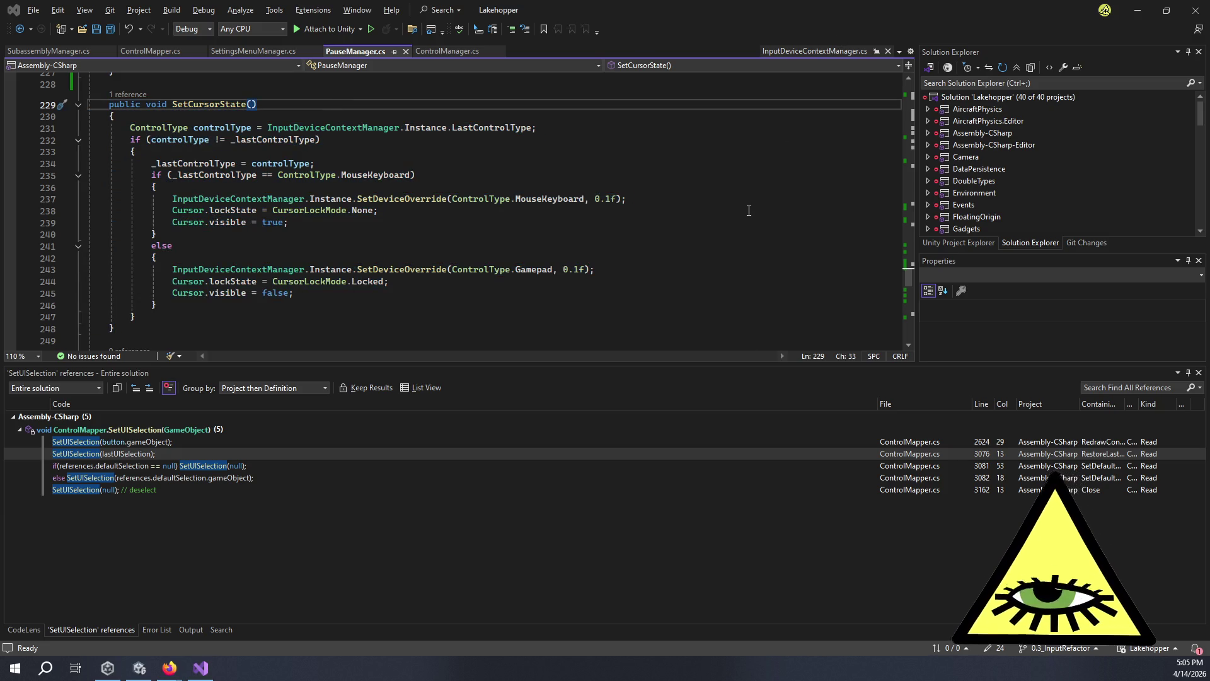
{"action": "key", "text": "alt+Tab"}
Stop play mode and browse the Project window to the Scripts/UI folder.
{"action": "left_click", "coordinate": [588, 40]}
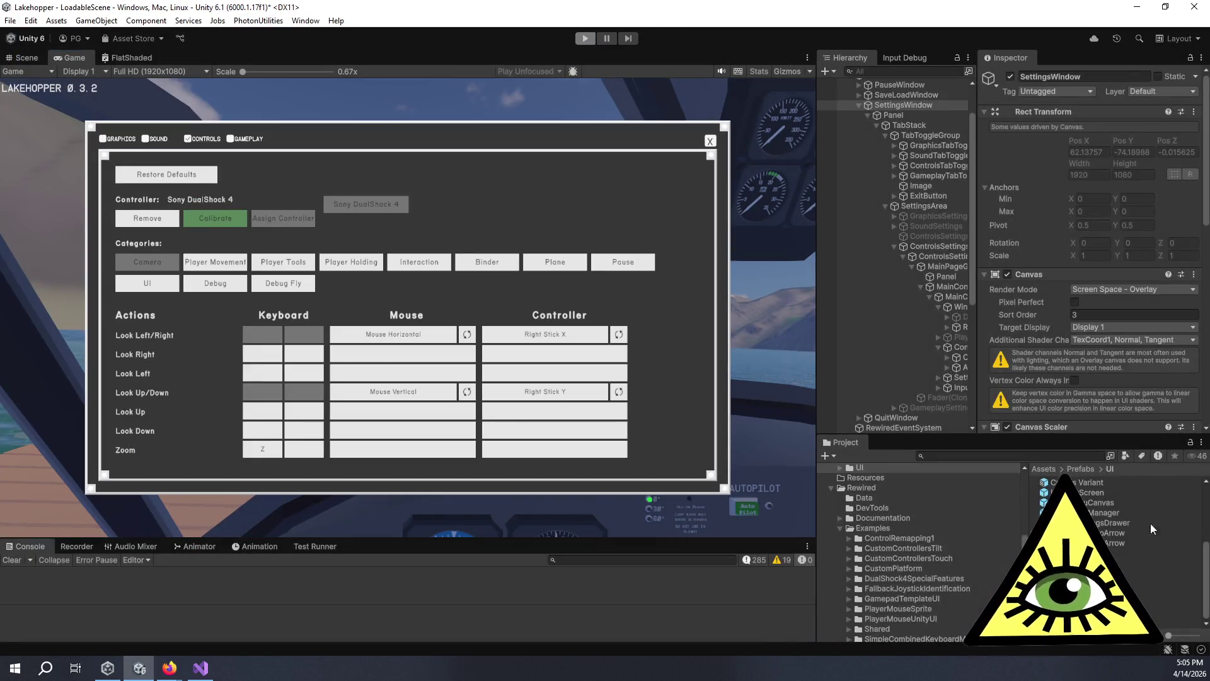
{"action": "scroll", "coordinate": [876, 559], "scroll_direction": "down", "scroll_amount": 5}
{"action": "scroll", "coordinate": [872, 560], "scroll_direction": "down", "scroll_amount": 5}
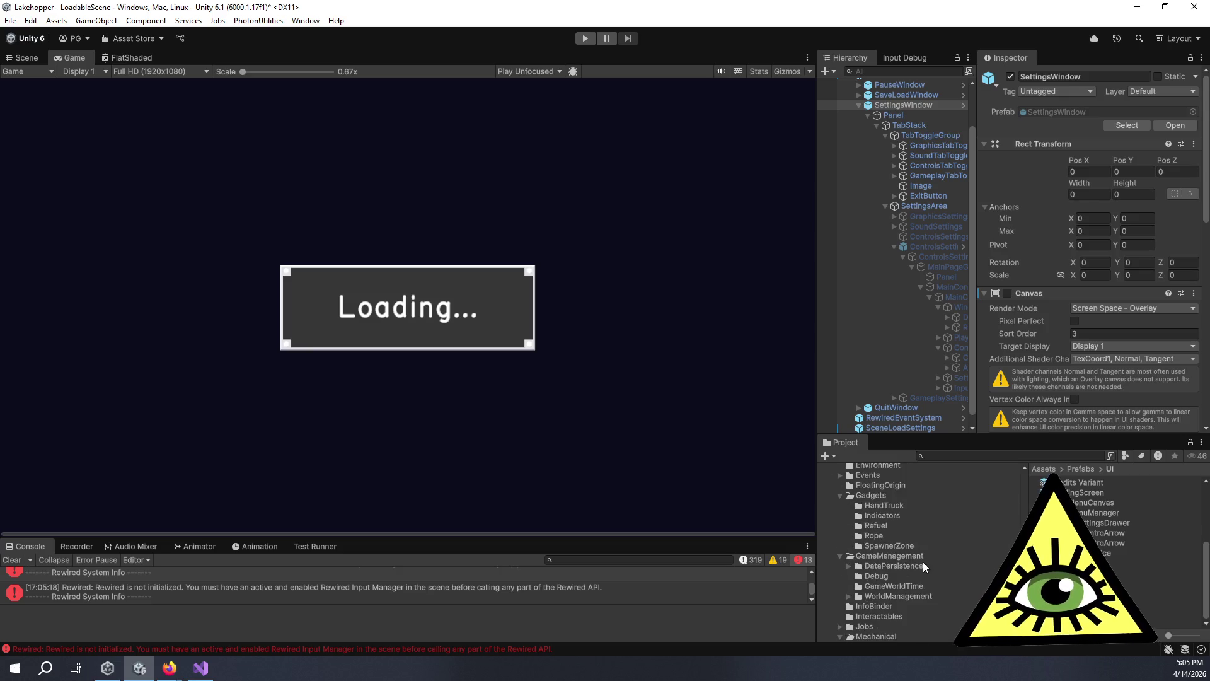
{"action": "scroll", "coordinate": [890, 546], "scroll_direction": "down", "scroll_amount": 3}
{"action": "scroll", "coordinate": [890, 545], "scroll_direction": "down", "scroll_amount": 3}
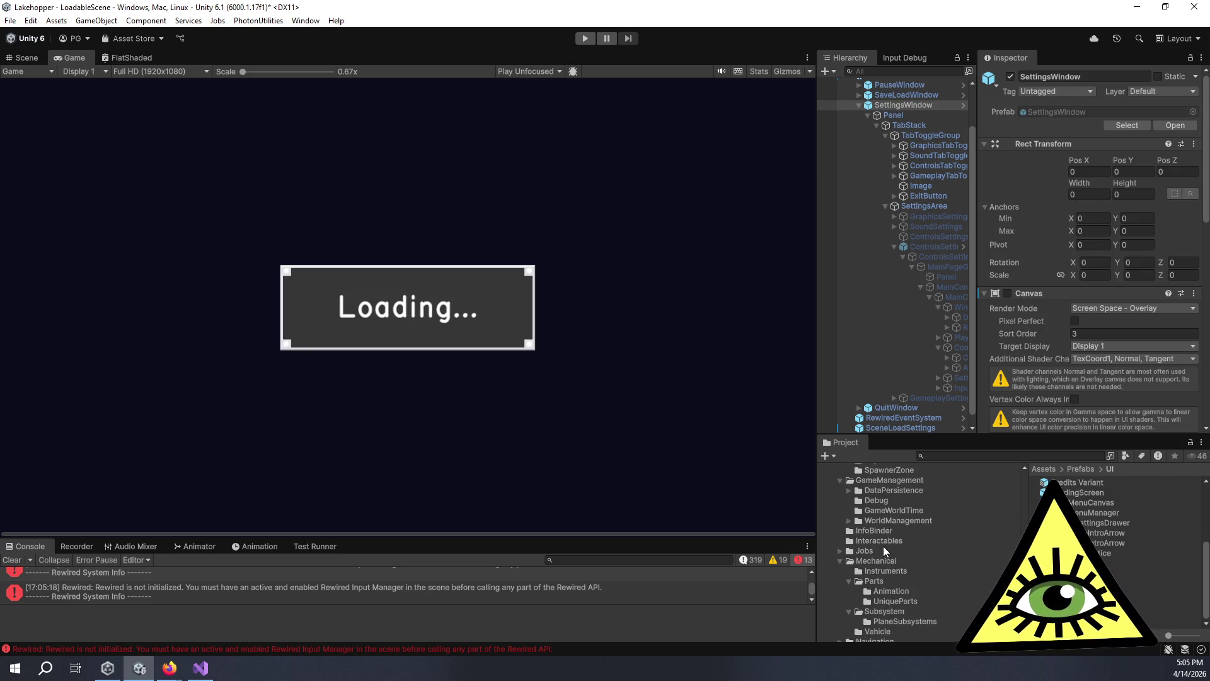
{"action": "left_click", "coordinate": [840, 562]}
{"action": "scroll", "coordinate": [857, 592], "scroll_direction": "down", "scroll_amount": 6}
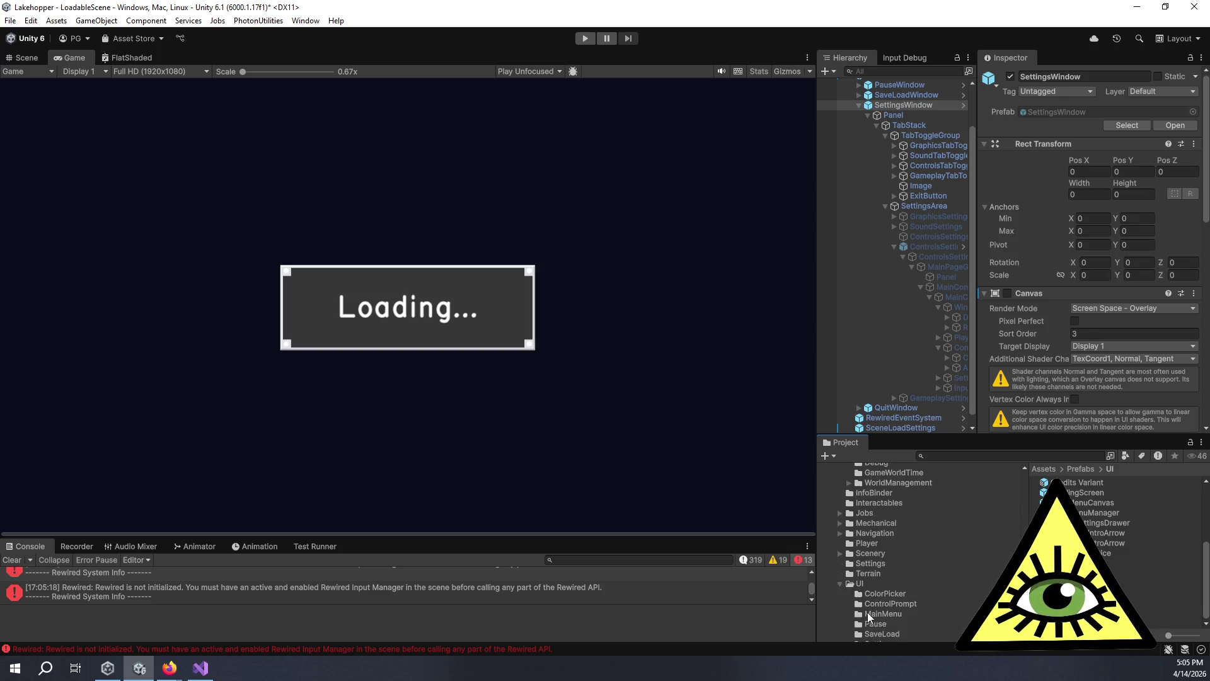
{"action": "left_click", "coordinate": [867, 548]}
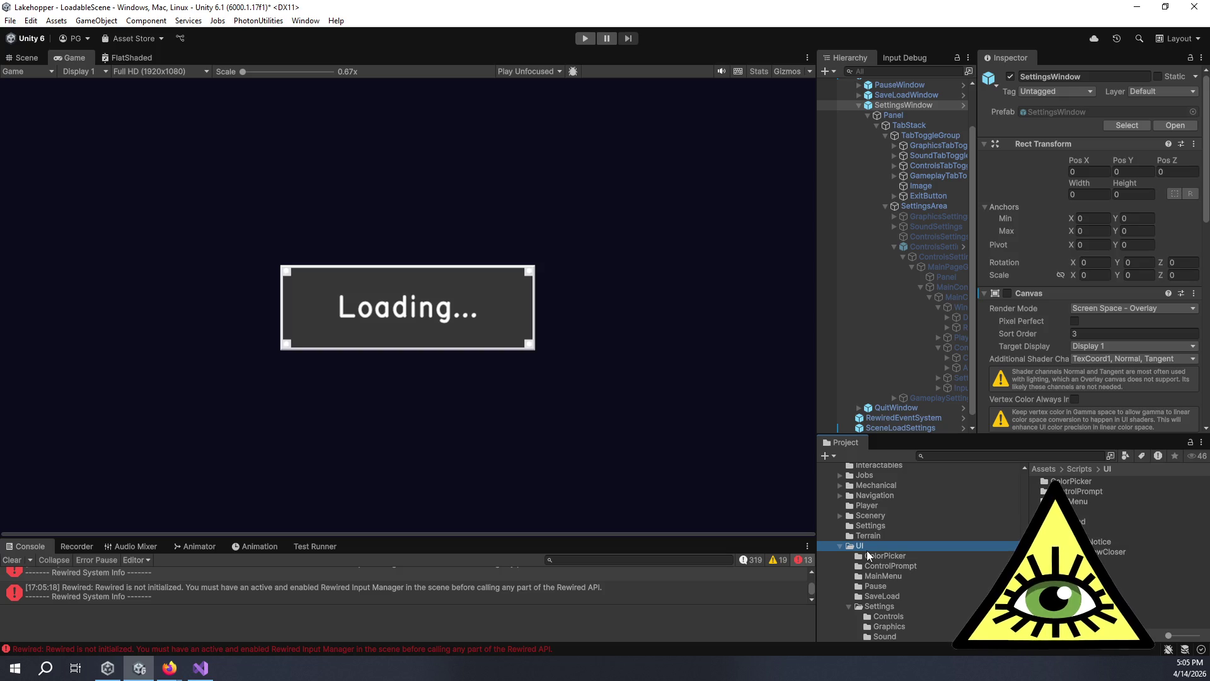
{"action": "scroll", "coordinate": [874, 606], "scroll_direction": "down", "scroll_amount": 6}
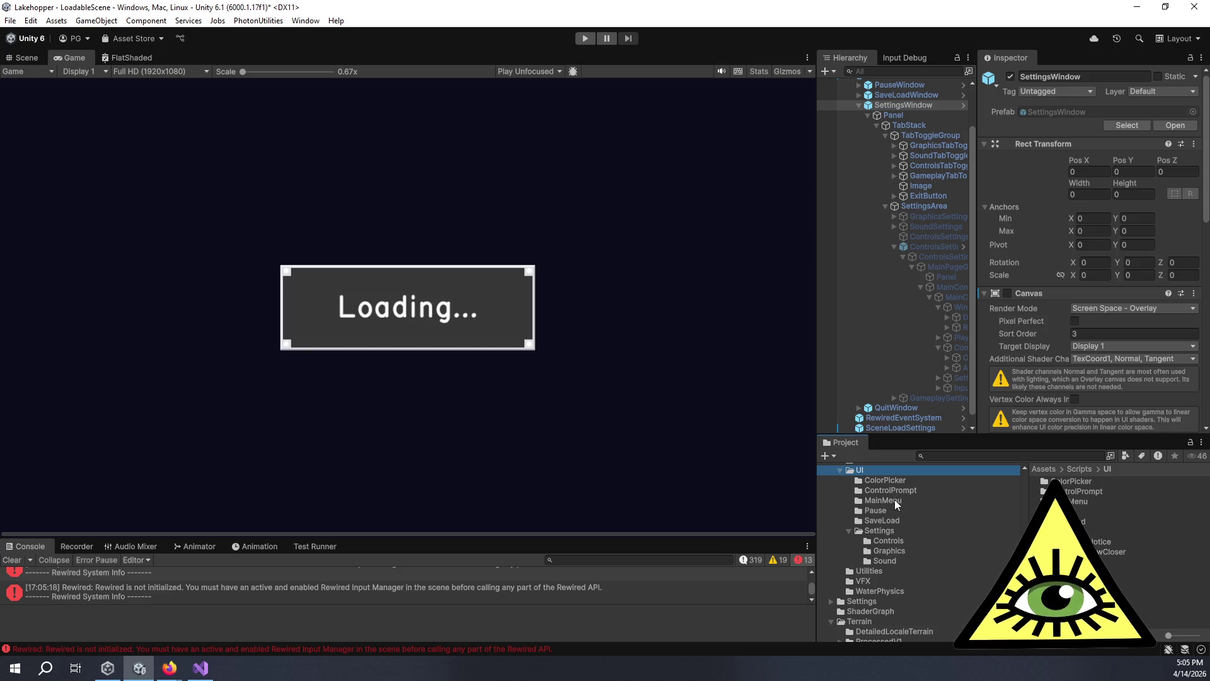
{"action": "left_click", "coordinate": [868, 533]}
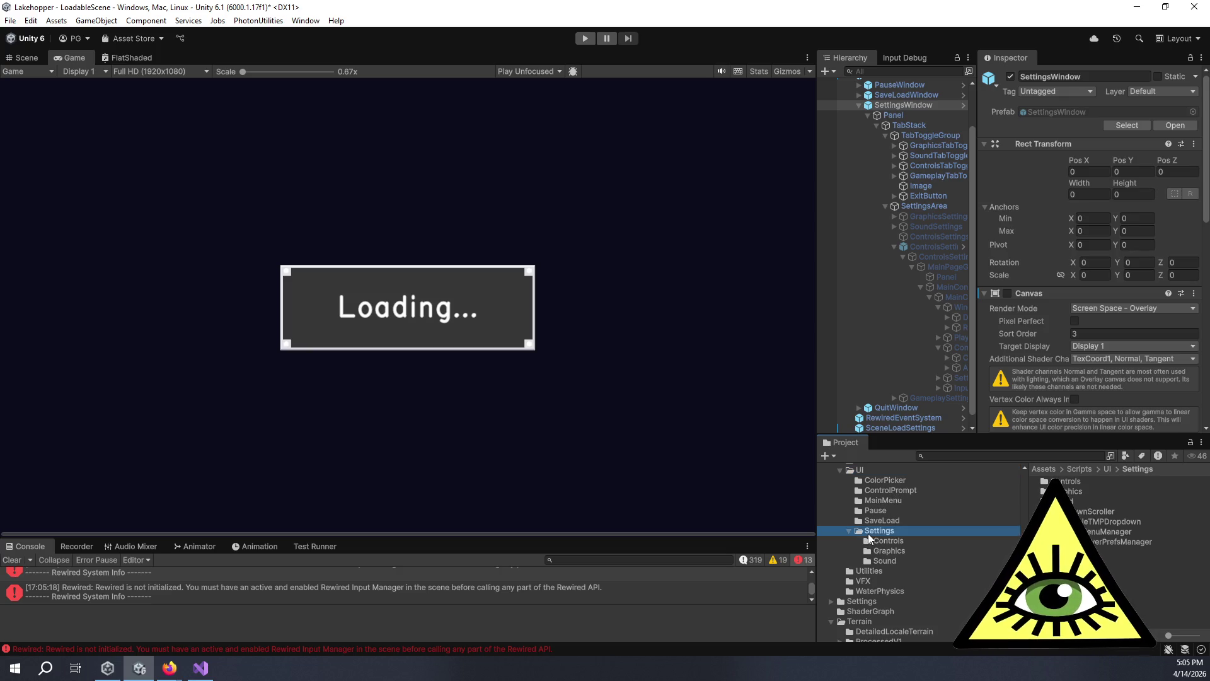
{"action": "left_click", "coordinate": [863, 470]}
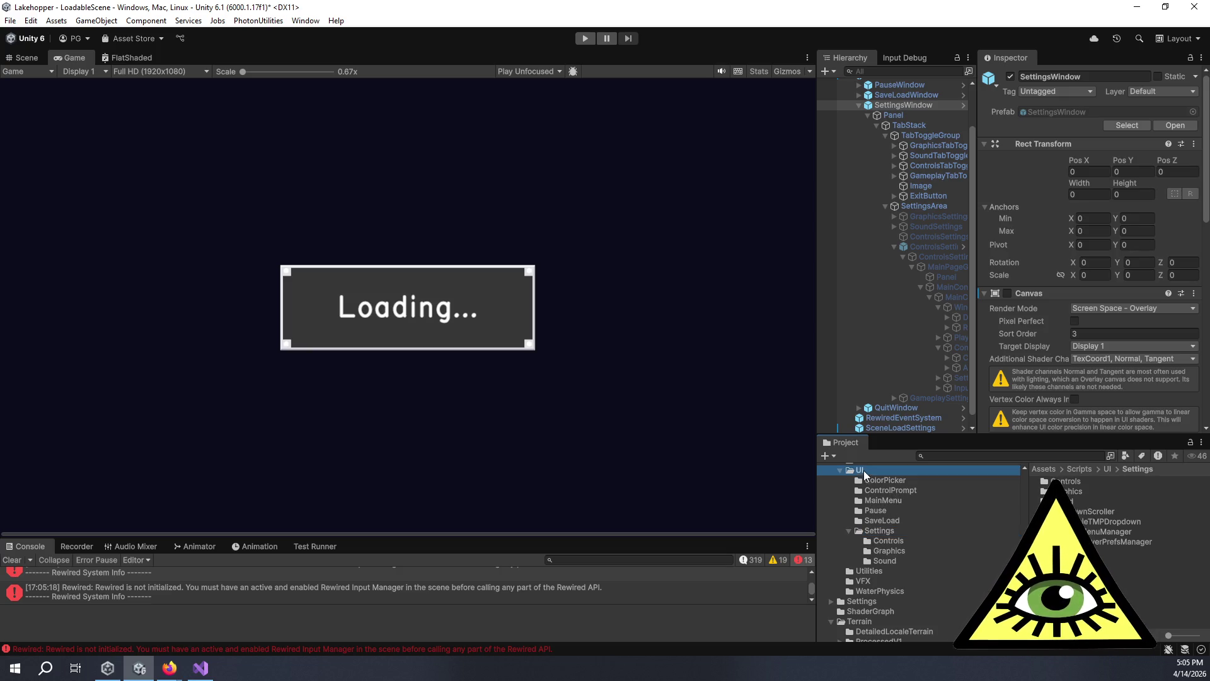
{"action": "left_click", "coordinate": [849, 531]}
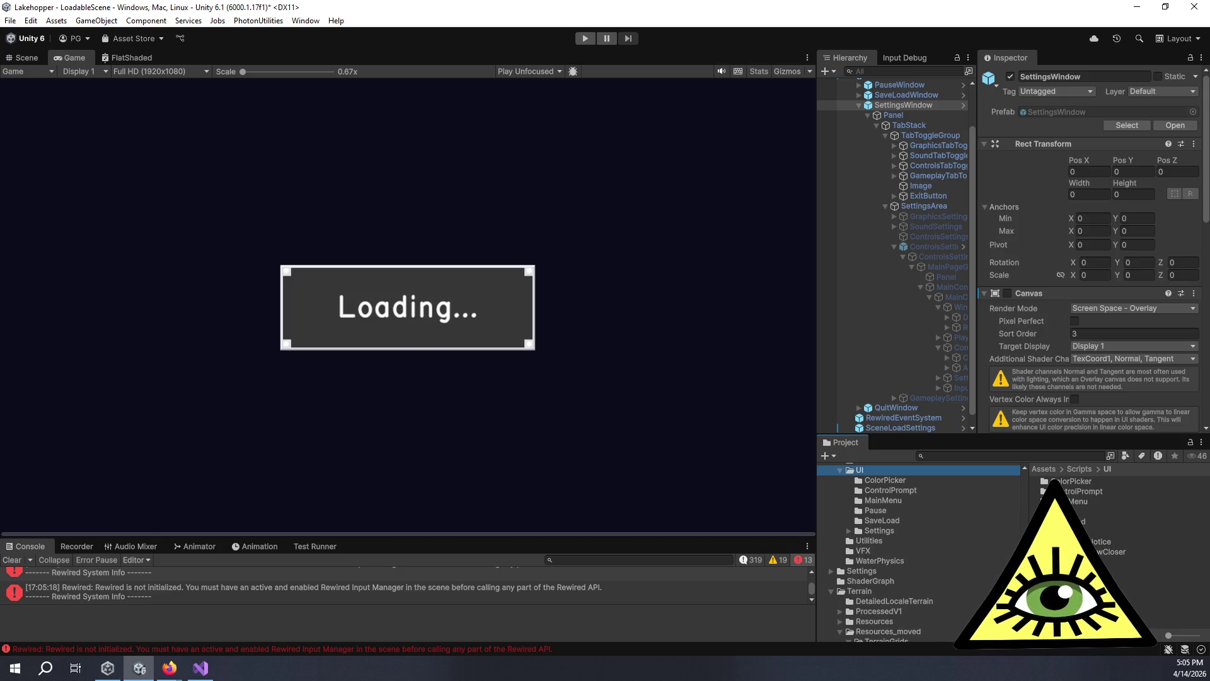
Create a new MonoBehaviour script in the Scripts/UI folder.
{"action": "right_click", "coordinate": [1013, 601]}
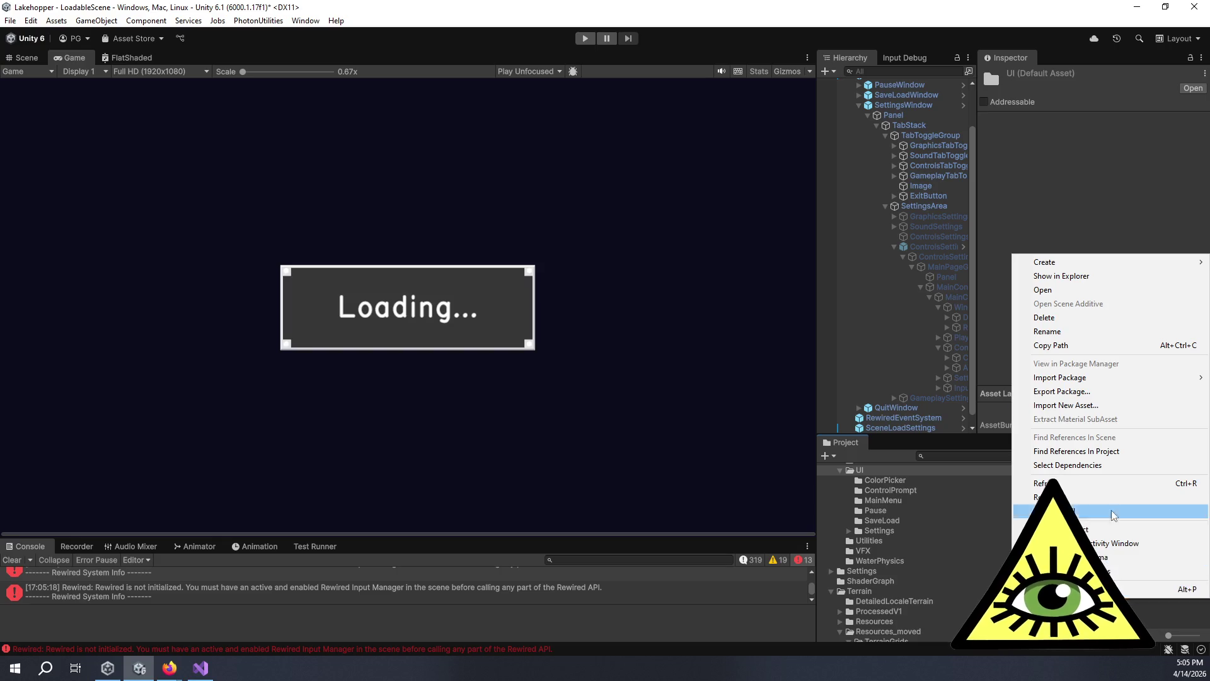
{"action": "mouse_move", "coordinate": [1134, 262]}
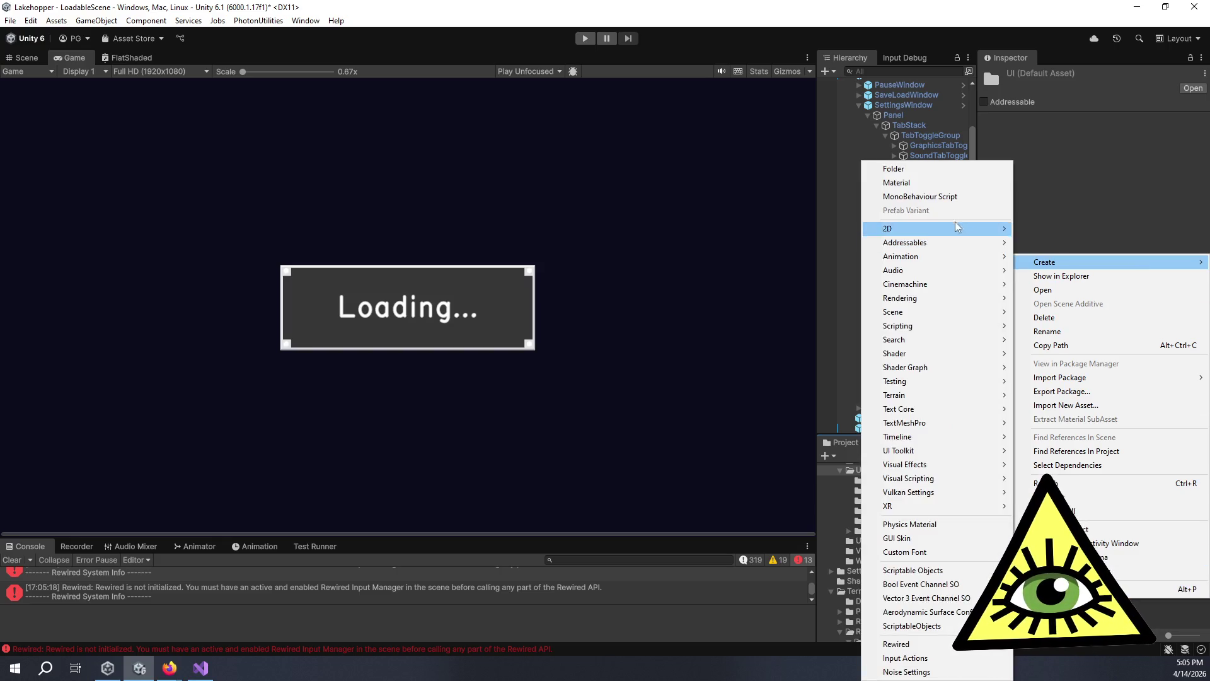
{"action": "left_click", "coordinate": [935, 198]}
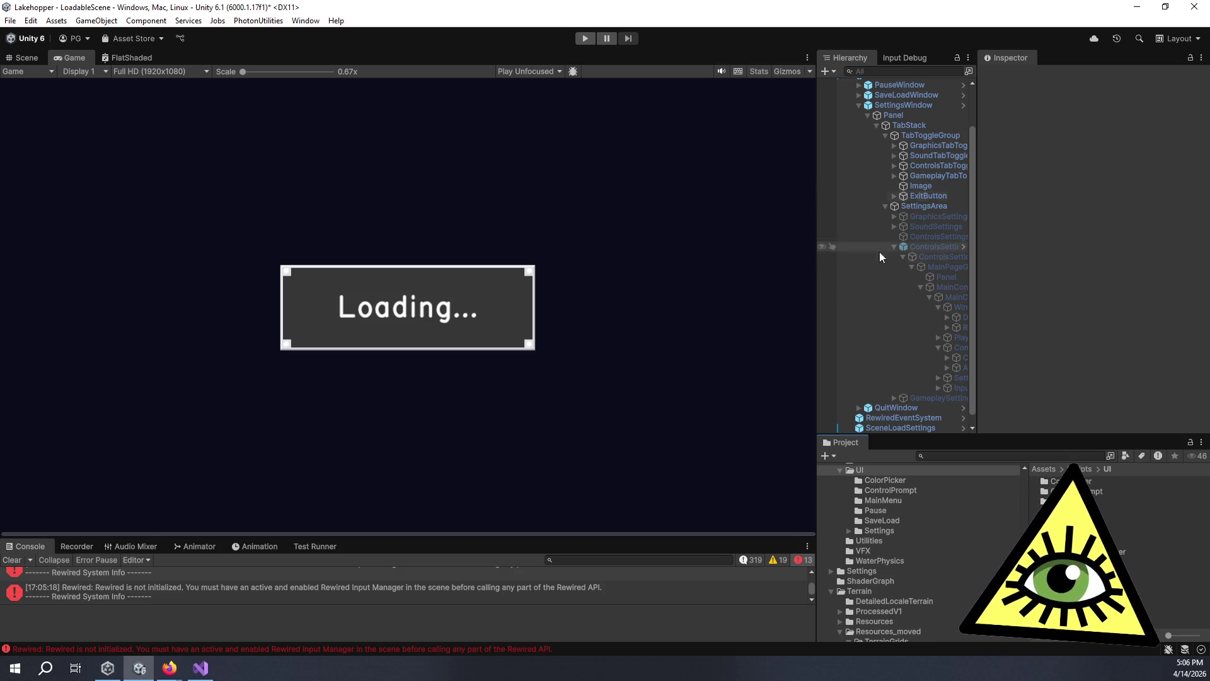
Paste the SetCursorState method into InputDeviceContextManager.cs below SetGamepadSelectTarget.
{"action": "left_click", "coordinate": [200, 667]}
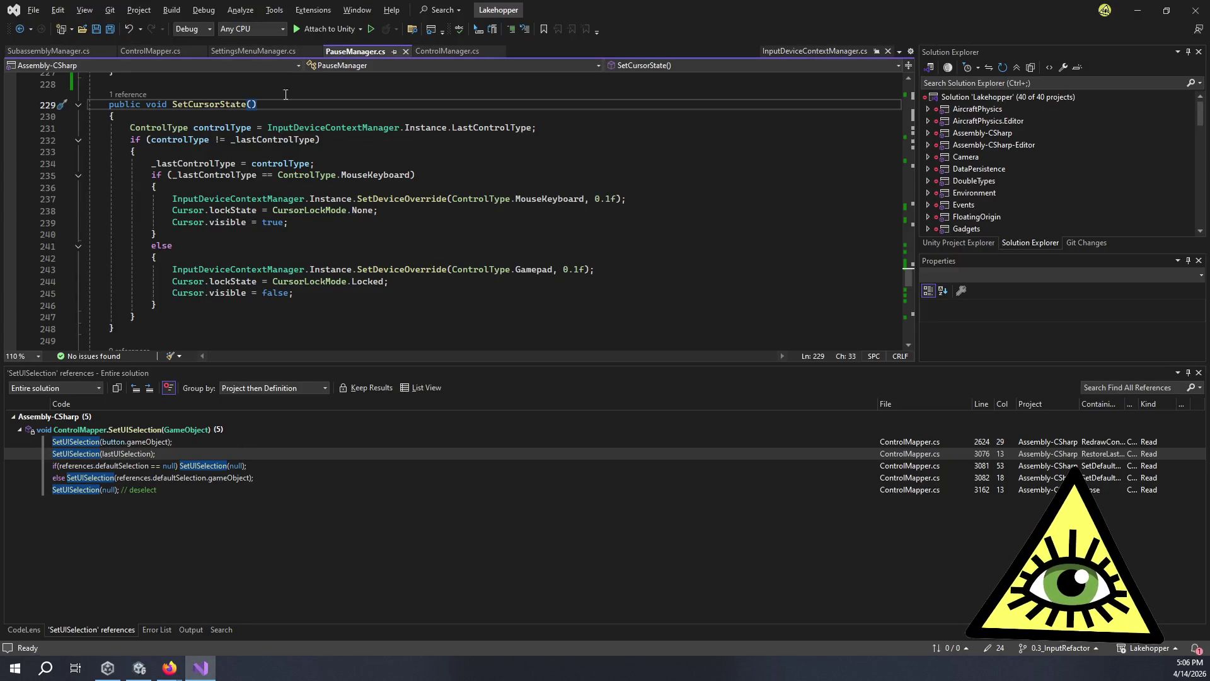
{"action": "left_click_drag", "start_coordinate": [120, 329], "coordinate": [111, 106]}
{"action": "key", "text": "ctrl+c"}
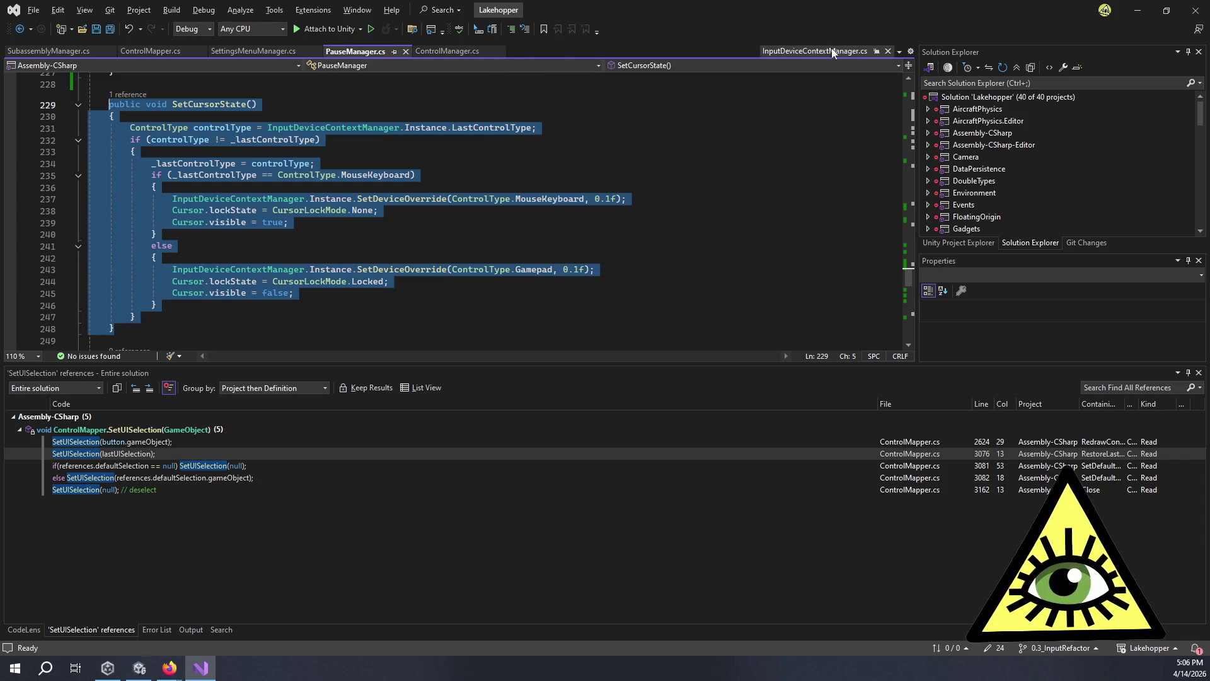
{"action": "left_click", "coordinate": [876, 52]}
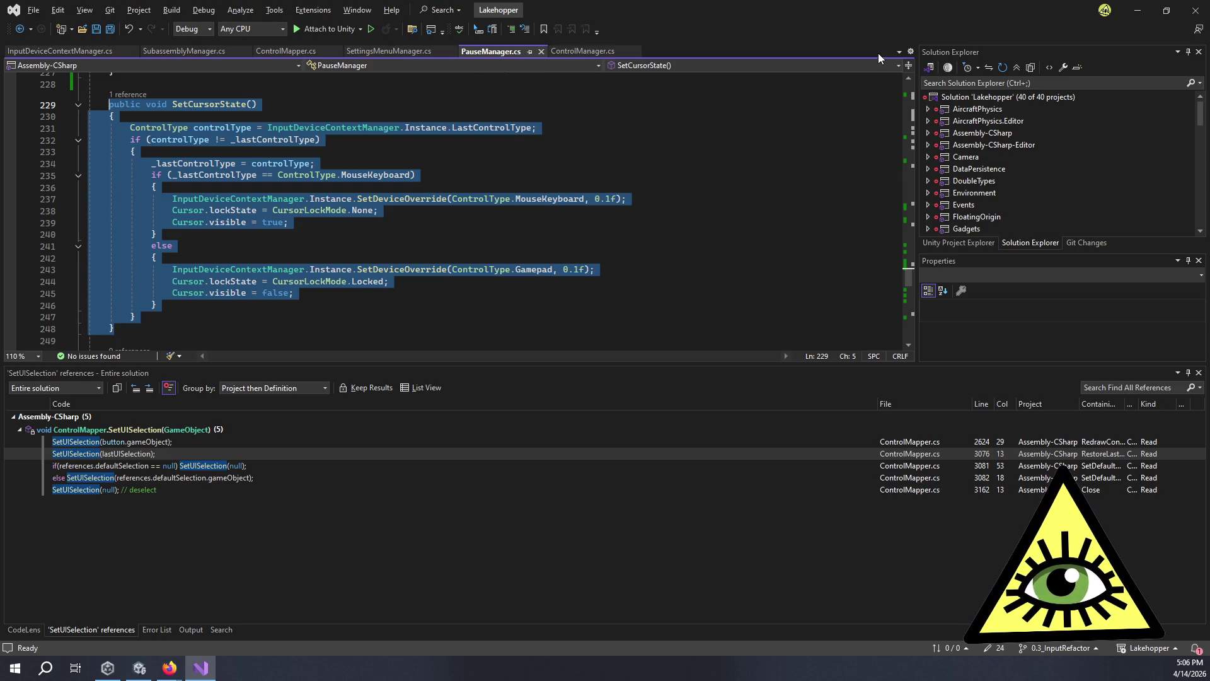
{"action": "left_click", "coordinate": [64, 52]}
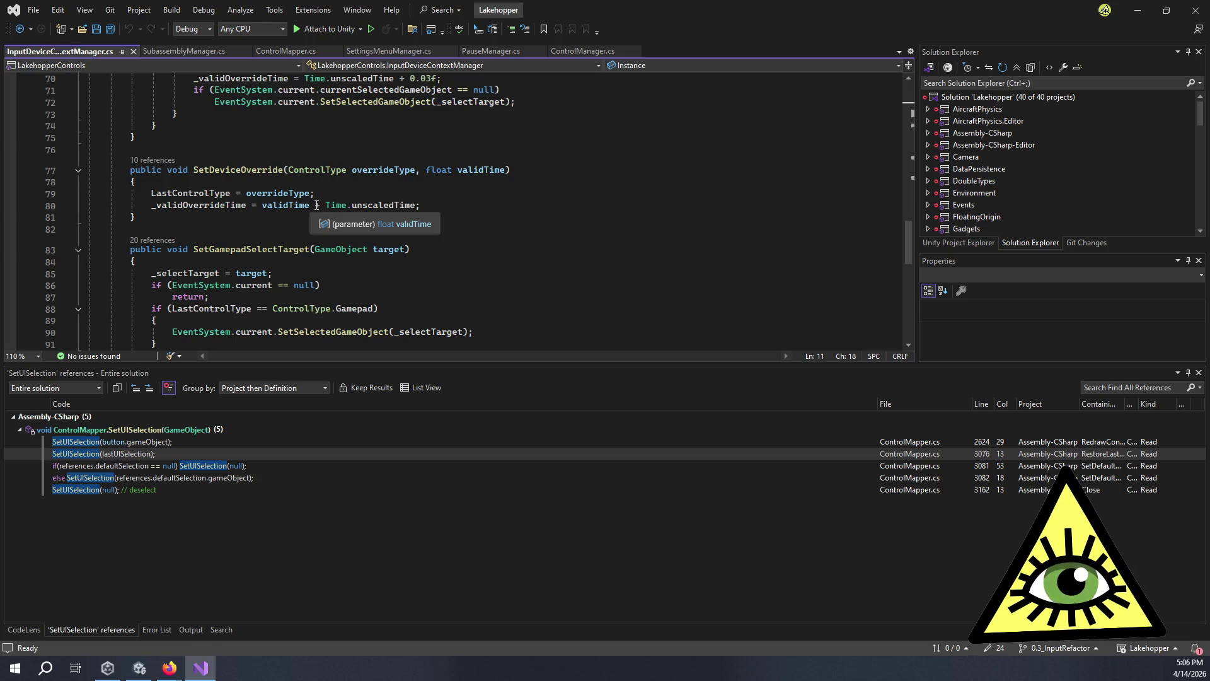
{"action": "scroll", "coordinate": [316, 205], "scroll_direction": "up", "scroll_amount": 17}
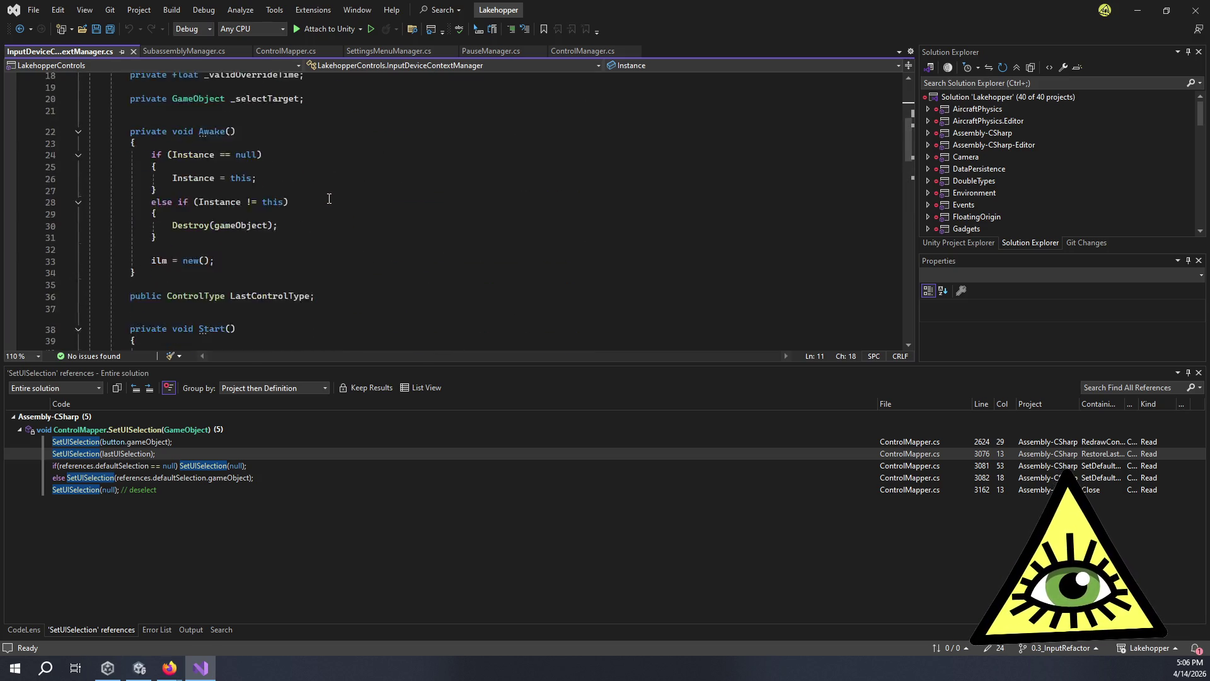
{"action": "scroll", "coordinate": [329, 198], "scroll_direction": "up", "scroll_amount": 3}
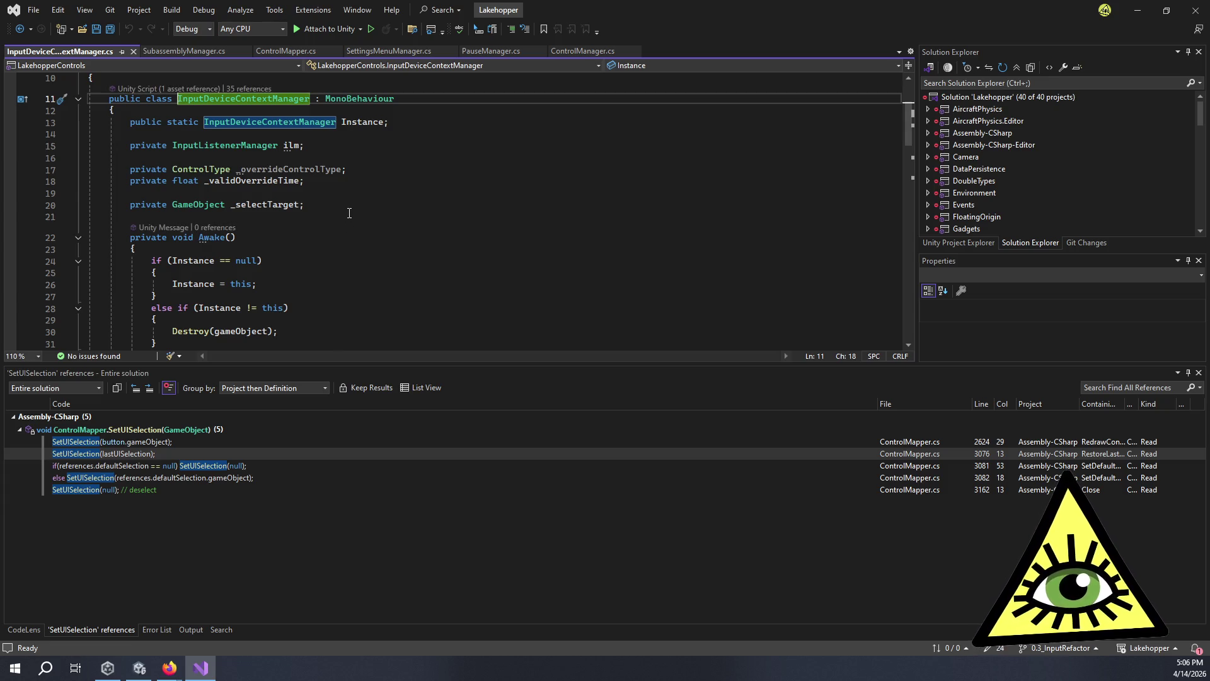
{"action": "scroll", "coordinate": [348, 225], "scroll_direction": "down", "scroll_amount": 20}
{"action": "scroll", "coordinate": [308, 225], "scroll_direction": "down", "scroll_amount": 3}
{"action": "left_click", "coordinate": [232, 191]}
{"action": "scroll", "coordinate": [232, 209], "scroll_direction": "up", "scroll_amount": 7}
{"action": "scroll", "coordinate": [232, 209], "scroll_direction": "down", "scroll_amount": 5}
{"action": "key", "text": "Return"}
{"action": "key", "text": "ctrl+v"}
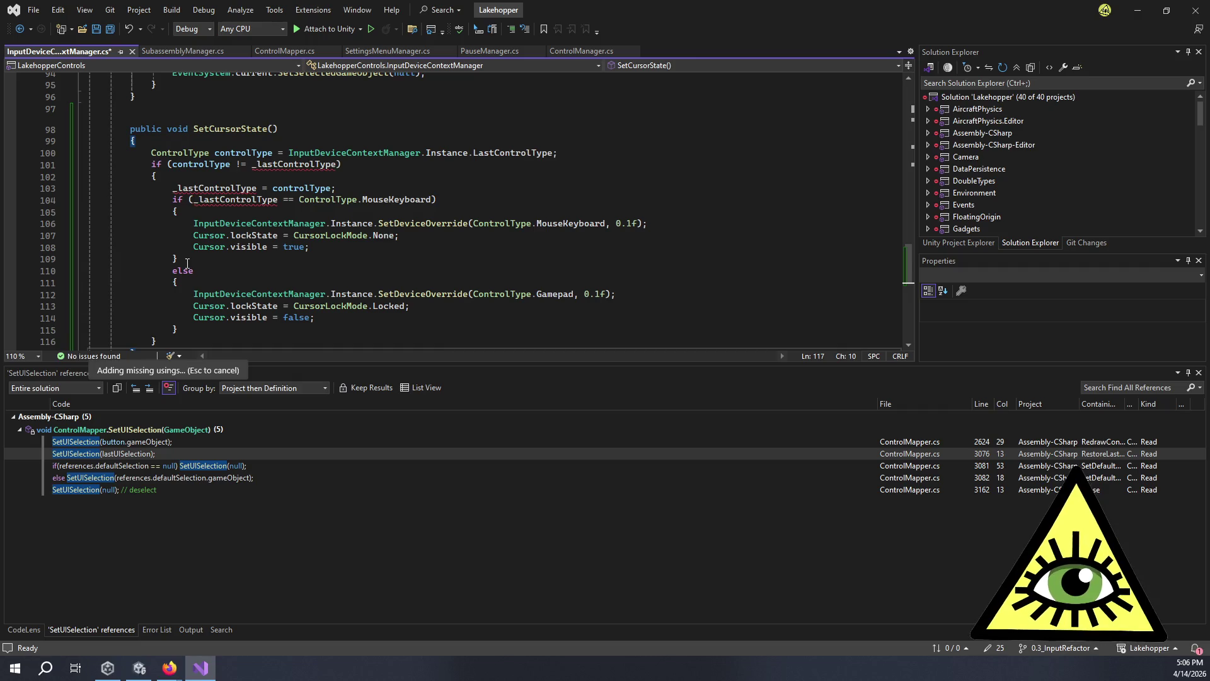
Inspect the pasted method's undefined _lastControlType references.
{"action": "left_click", "coordinate": [337, 188]}
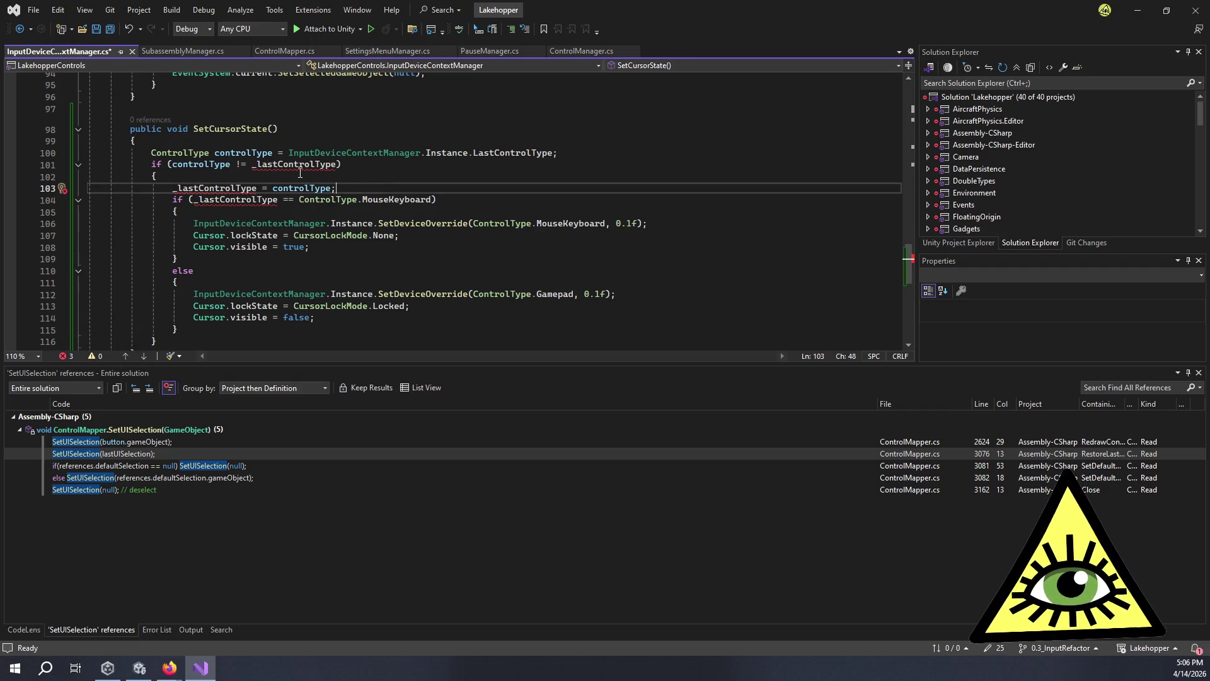
{"action": "key", "text": "Up"}
{"action": "key", "text": "Up"}
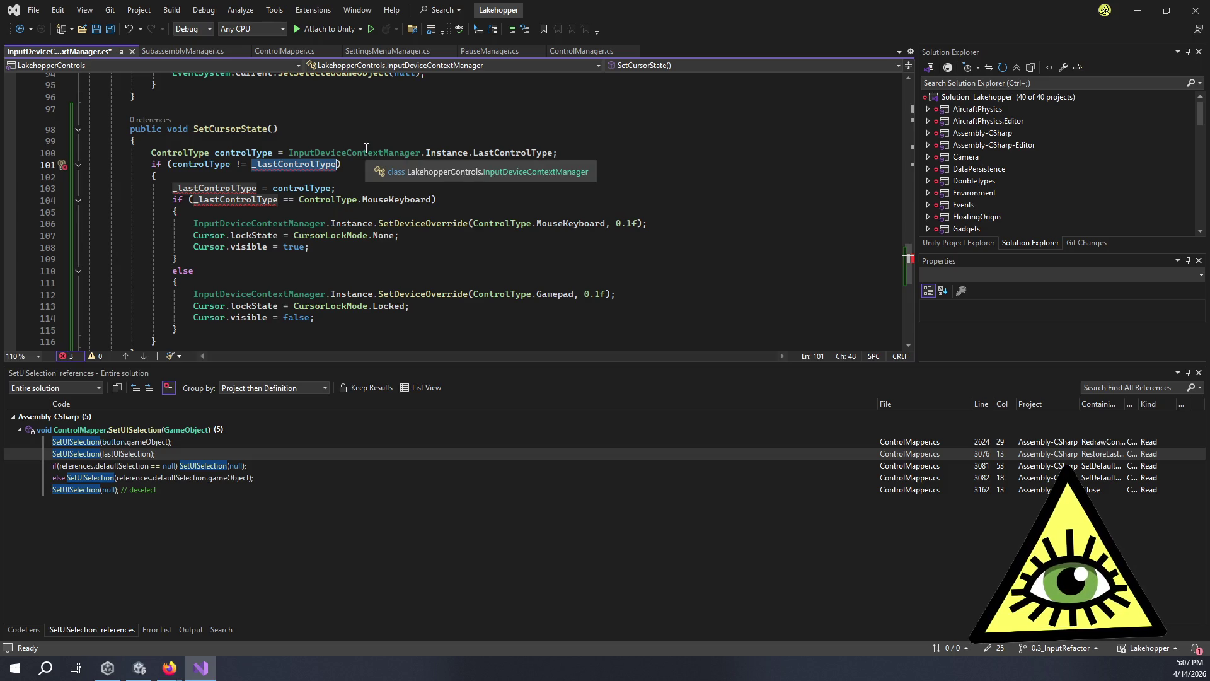
{"action": "double_click", "coordinate": [365, 147]}
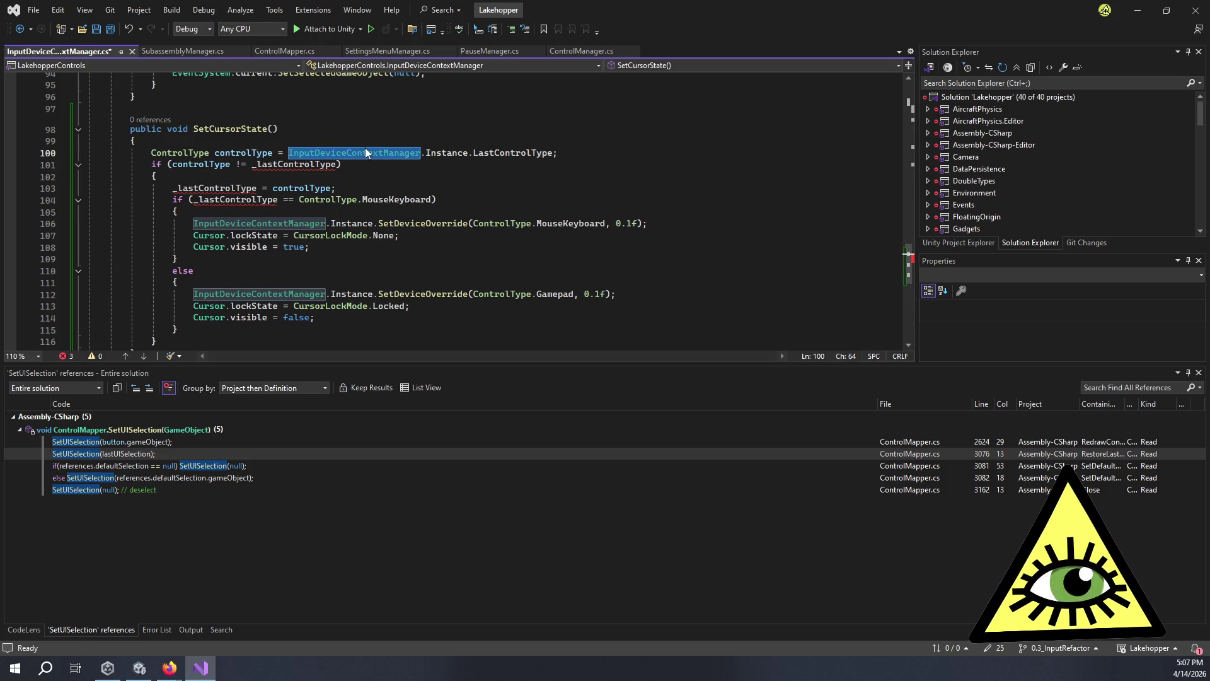
{"action": "double_click", "coordinate": [309, 165]}
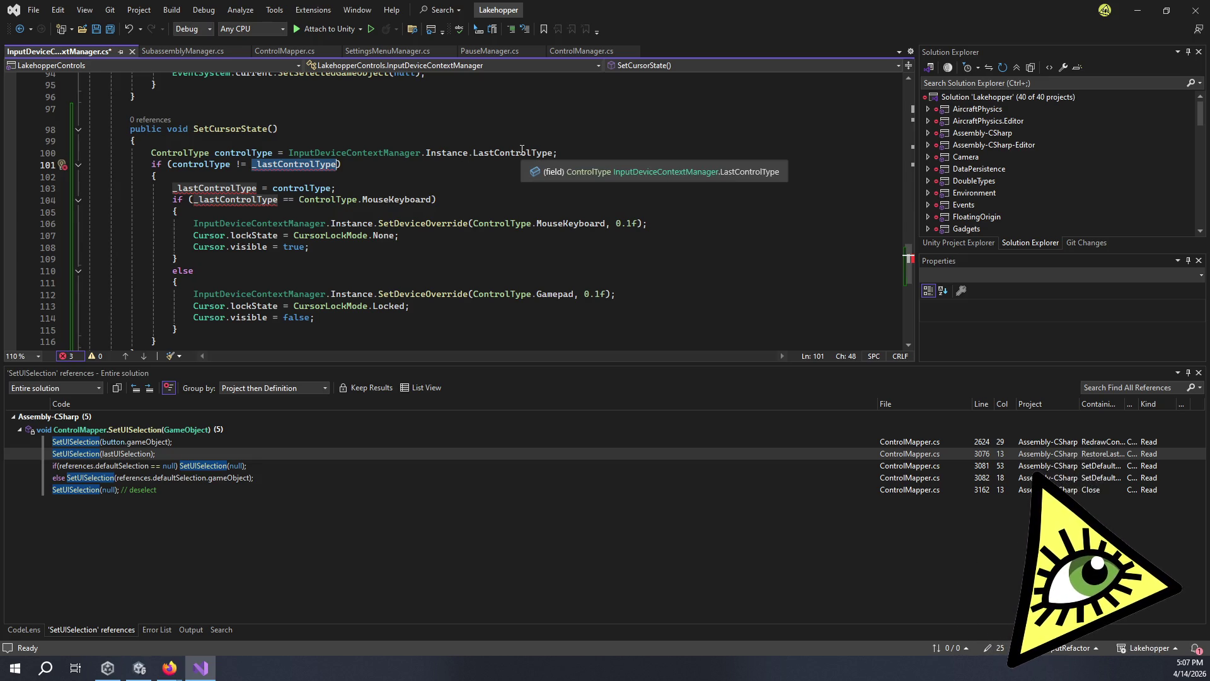
{"action": "scroll", "coordinate": [522, 150], "scroll_direction": "up", "scroll_amount": 20}
{"action": "scroll", "coordinate": [472, 161], "scroll_direction": "down", "scroll_amount": 3}
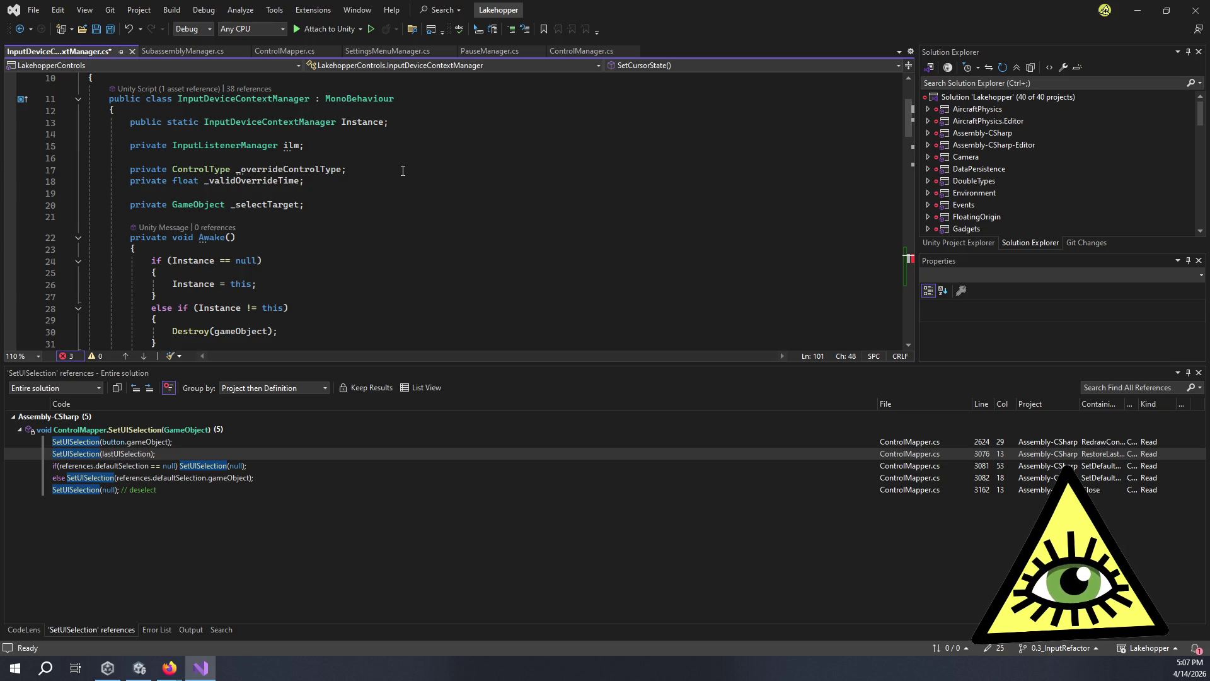
Declare 'private ControlType _previousControlType;' after the _selectTarget field.
{"action": "left_click", "coordinate": [382, 203]}
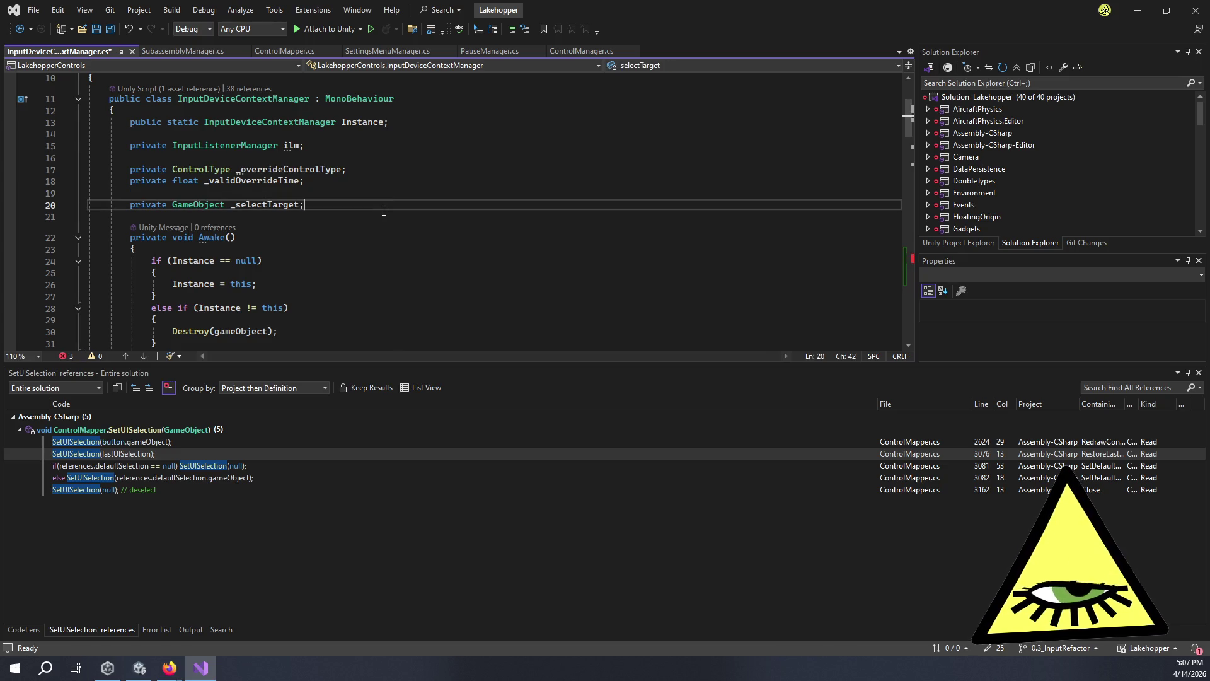
{"action": "key", "text": "Return"}
{"action": "key", "text": "Return"}
{"action": "type", "text": "pri"}
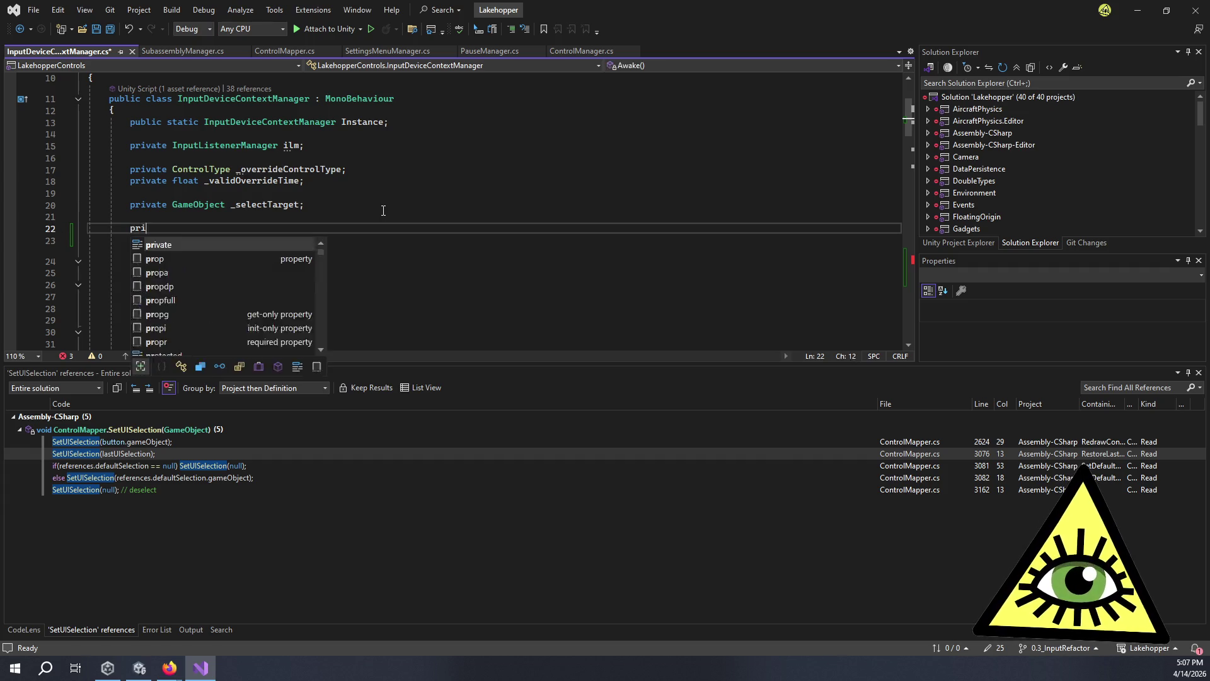
{"action": "type", "text": "vate ControlT"}
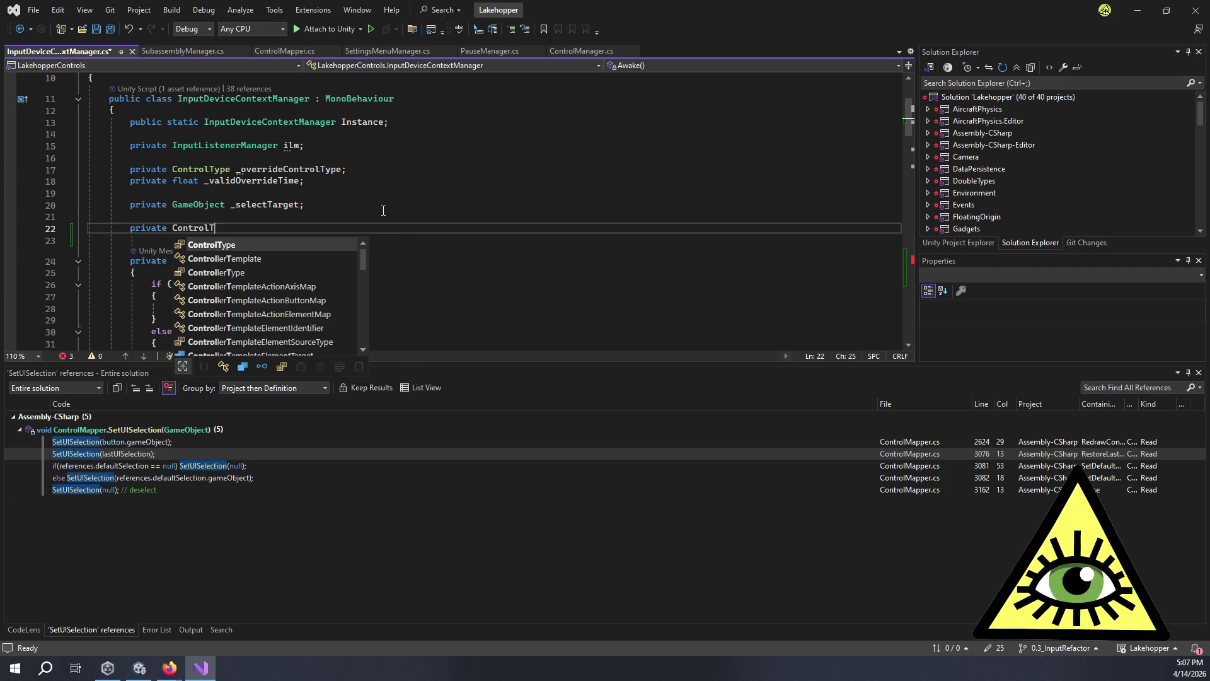
{"action": "type", "text": "ype _"}
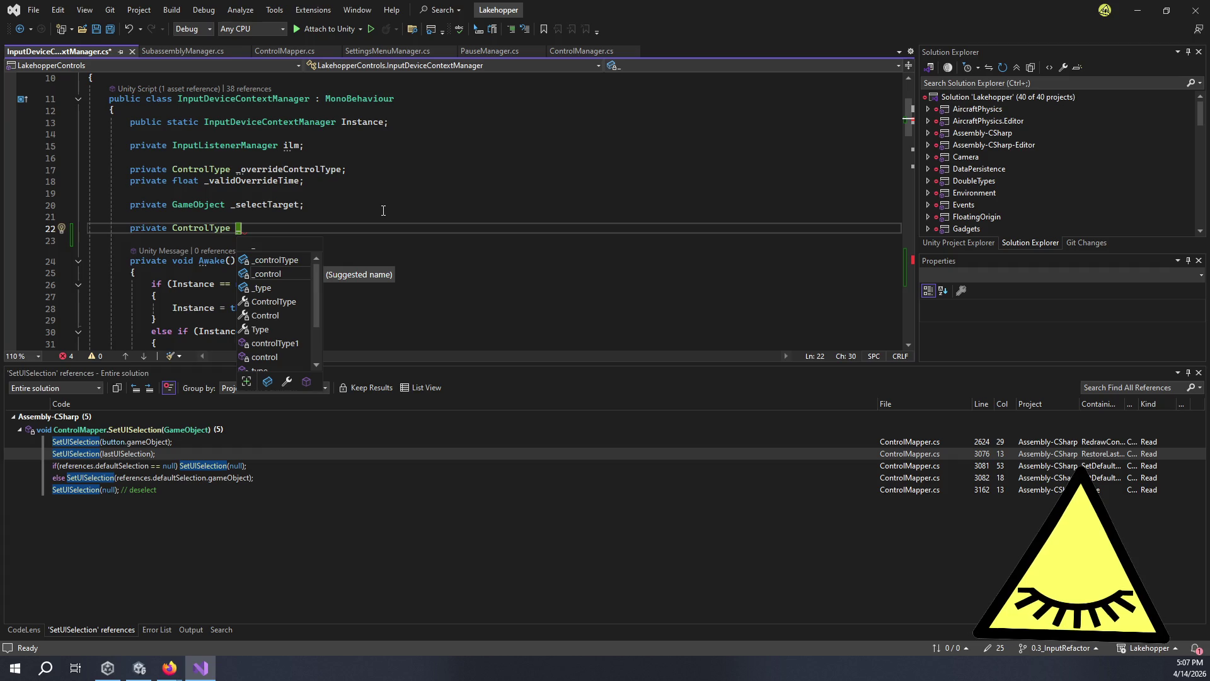
{"action": "type", "text": "previous"}
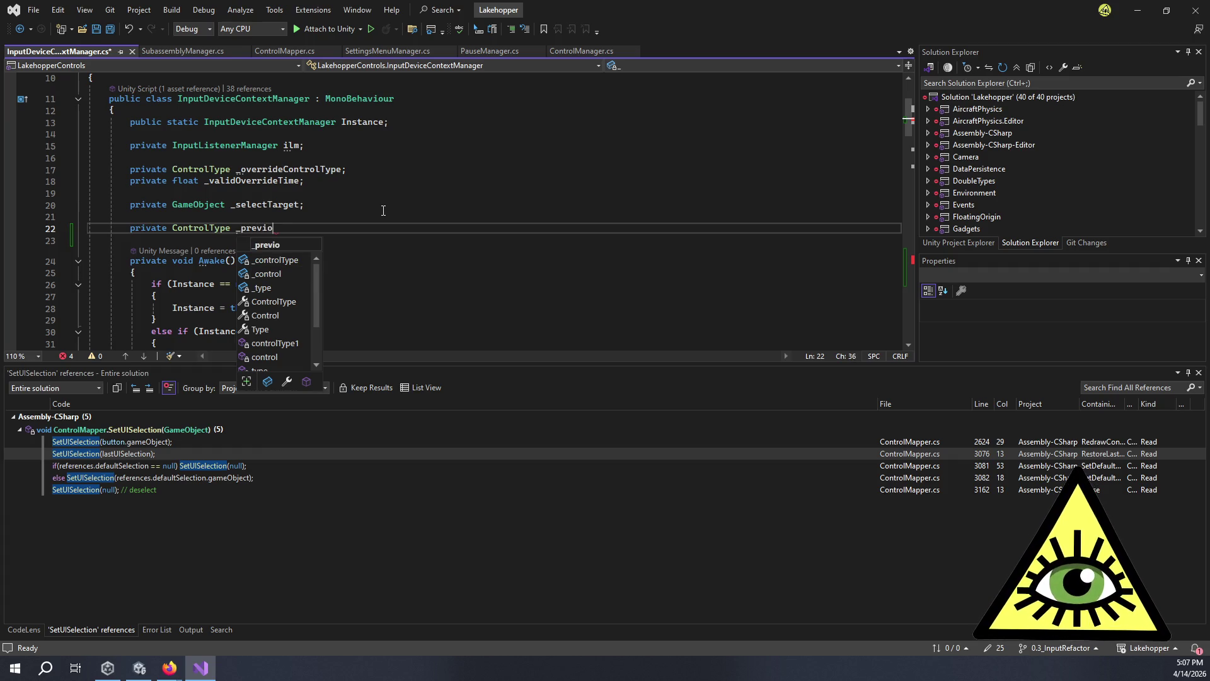
{"action": "key", "text": "Escape"}
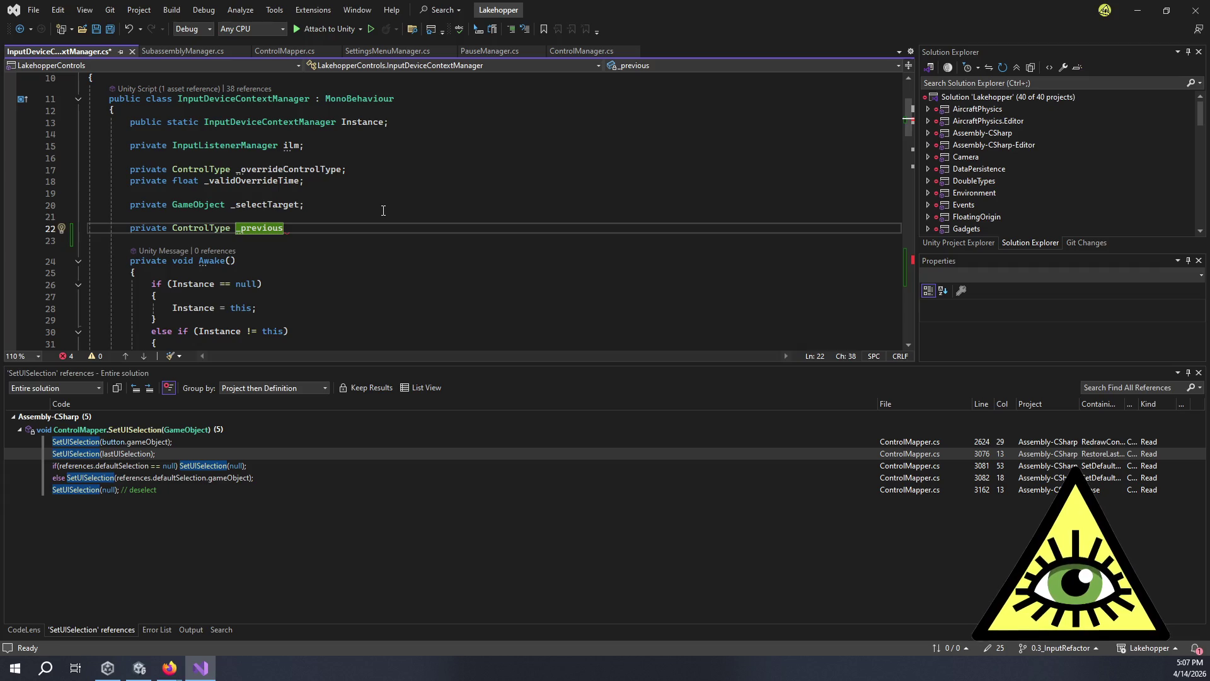
{"action": "type", "text": "ControlType;"}
{"action": "left_click", "coordinate": [382, 206]}
{"action": "scroll", "coordinate": [403, 221], "scroll_direction": "down", "scroll_amount": 20}
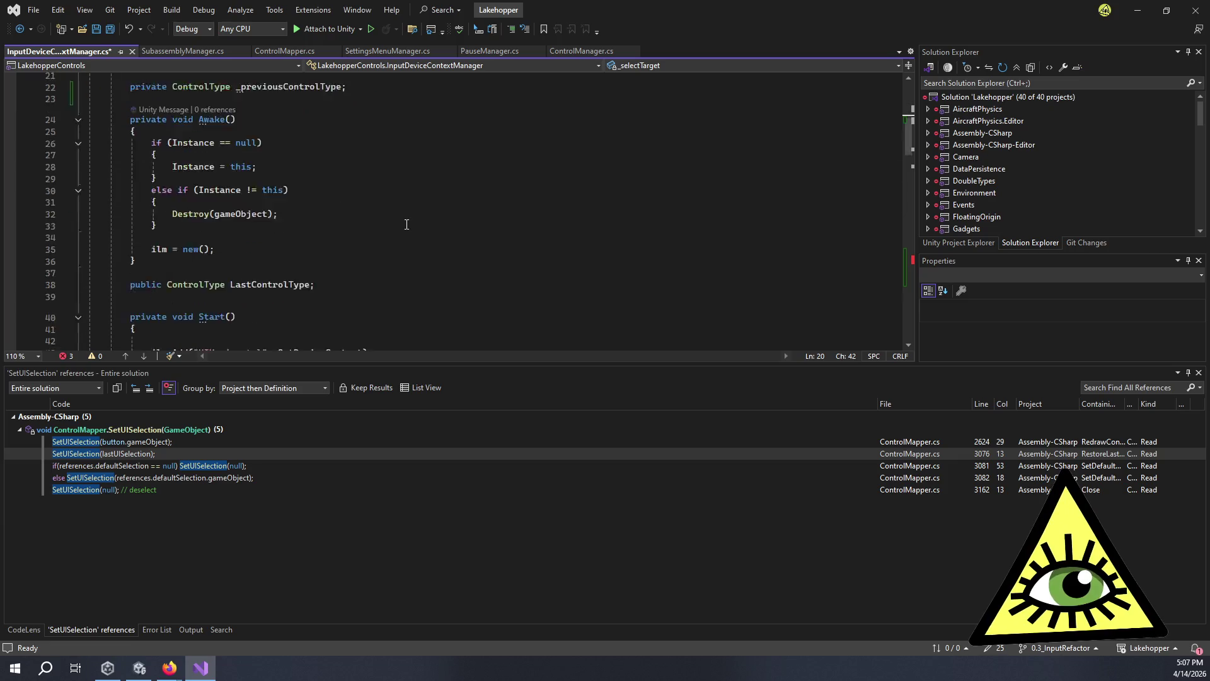
{"action": "scroll", "coordinate": [420, 236], "scroll_direction": "down", "scroll_amount": 6}
{"action": "scroll", "coordinate": [360, 211], "scroll_direction": "up", "scroll_amount": 3}
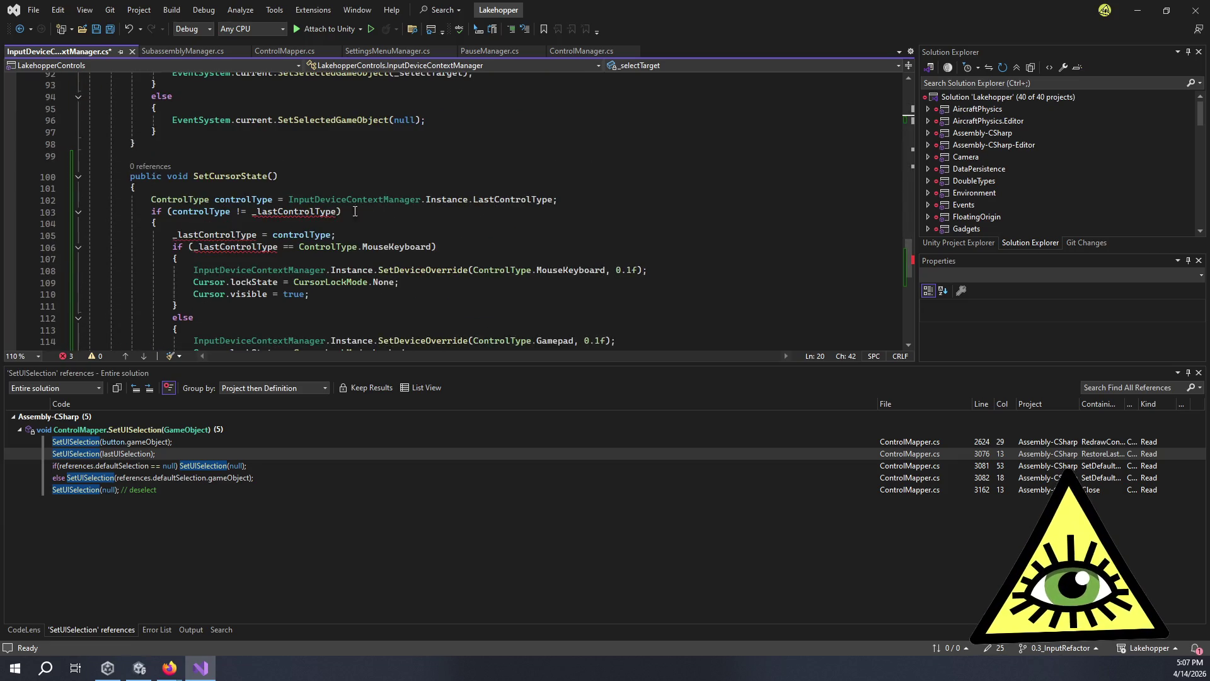
Replace each _lastControlType in SetCursorState with _previousControlType.
{"action": "left_click", "coordinate": [314, 211]}
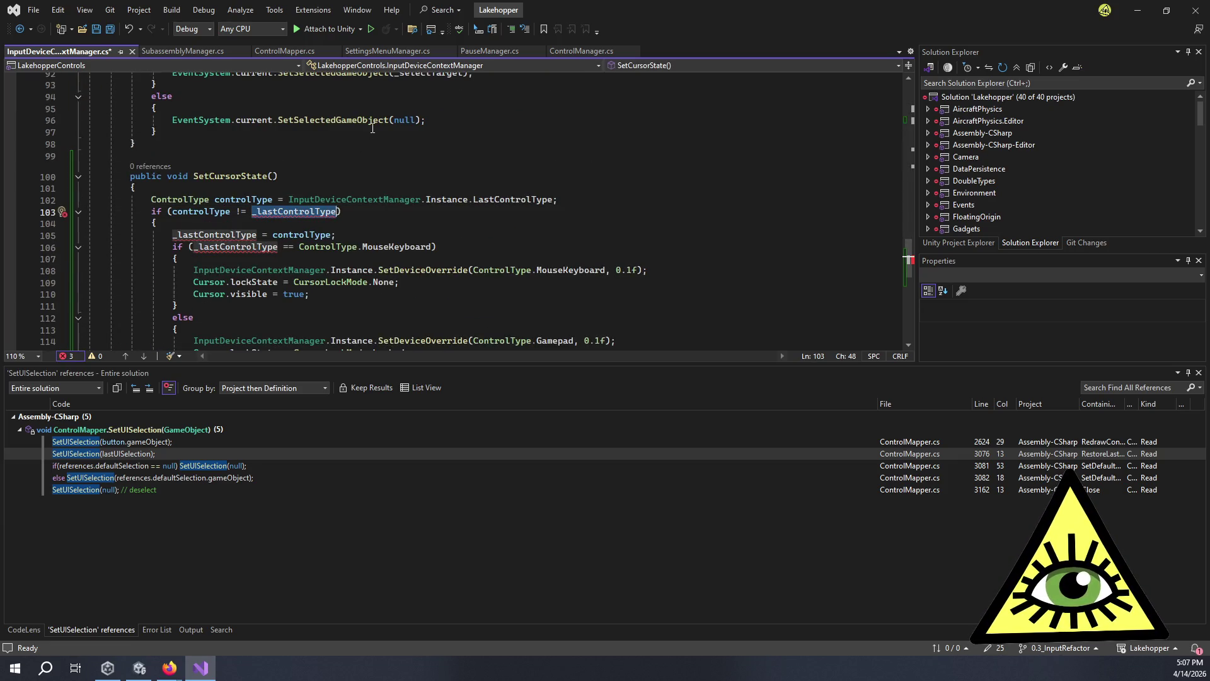
{"action": "left_click", "coordinate": [231, 211]}
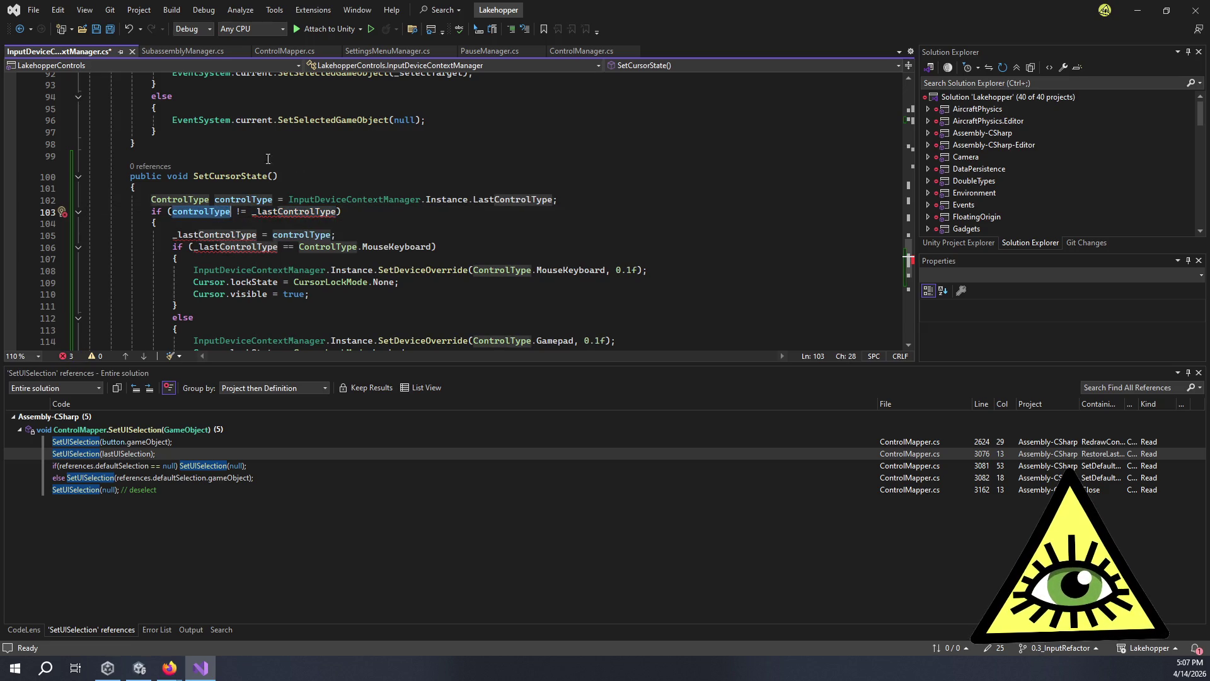
{"action": "left_click", "coordinate": [338, 211]}
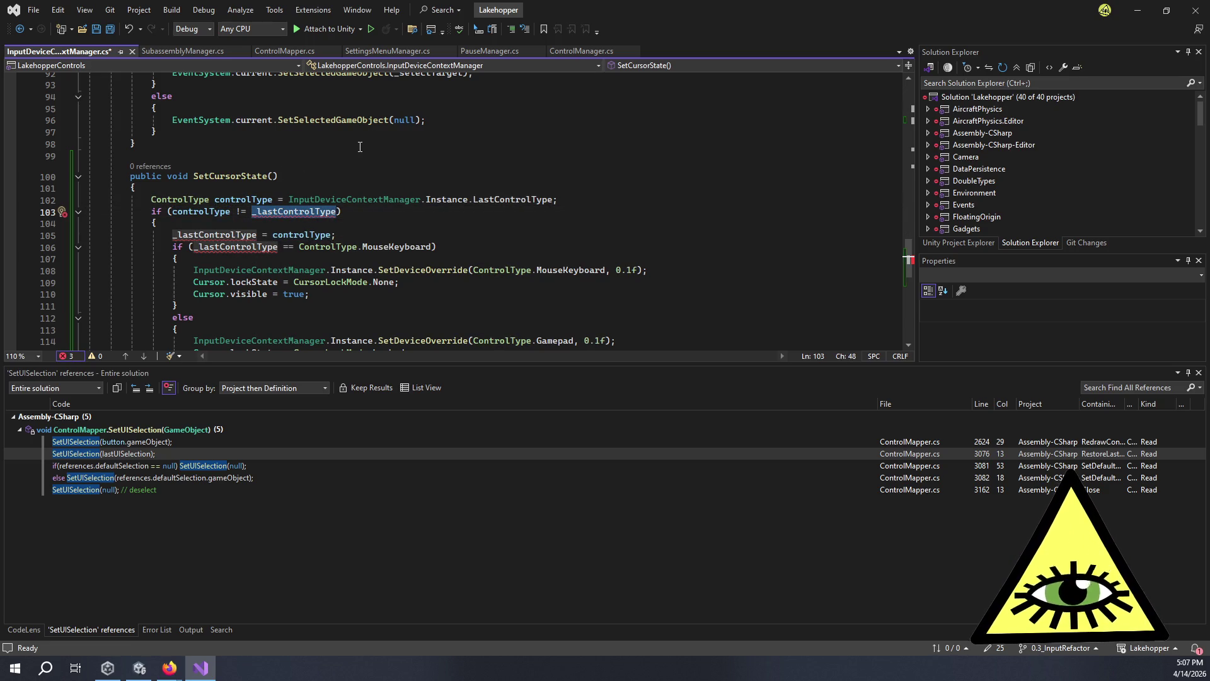
{"action": "key", "text": "ctrl+BackSpace"}
{"action": "type", "text": "_p"}
{"action": "key", "text": "Tab"}
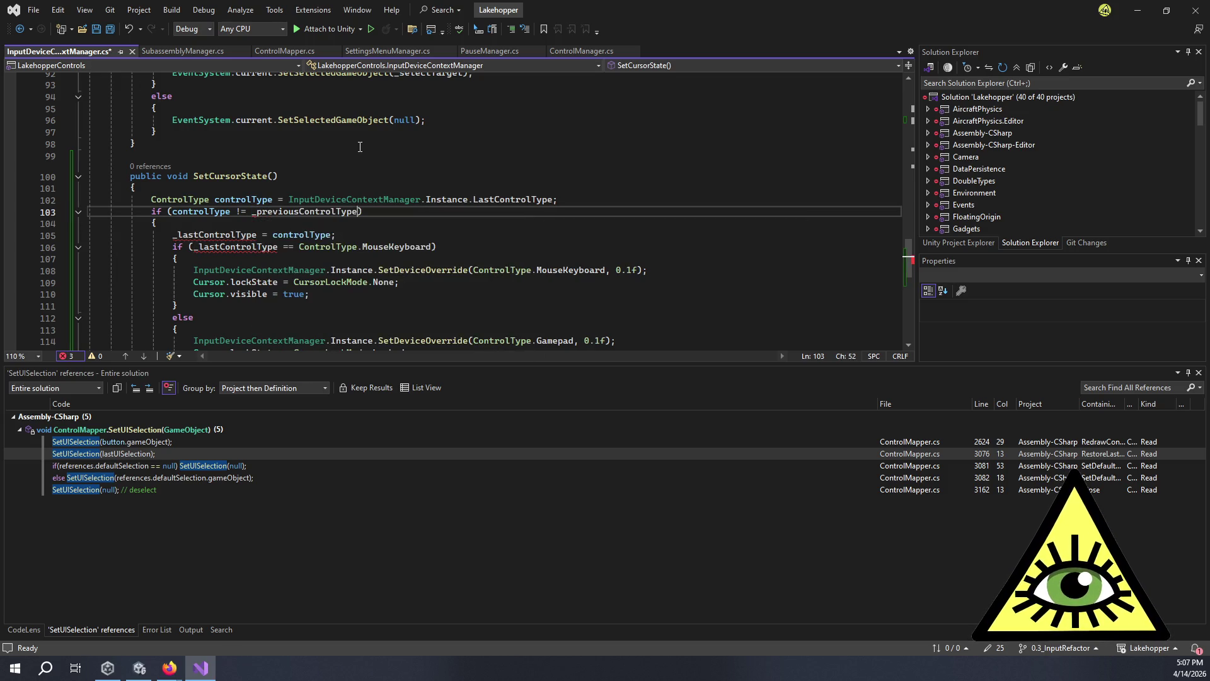
{"action": "double_click", "coordinate": [256, 235]}
{"action": "type", "text": "_p"}
{"action": "key", "text": "Tab"}
{"action": "key", "text": "Down"}
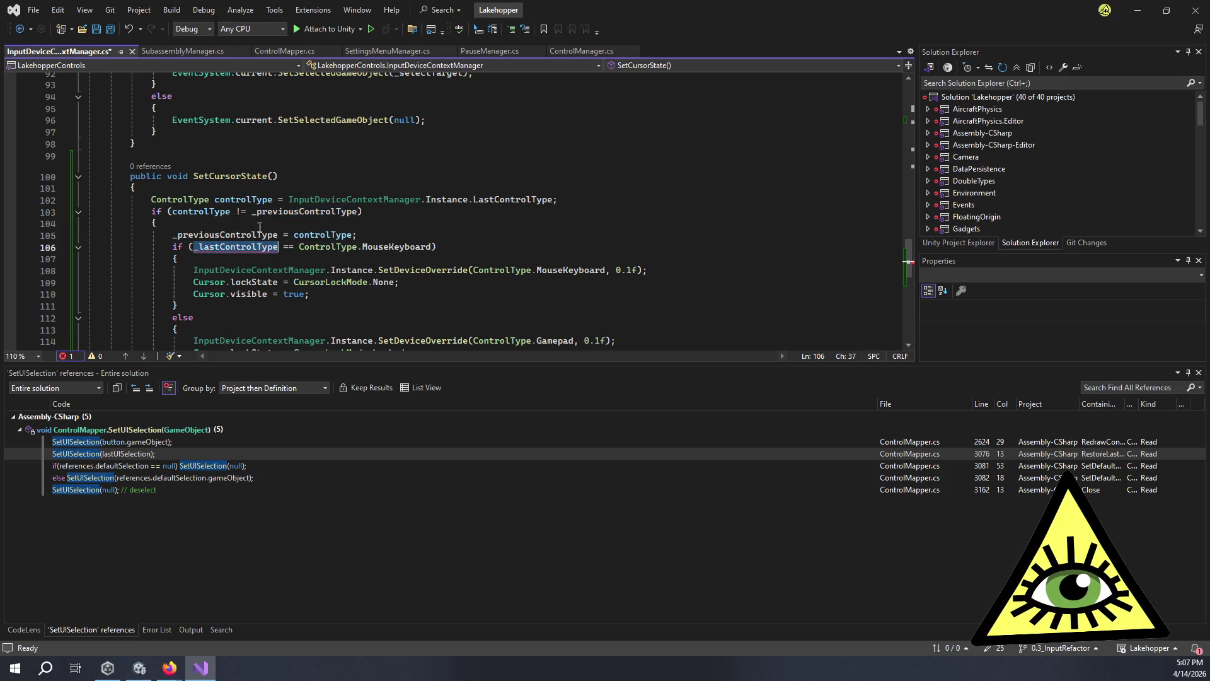
{"action": "key", "text": "ctrl+BackSpace"}
{"action": "type", "text": "_p"}
{"action": "key", "text": "Tab"}
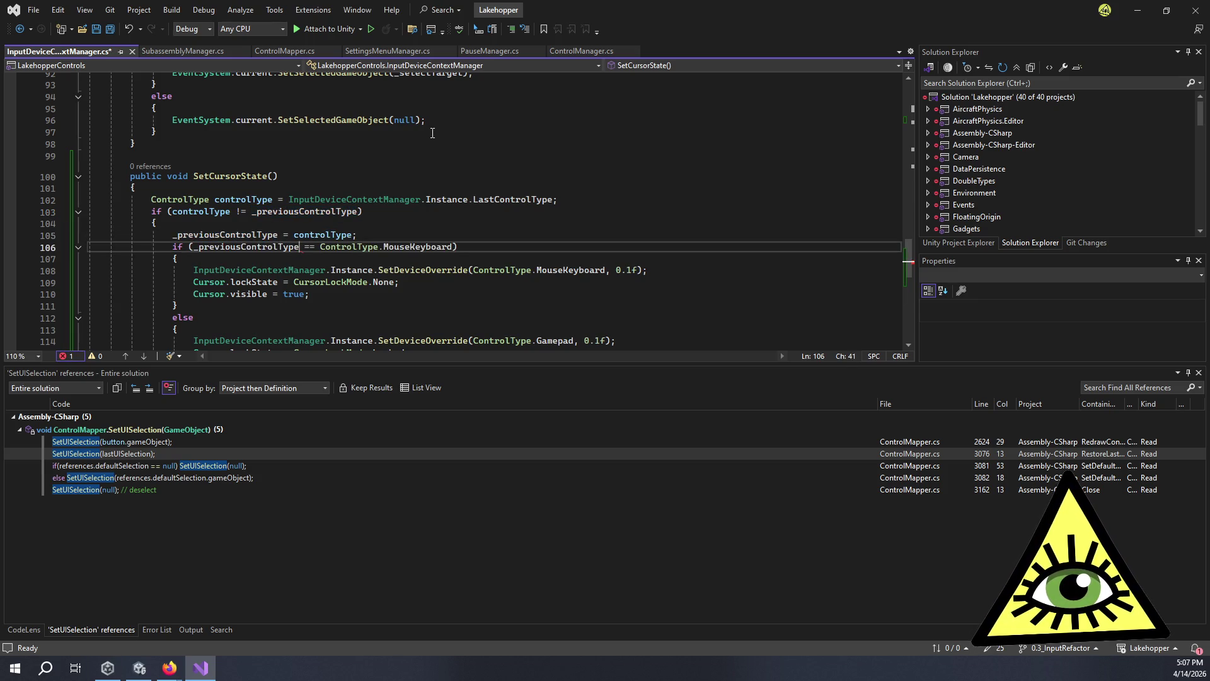
{"action": "scroll", "coordinate": [421, 146], "scroll_direction": "down", "scroll_amount": 2}
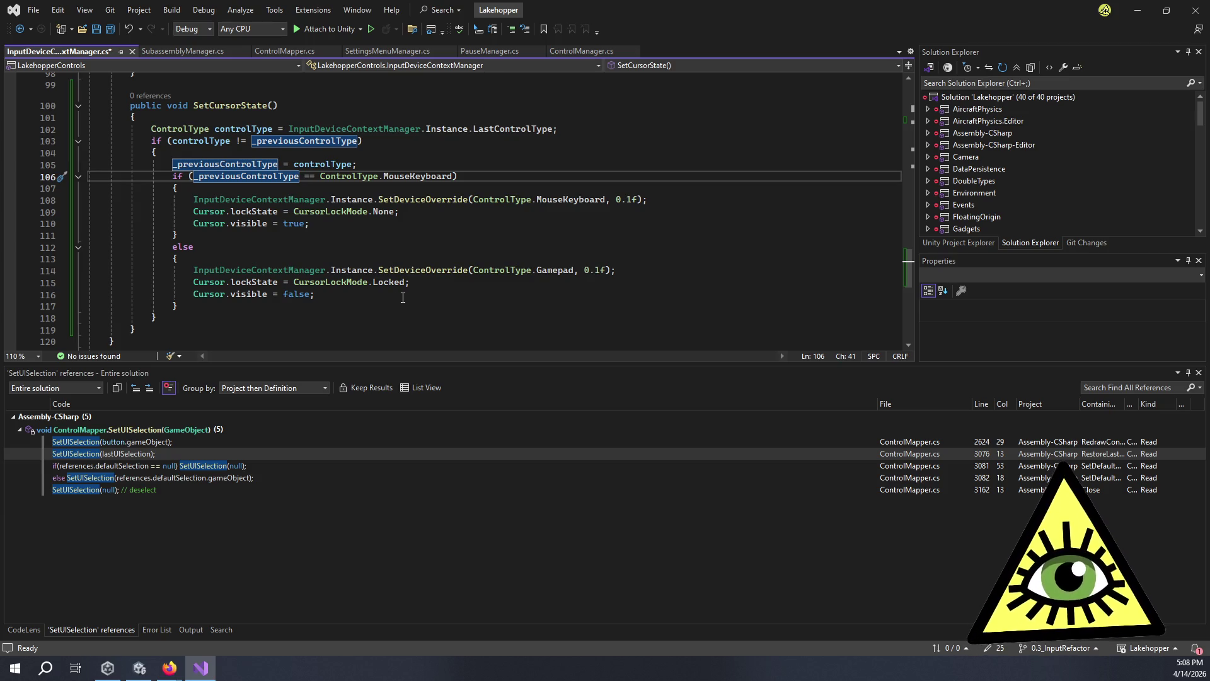
{"action": "scroll", "coordinate": [403, 297], "scroll_direction": "up", "scroll_amount": 4}
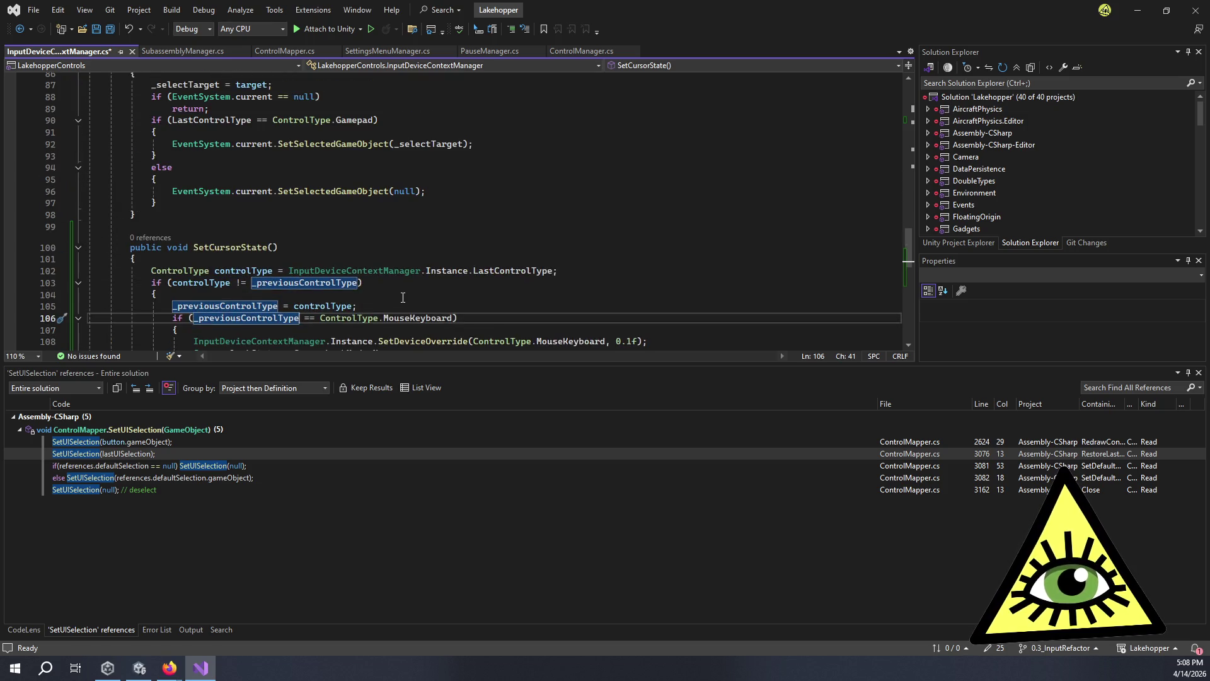
{"action": "scroll", "coordinate": [403, 299], "scroll_direction": "up", "scroll_amount": 3}
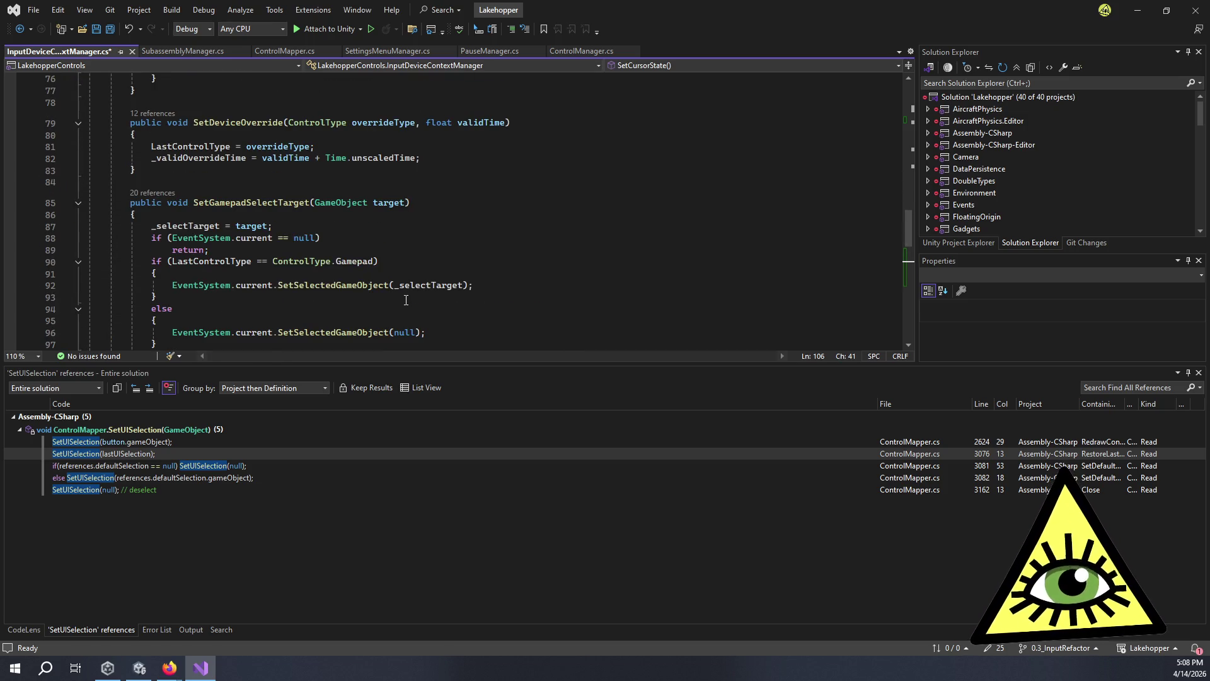
Write an empty public void SetCursorCheckActive(bool active) method after SetGamepadSelectTarget.
{"action": "scroll", "coordinate": [406, 300], "scroll_direction": "down", "scroll_amount": 3}
{"action": "left_click", "coordinate": [237, 246]}
{"action": "key", "text": "Return"}
{"action": "key", "text": "Return"}
{"action": "type", "text": "public void "}
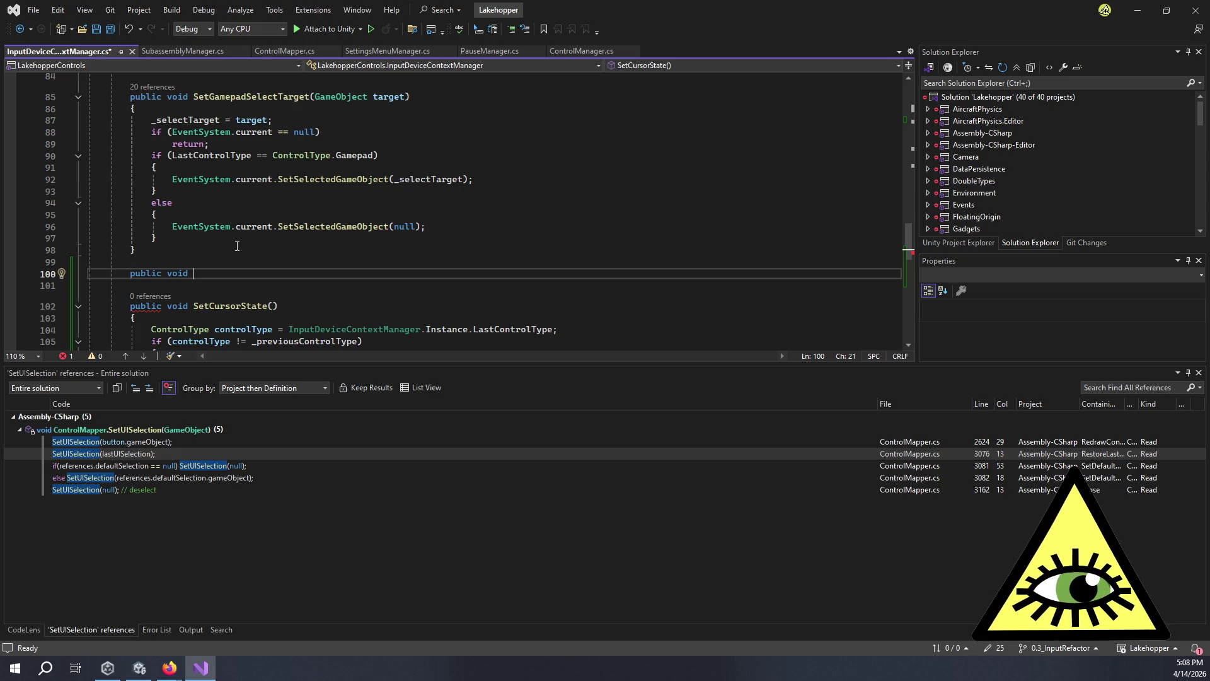
{"action": "type", "text": "Set"}
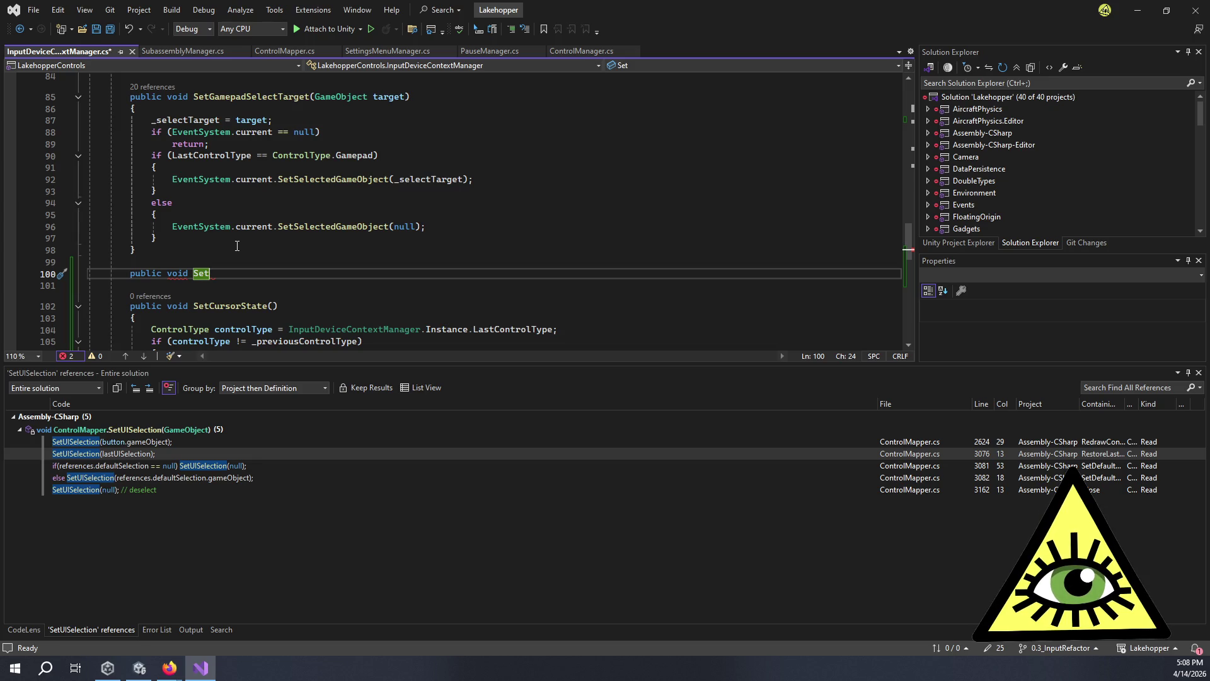
{"action": "key", "text": "BackSpace"}
{"action": "key", "text": "BackSpace"}
{"action": "key", "text": "BackSpace"}
{"action": "key", "text": "Down"}
{"action": "key", "text": "Down"}
{"action": "key", "text": "Down"}
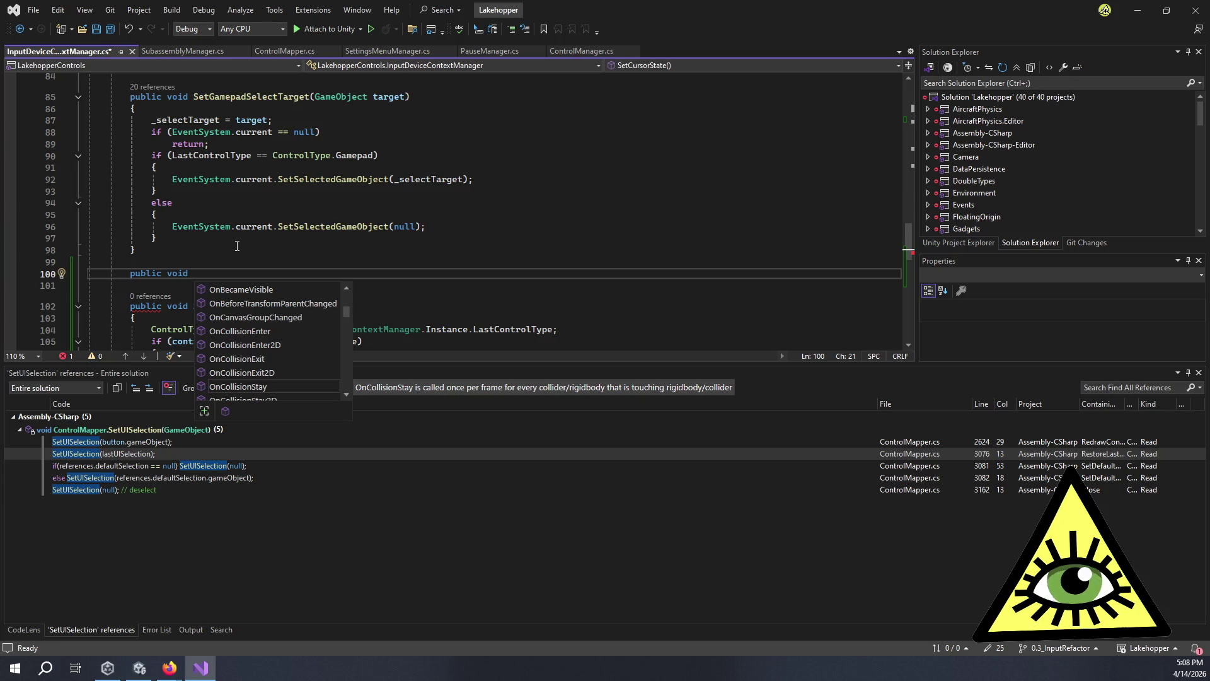
{"action": "type", "text": "SetActi"}
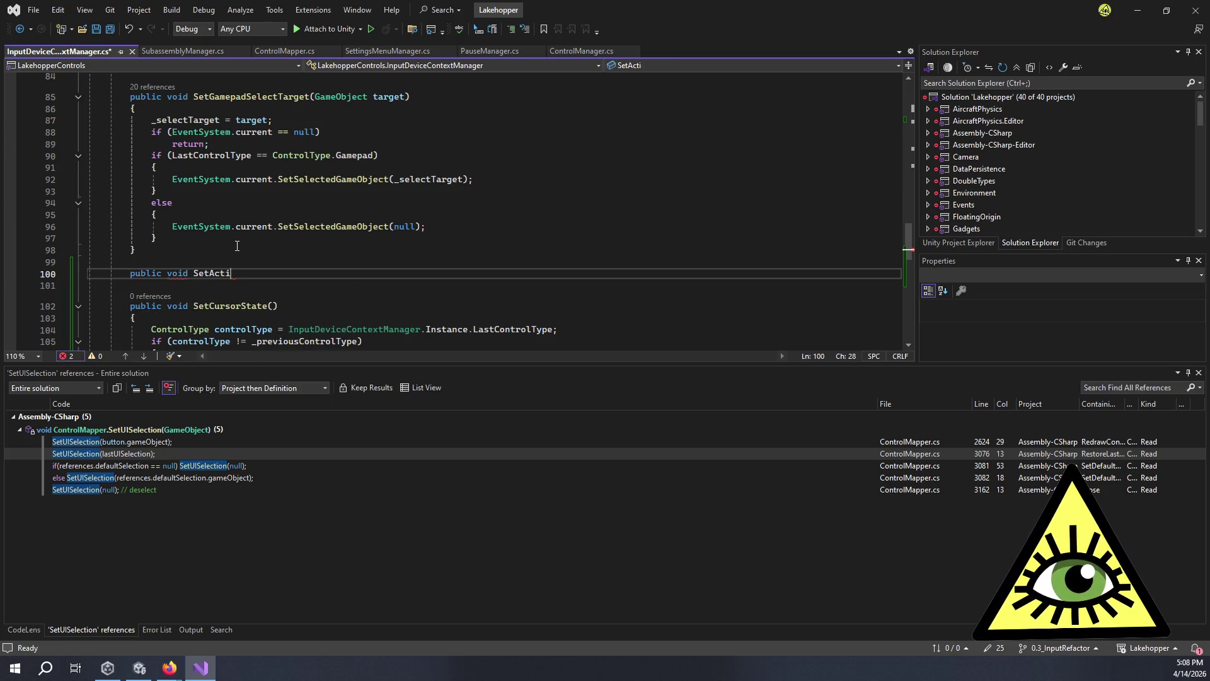
{"action": "key", "text": "BackSpace"}
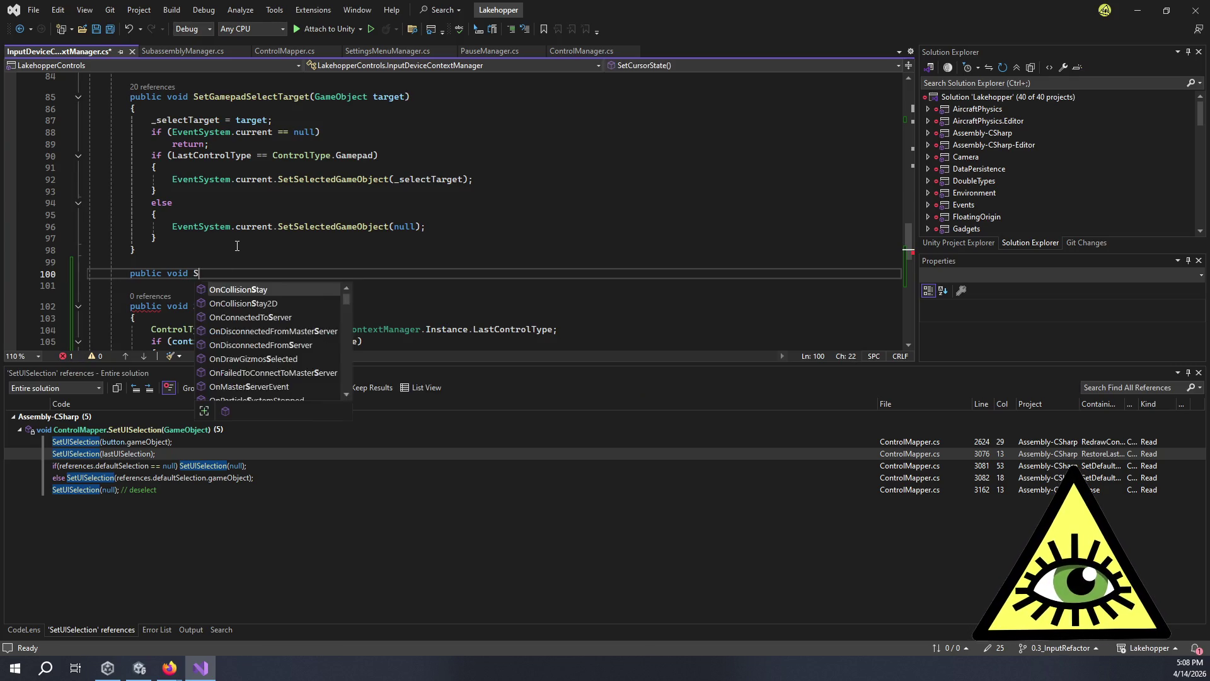
{"action": "type", "text": "etCursorChe"}
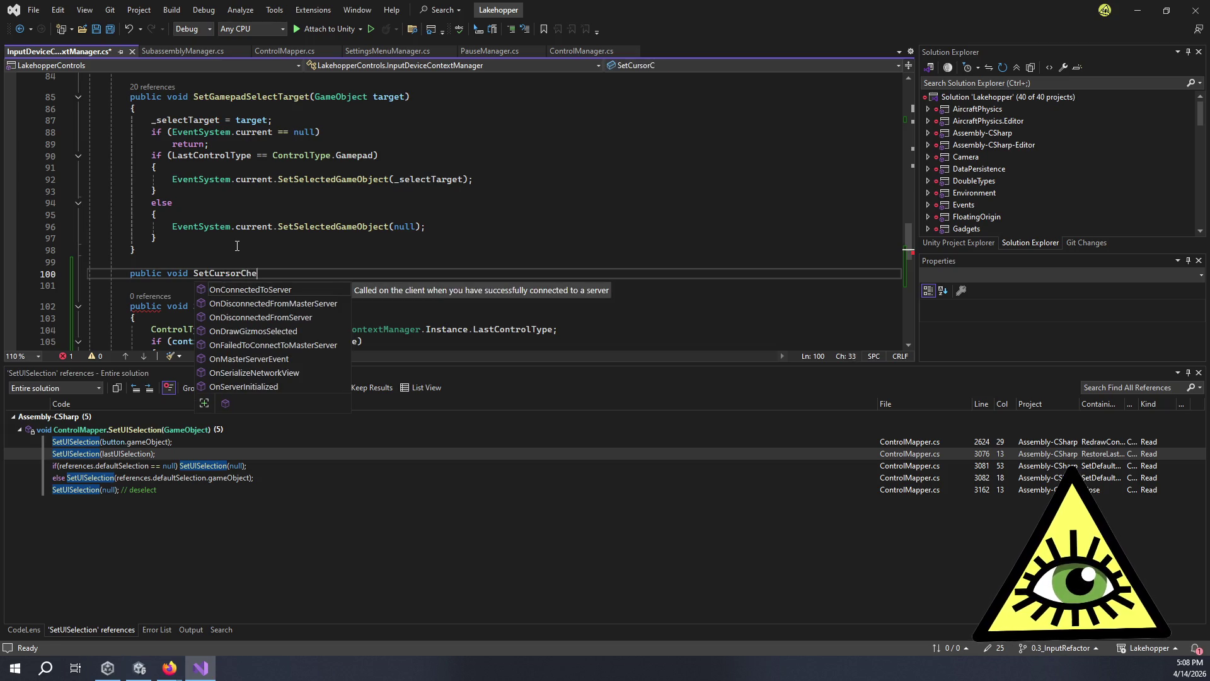
{"action": "type", "text": "ckActi"}
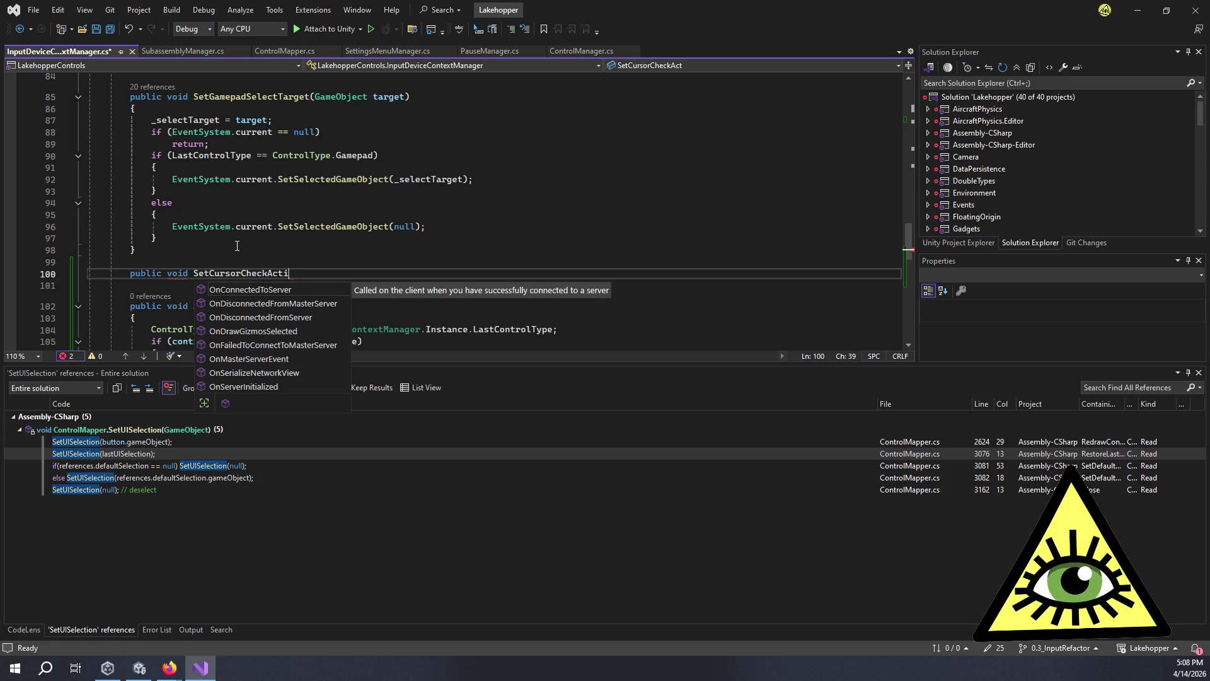
{"action": "type", "text": "ve(bool active"}
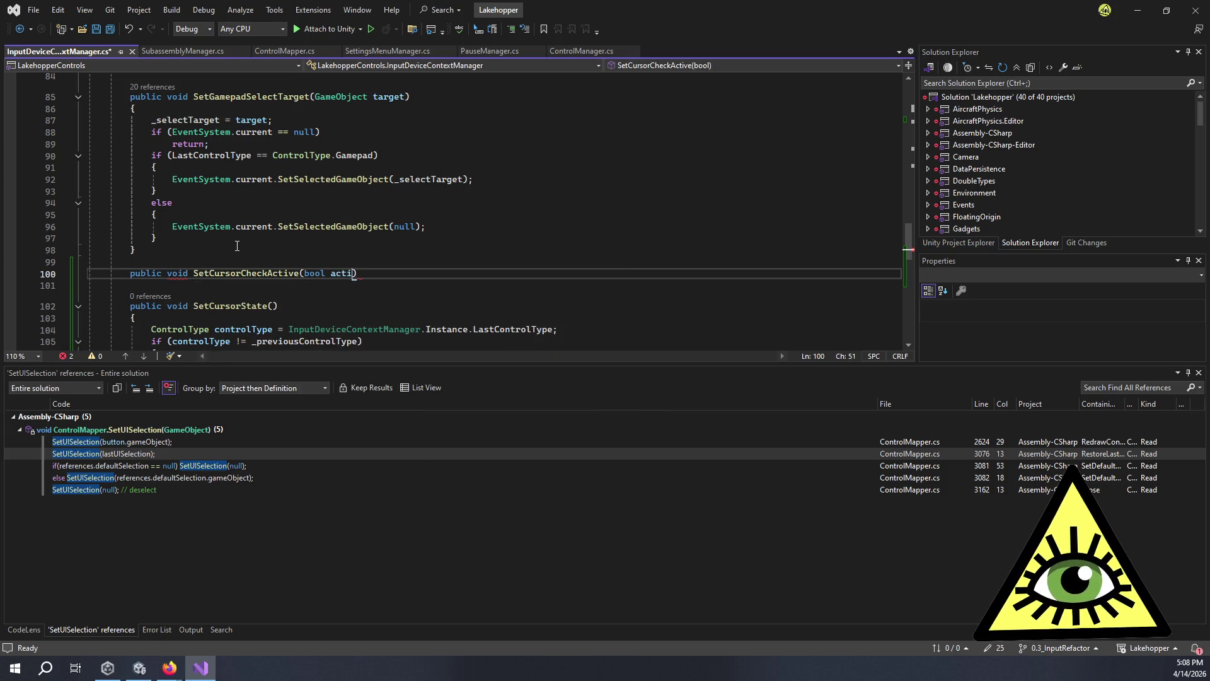
{"action": "type", "text": ")"}
{"action": "key", "text": "Return"}
{"action": "type", "text": "{"}
{"action": "key", "text": "Return"}
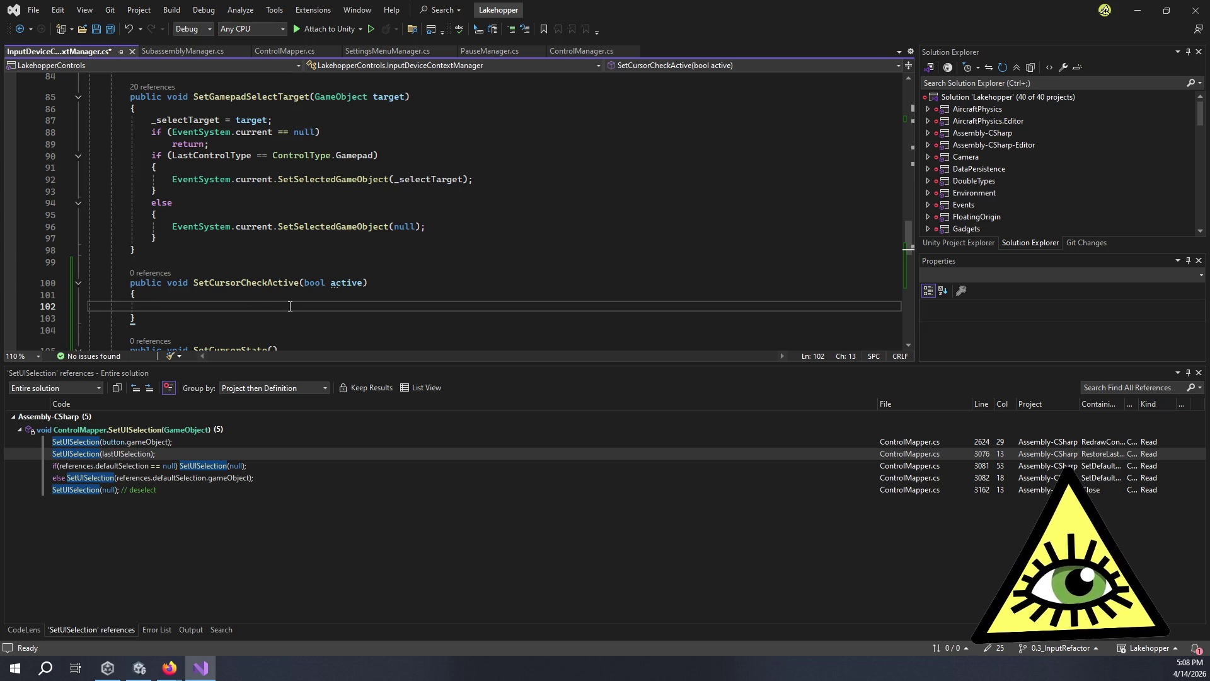
Return to the field declarations, placing the caret after _previousControlType.
{"action": "scroll", "coordinate": [290, 306], "scroll_direction": "up", "scroll_amount": 18}
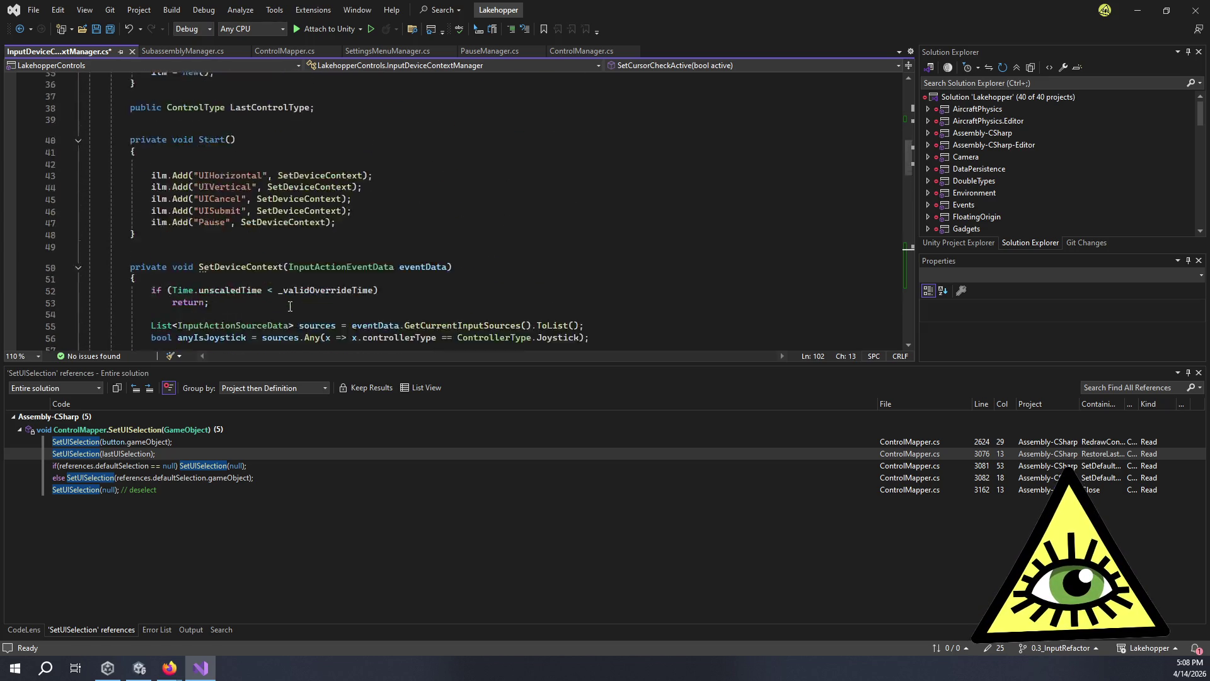
{"action": "scroll", "coordinate": [292, 300], "scroll_direction": "up", "scroll_amount": 6}
{"action": "left_click", "coordinate": [369, 223]}
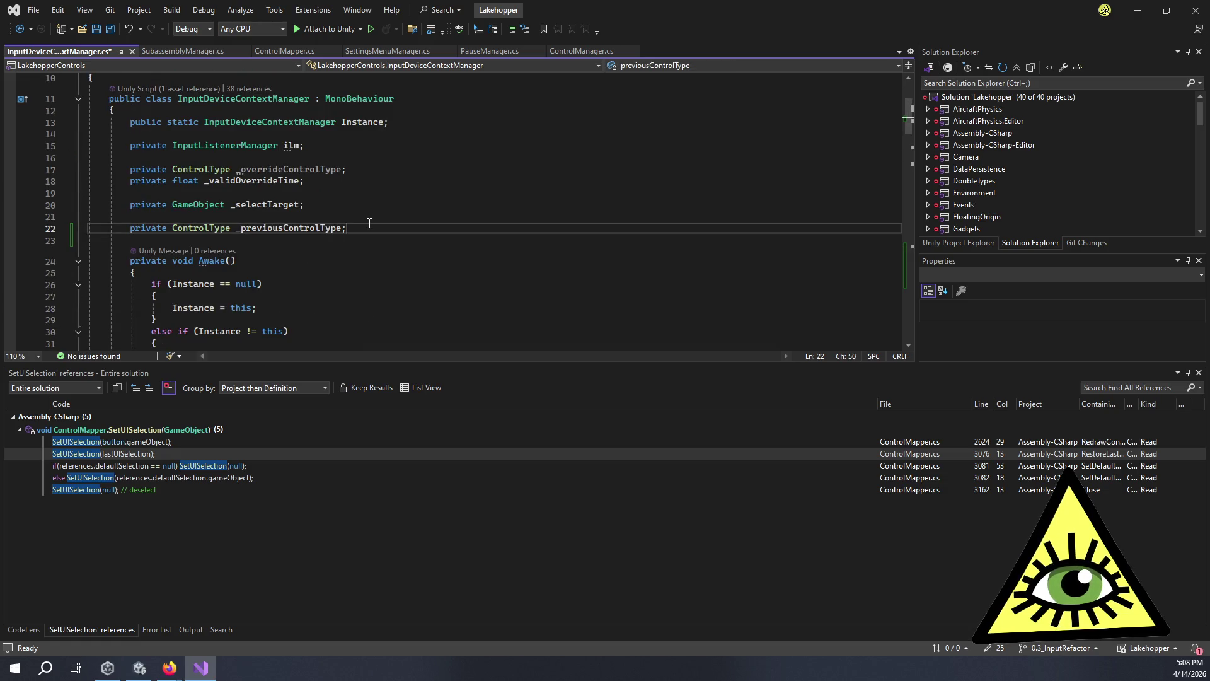
Add a 'private bool _checkCursor;' field below _previousControlType.
{"action": "key", "text": "Return"}
{"action": "type", "text": "priva"}
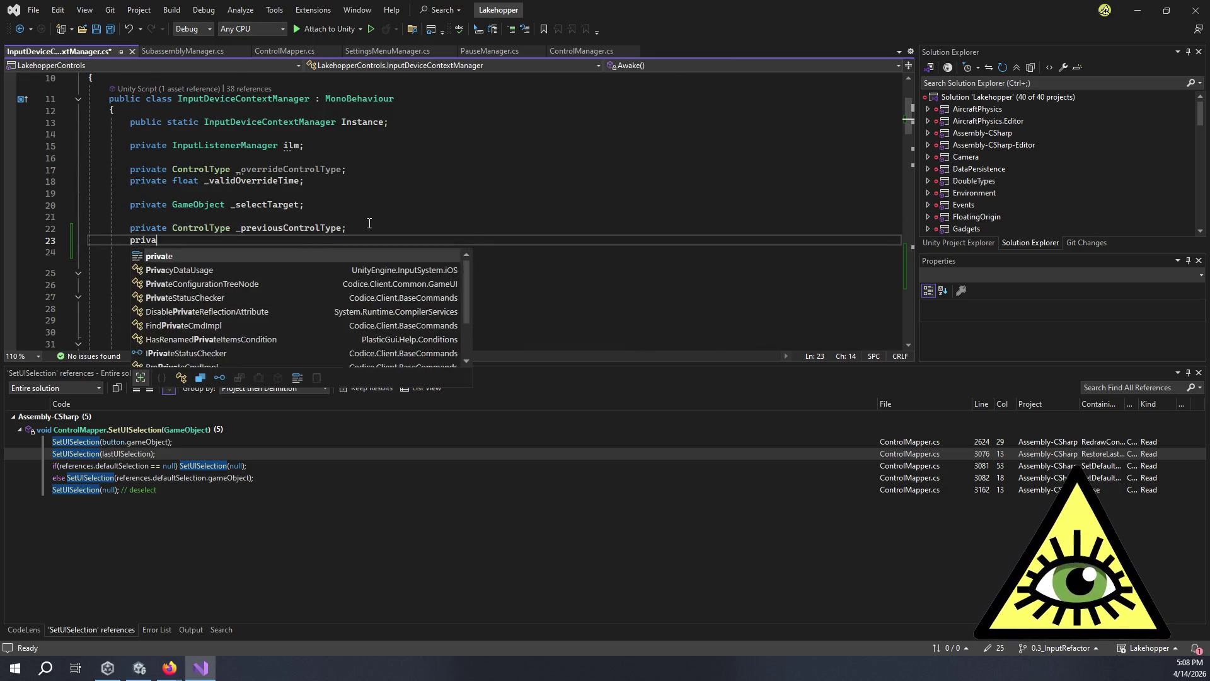
{"action": "type", "text": "te bool _c"}
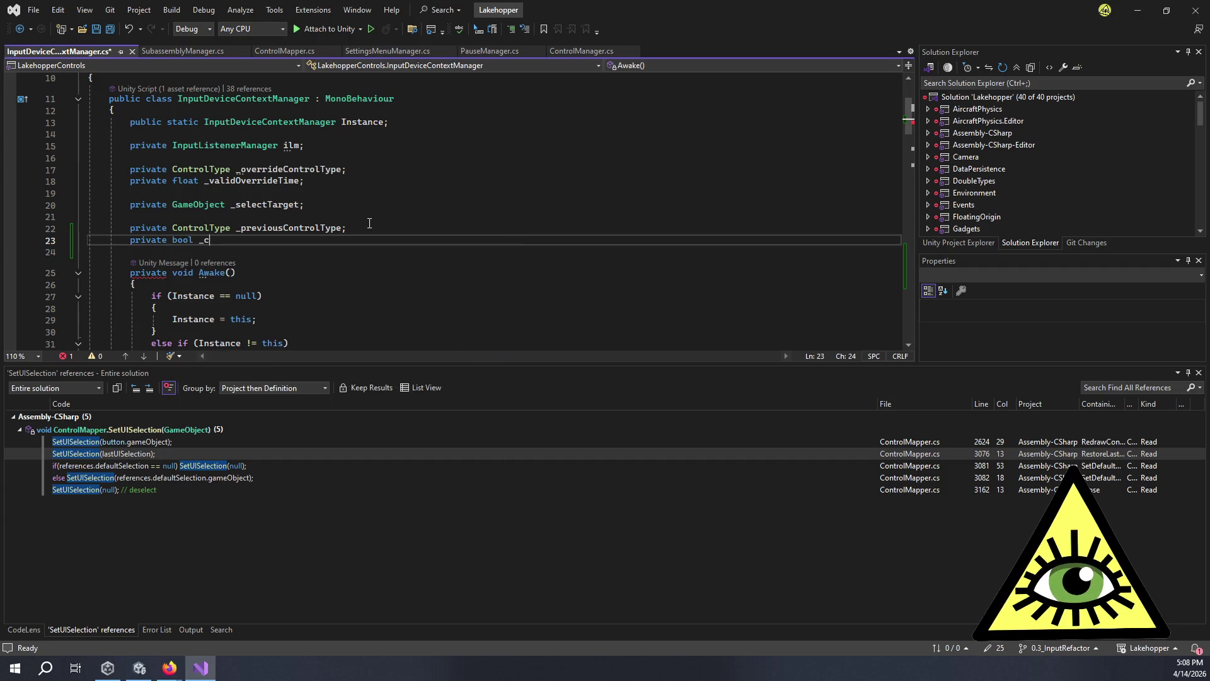
{"action": "type", "text": "heckCursor"}
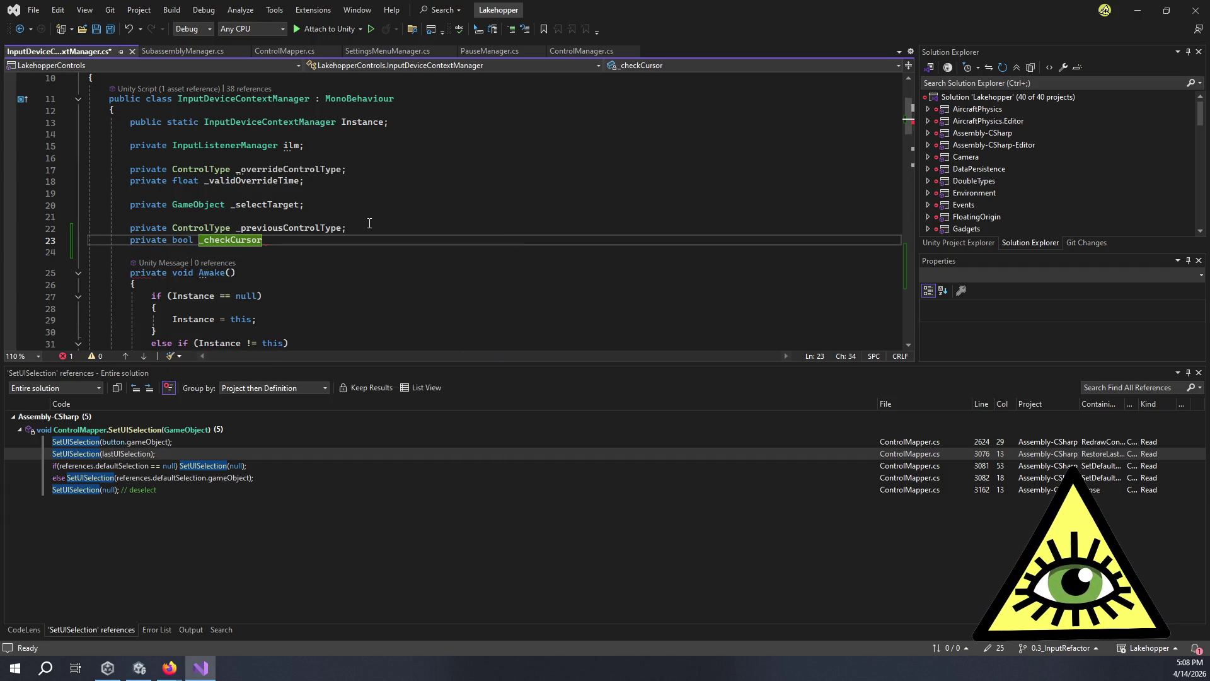
{"action": "type", "text": ";"}
{"action": "scroll", "coordinate": [378, 220], "scroll_direction": "down", "scroll_amount": 15}
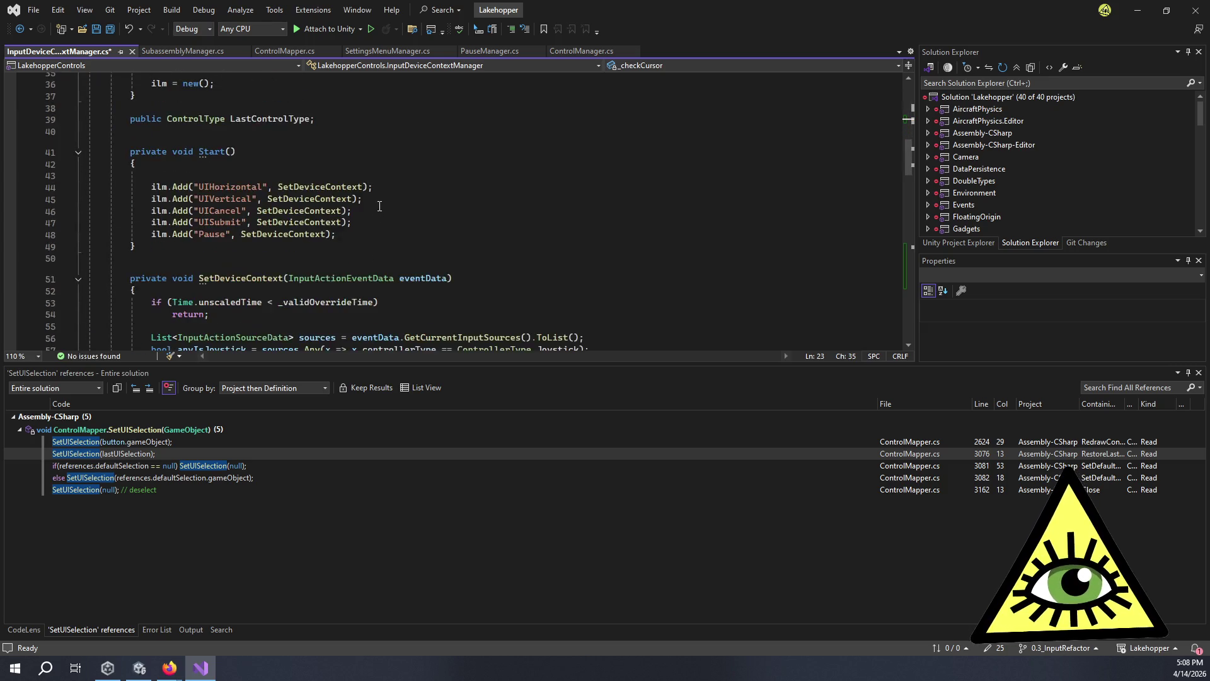
{"action": "scroll", "coordinate": [385, 215], "scroll_direction": "up", "scroll_amount": 9}
{"action": "scroll", "coordinate": [235, 261], "scroll_direction": "down", "scroll_amount": 5}
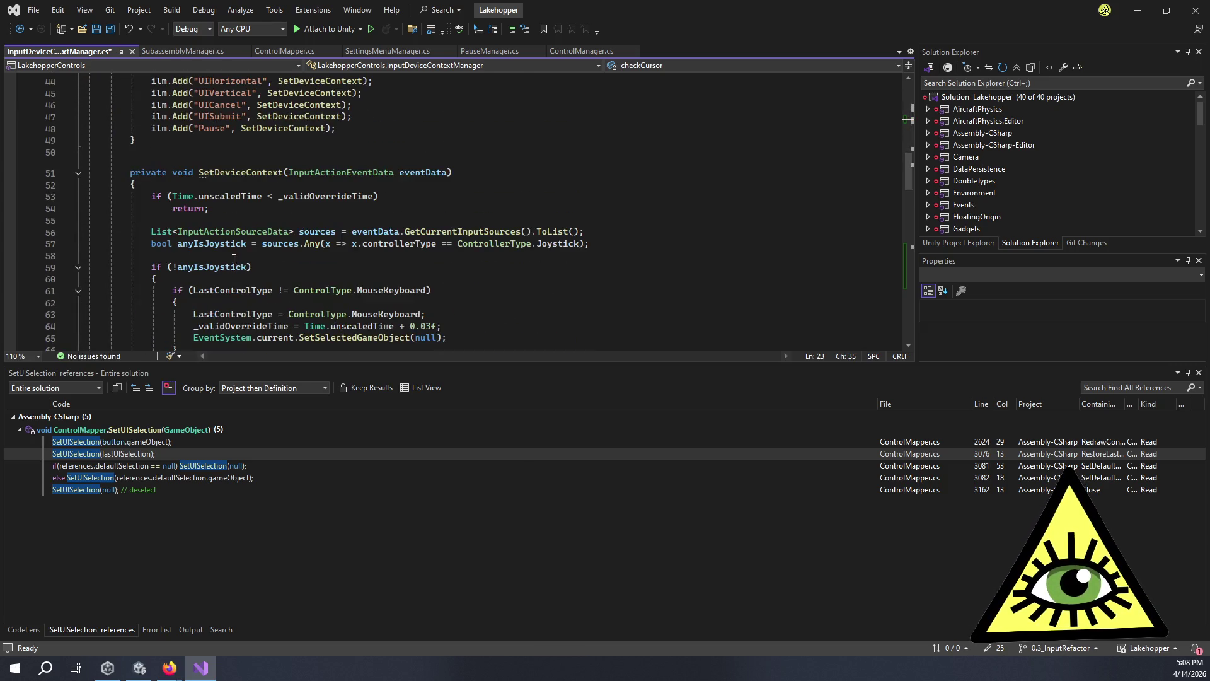
Write an Update() method calling SetCursorState() when _checkCursor is true, and save.
{"action": "left_click", "coordinate": [176, 139]}
{"action": "key", "text": "Return"}
{"action": "key", "text": "Return"}
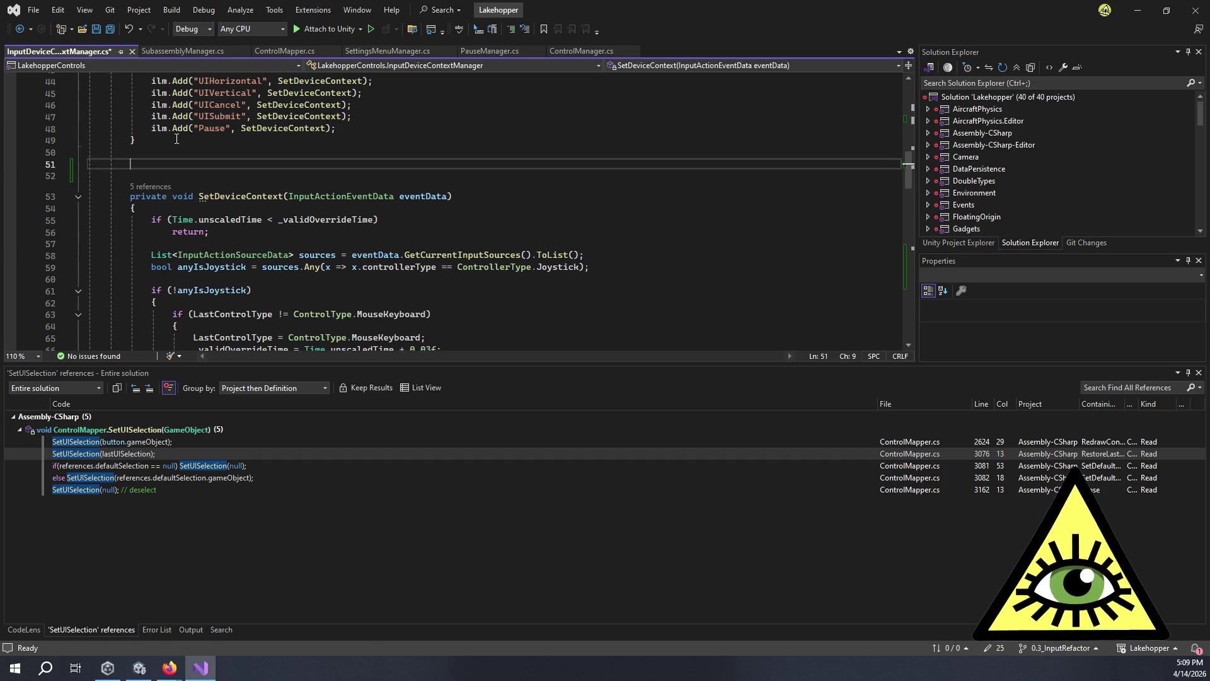
{"action": "type", "text": "Update"}
{"action": "key", "text": "Tab"}
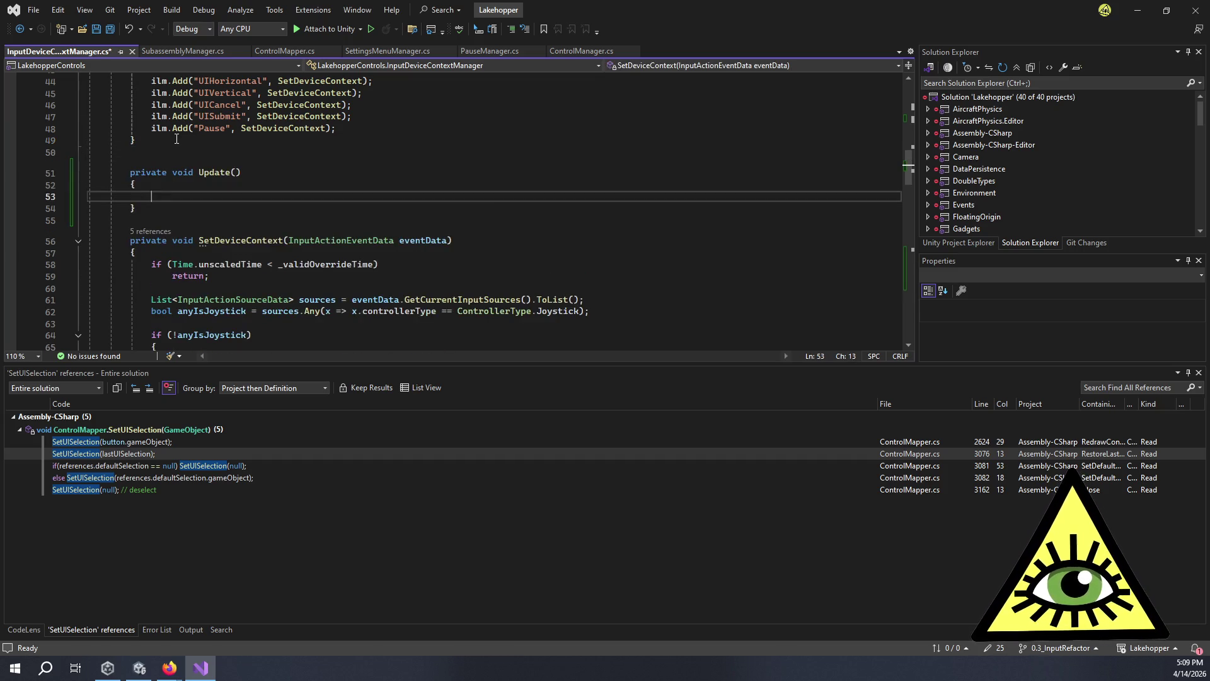
{"action": "type", "text": "if (_che"}
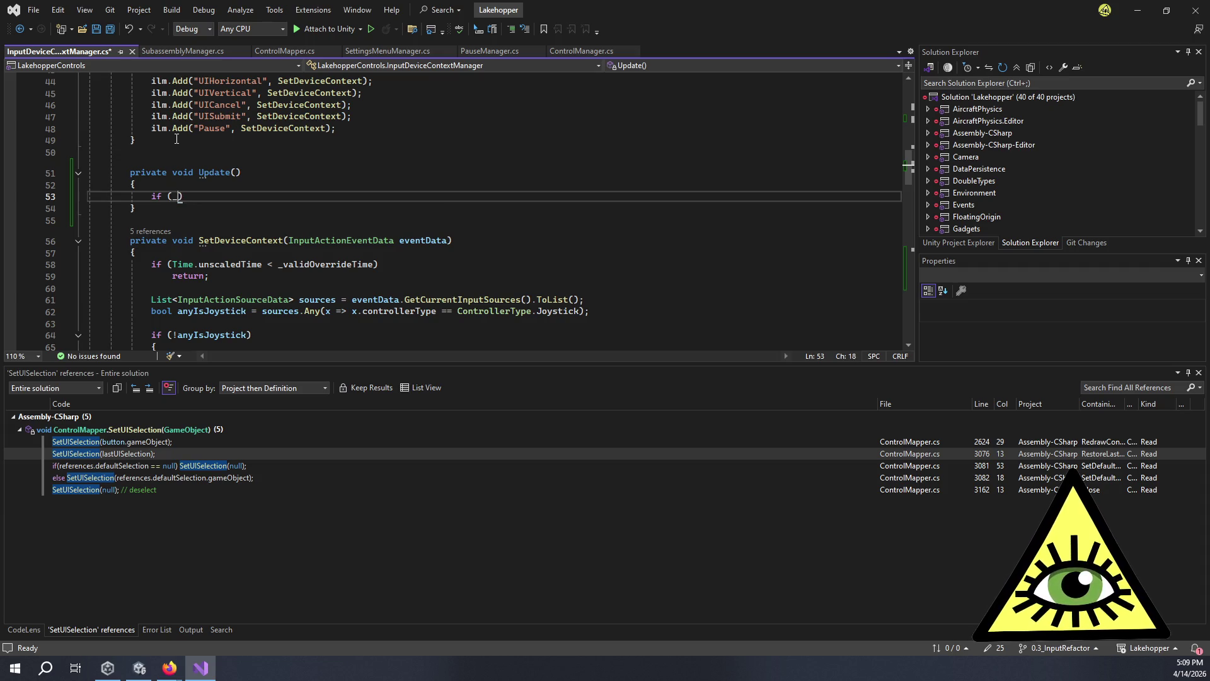
{"action": "key", "text": "Tab"}
{"action": "type", "text": ")"}
{"action": "key", "text": "Return"}
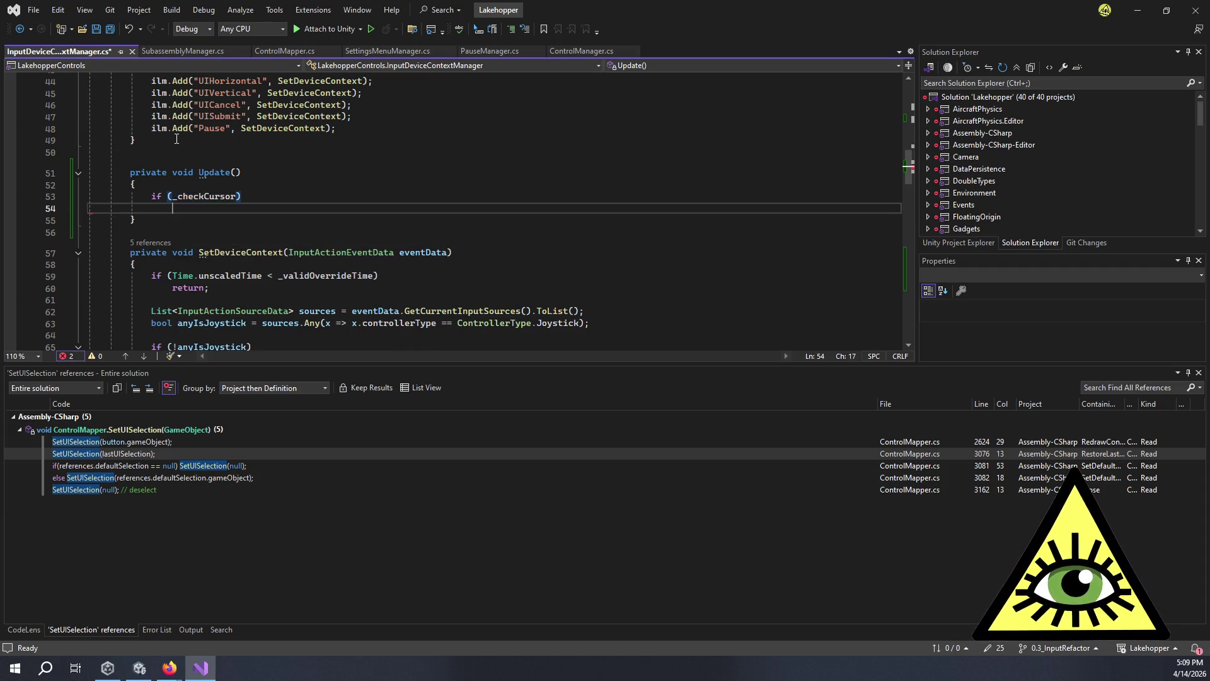
{"action": "type", "text": "{"}
{"action": "key", "text": "Return"}
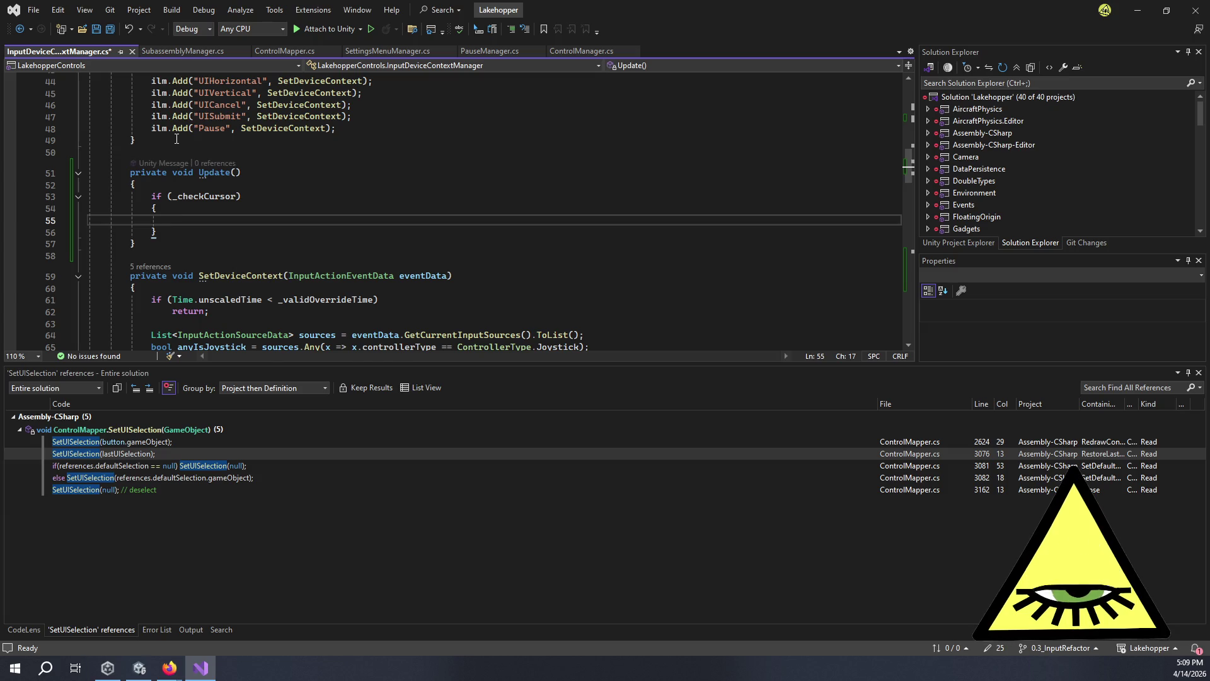
{"action": "type", "text": "SetCur"}
{"action": "key", "text": "Down"}
{"action": "key", "text": "Tab"}
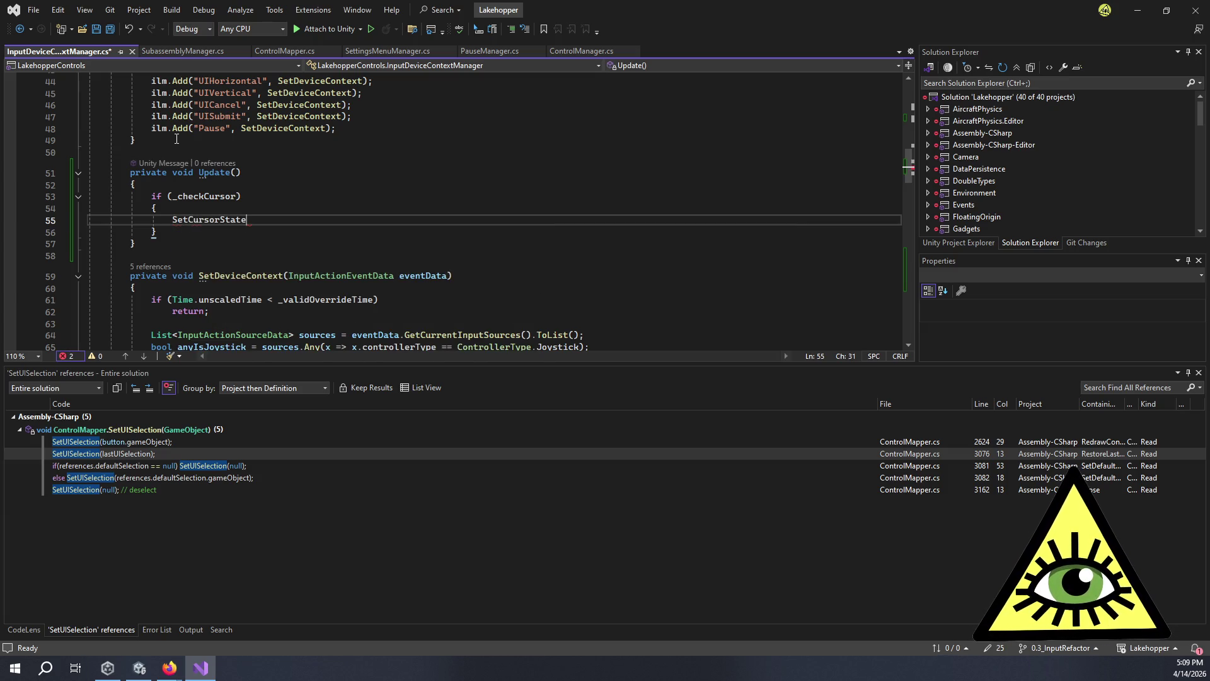
{"action": "type", "text": "();"}
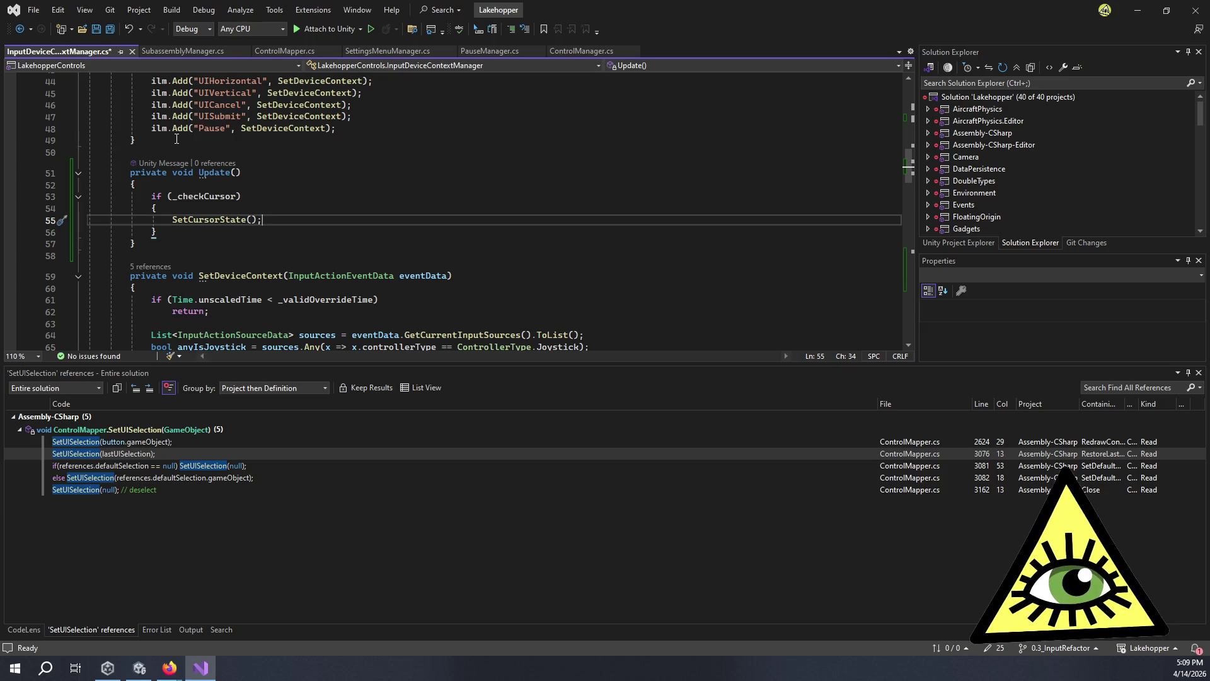
{"action": "key", "text": "ctrl+s"}
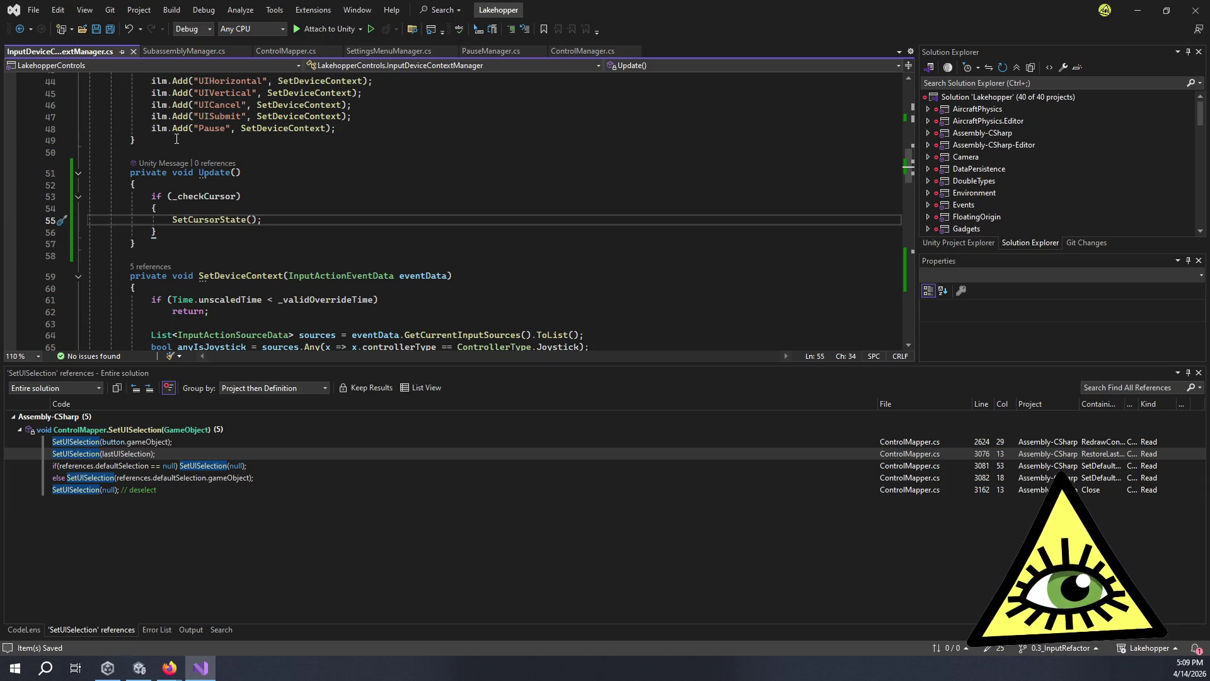
In SettingsMenuManager.cs, inspect the SetFocus call in OnOpen and its definition.
{"action": "left_click", "coordinate": [392, 53]}
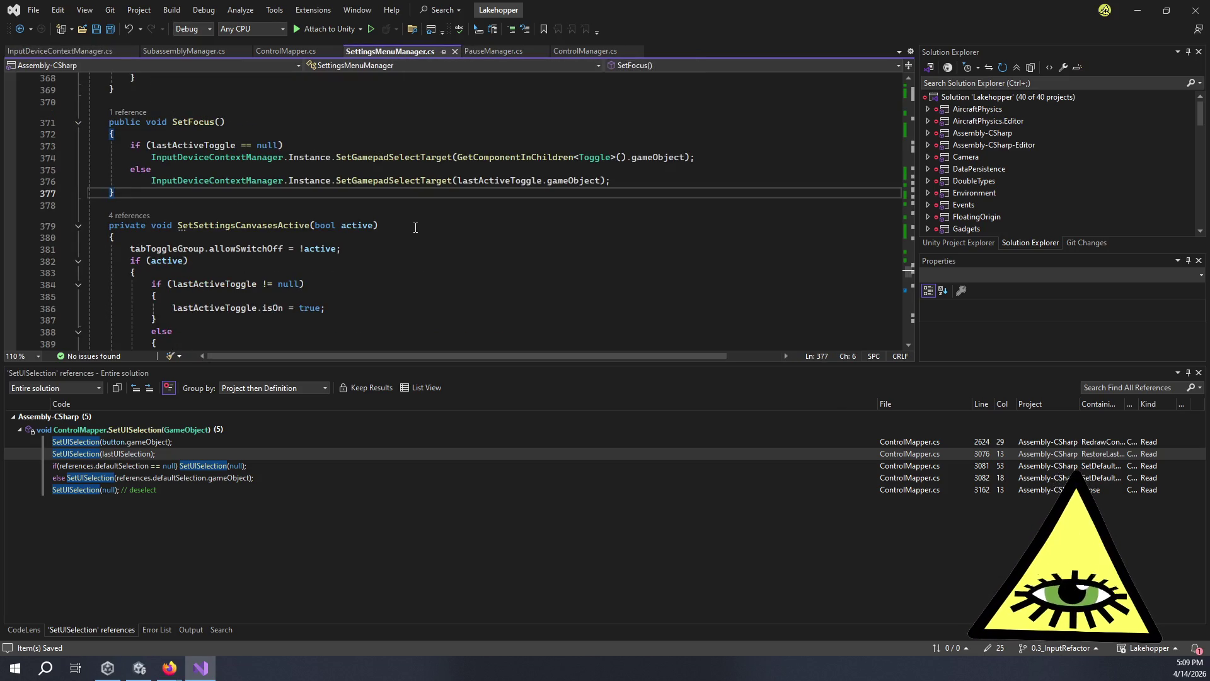
{"action": "scroll", "coordinate": [412, 228], "scroll_direction": "up", "scroll_amount": 4}
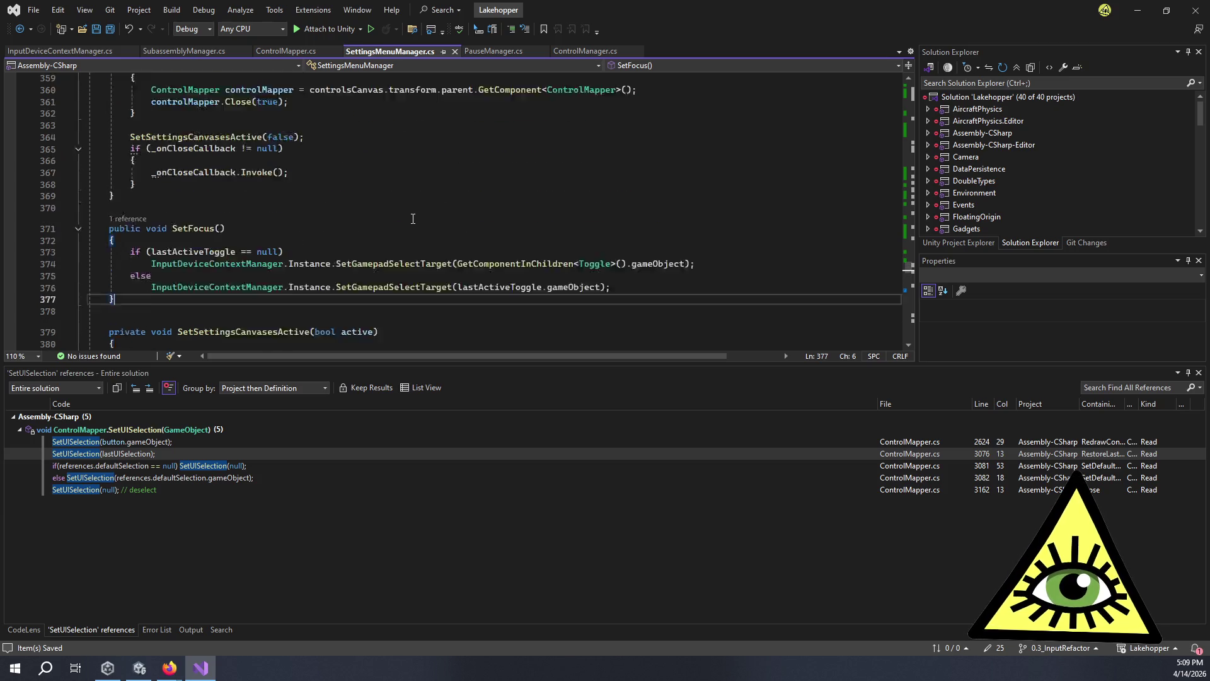
{"action": "scroll", "coordinate": [413, 219], "scroll_direction": "down", "scroll_amount": 4}
{"action": "scroll", "coordinate": [409, 220], "scroll_direction": "up", "scroll_amount": 11}
{"action": "left_click", "coordinate": [293, 256]}
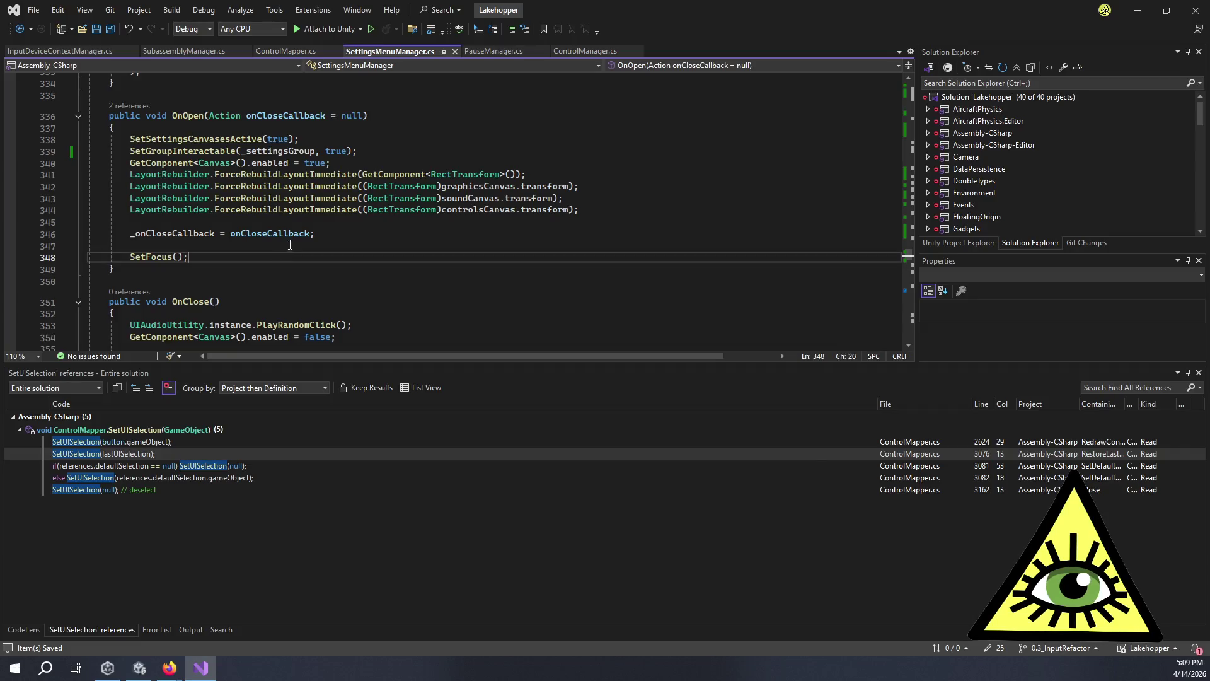
{"action": "left_click", "coordinate": [167, 257], "text": "ctrl"}
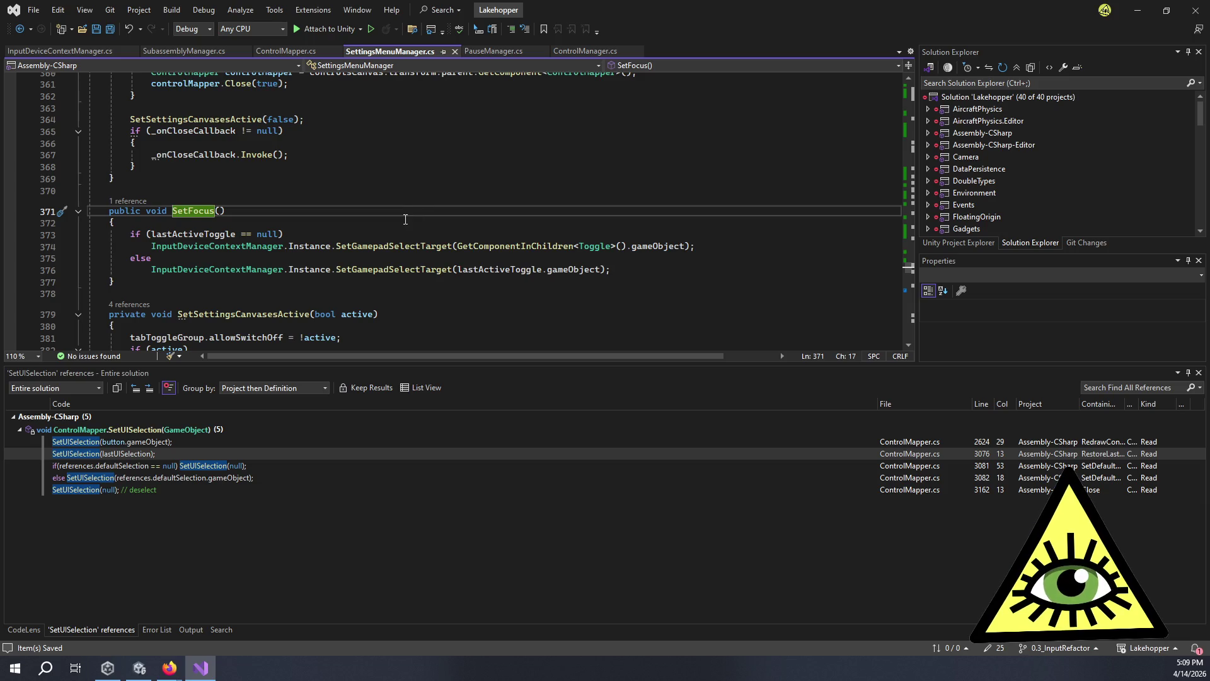
{"action": "scroll", "coordinate": [405, 220], "scroll_direction": "up", "scroll_amount": 15}
{"action": "scroll", "coordinate": [172, 269], "scroll_direction": "down", "scroll_amount": 5}
Add InputDeviceContextManager.Instance.SetCursorCheckActive(true); after SetFocus() in OnOpen.
{"action": "left_click", "coordinate": [197, 276]}
{"action": "key", "text": "Return"}
{"action": "key", "text": "Return"}
{"action": "type", "text": "I"}
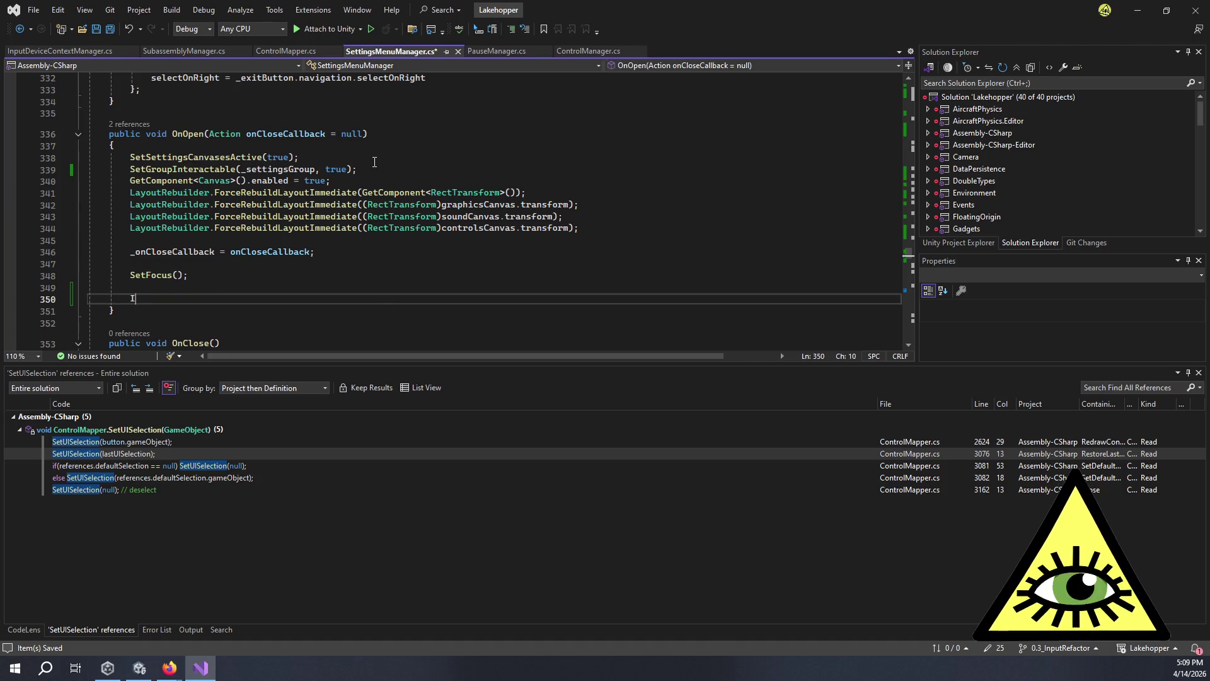
{"action": "type", "text": "nputD"}
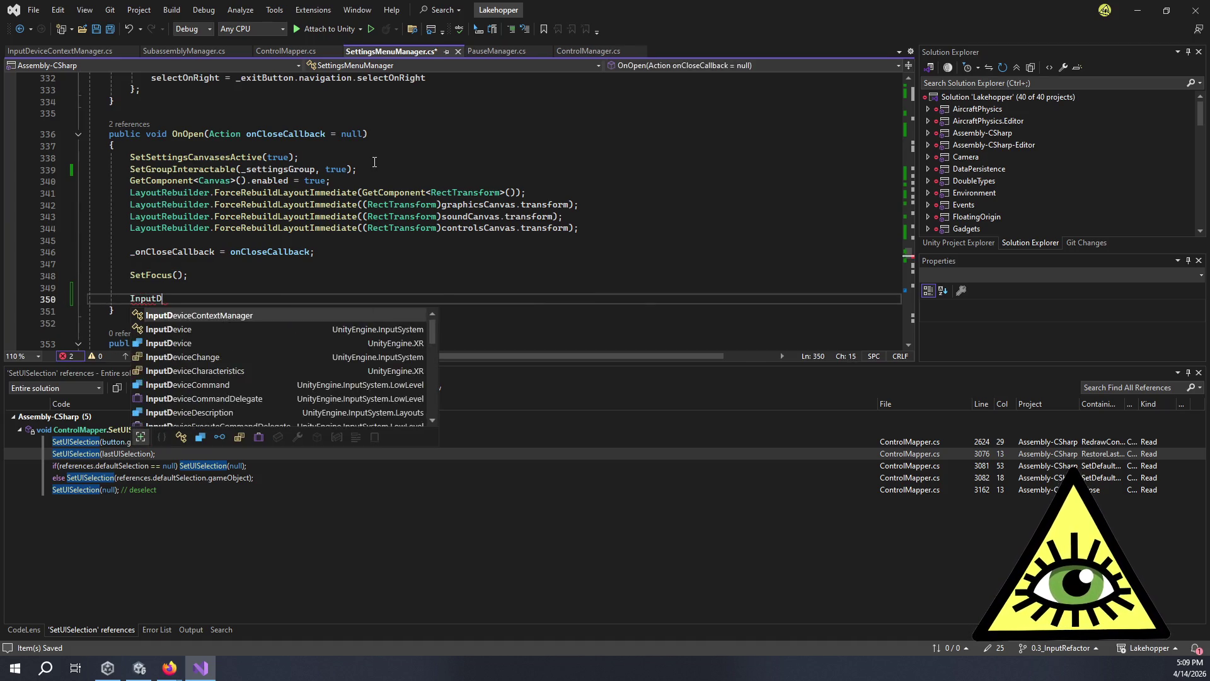
{"action": "key", "text": "Tab"}
{"action": "type", "text": ".In"}
{"action": "key", "text": "Tab"}
{"action": "type", "text": ".Set"}
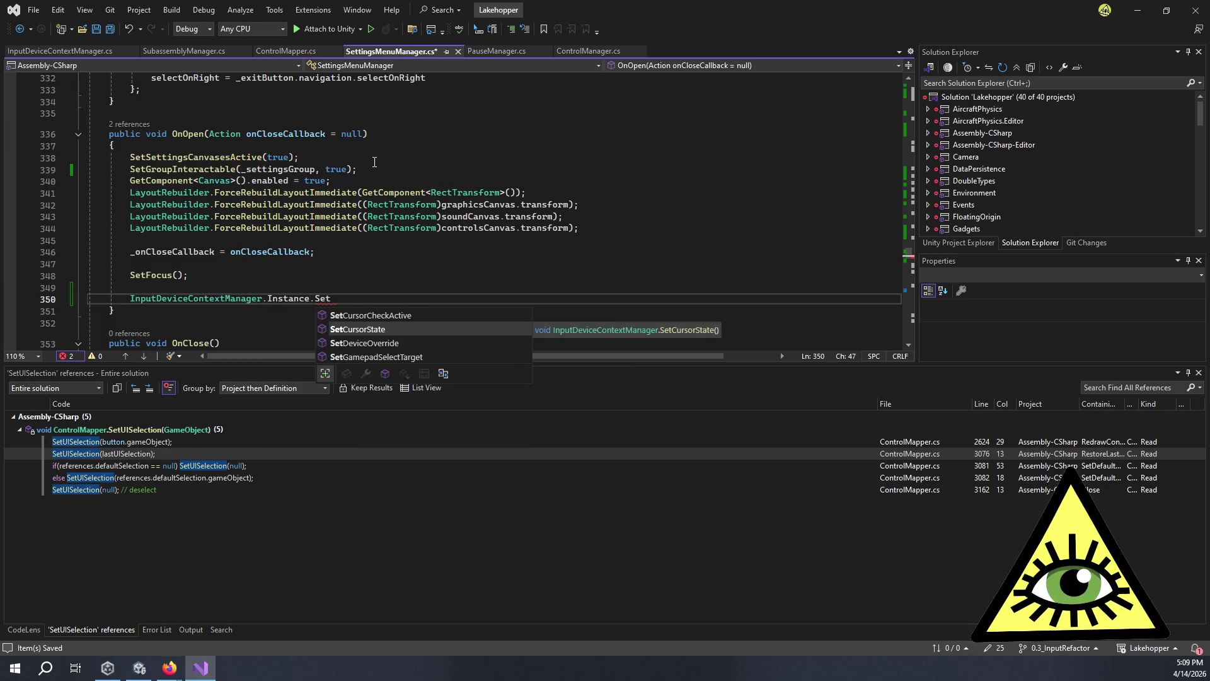
{"action": "key", "text": "Up"}
{"action": "key", "text": "Tab"}
{"action": "type", "text": "(true)"}
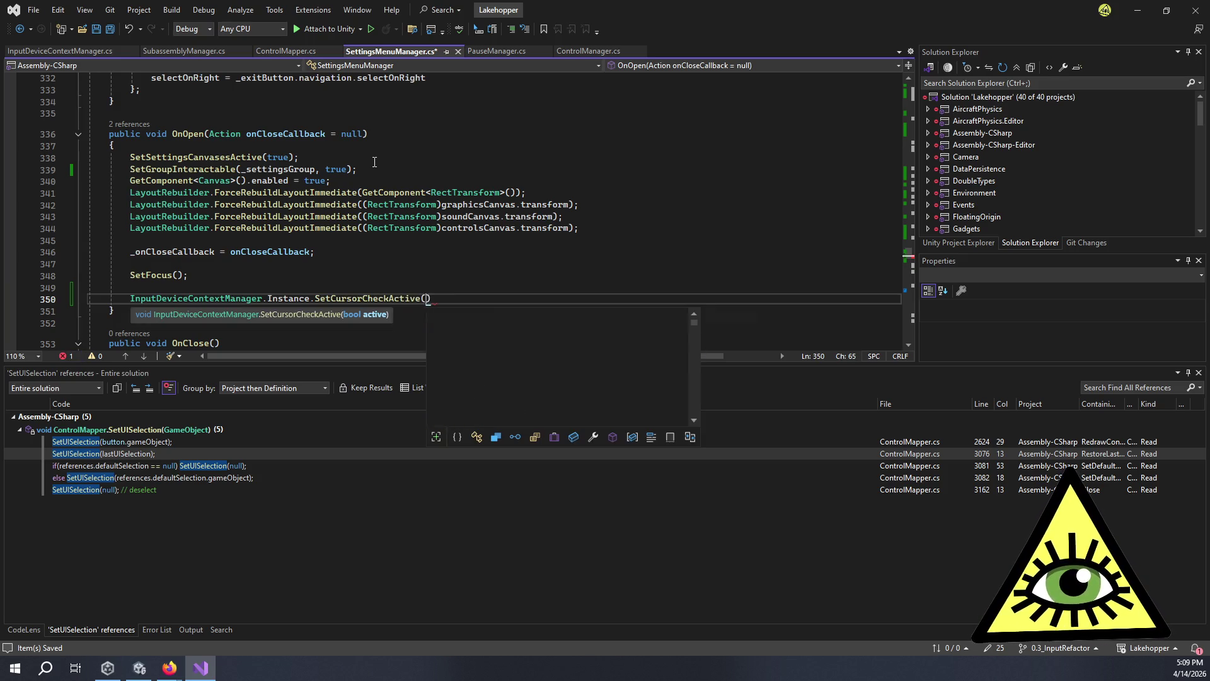
{"action": "type", "text": ";"}
{"action": "key", "text": "shift+Up"}
{"action": "key", "text": "ctrl+c"}
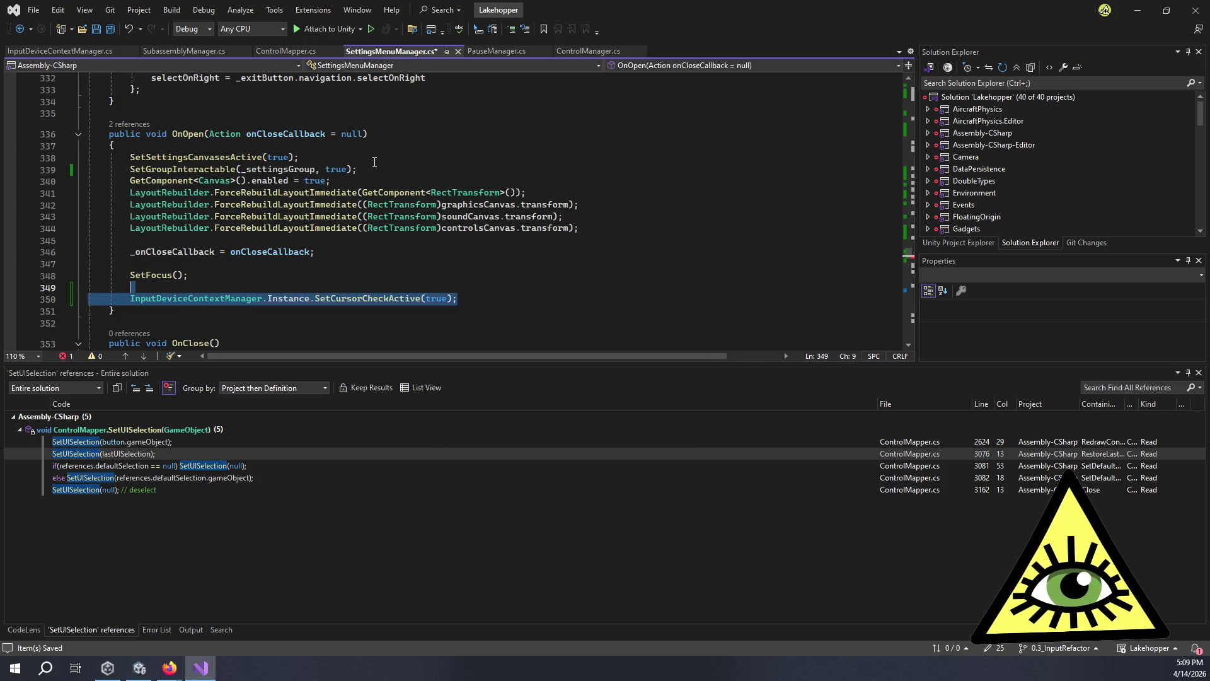
{"action": "left_click", "coordinate": [425, 180]}
Add SetCursorCheckActive(false) at the end of OnClose and save the file.
{"action": "scroll", "coordinate": [203, 305], "scroll_direction": "down", "scroll_amount": 6}
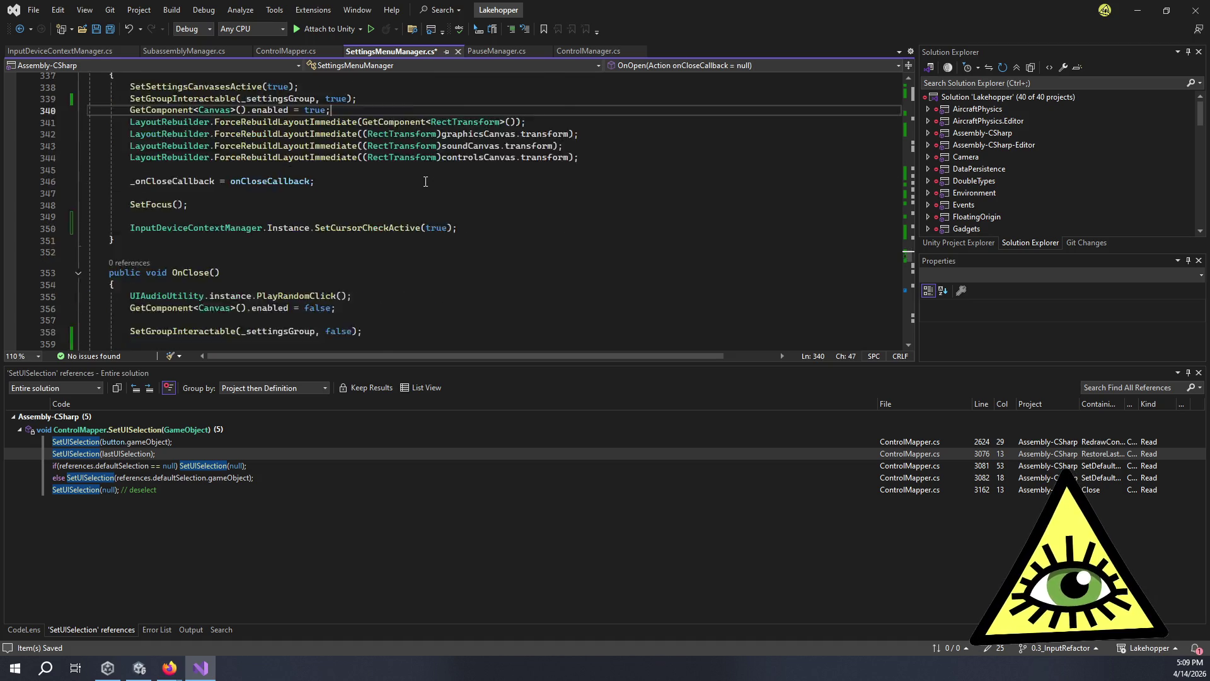
{"action": "scroll", "coordinate": [271, 272], "scroll_direction": "down", "scroll_amount": 3}
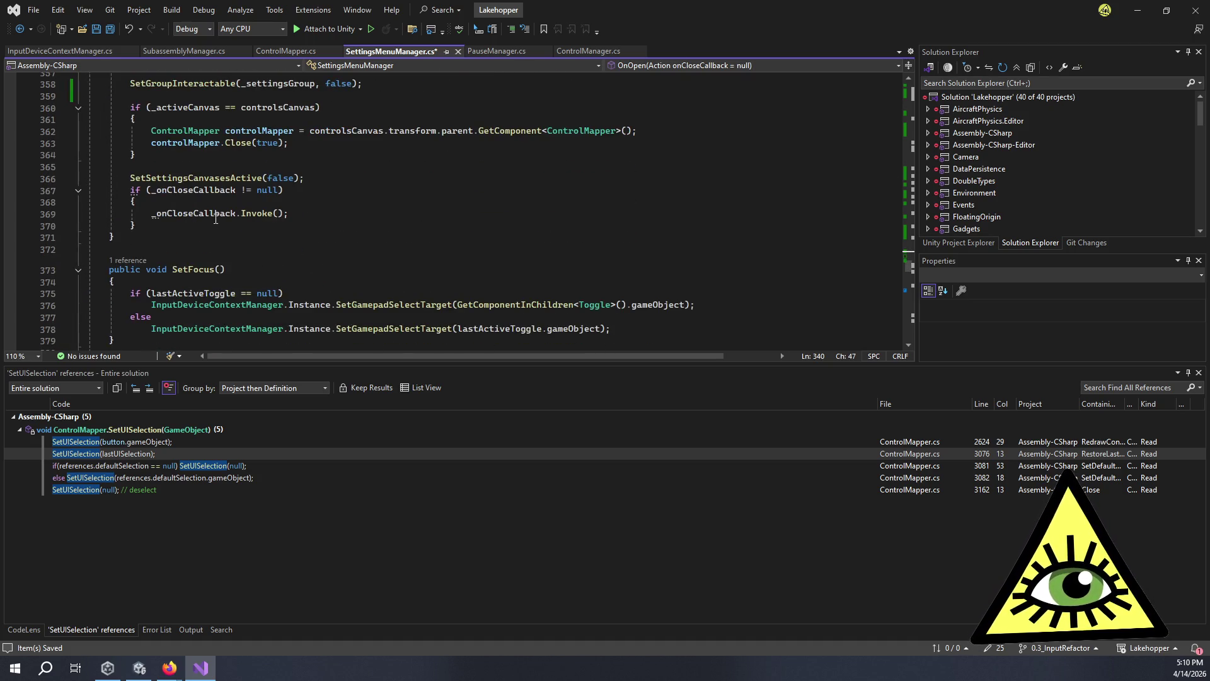
{"action": "left_click", "coordinate": [162, 229]}
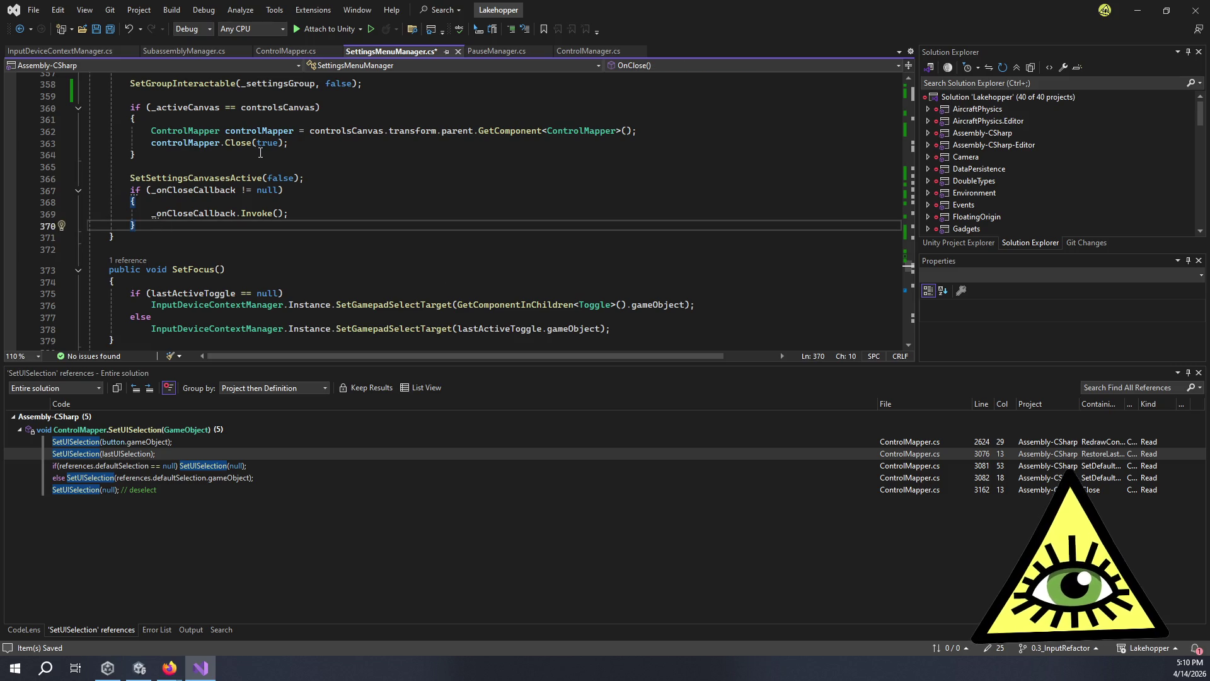
{"action": "key", "text": "Return"}
{"action": "key", "text": "Return"}
{"action": "key", "text": "Return"}
{"action": "key", "text": "ctrl+v"}
{"action": "key", "text": "Left"}
{"action": "key", "text": "BackSpace"}
{"action": "key", "text": "BackSpace"}
{"action": "key", "text": "BackSpace"}
{"action": "type", "text": "false"}
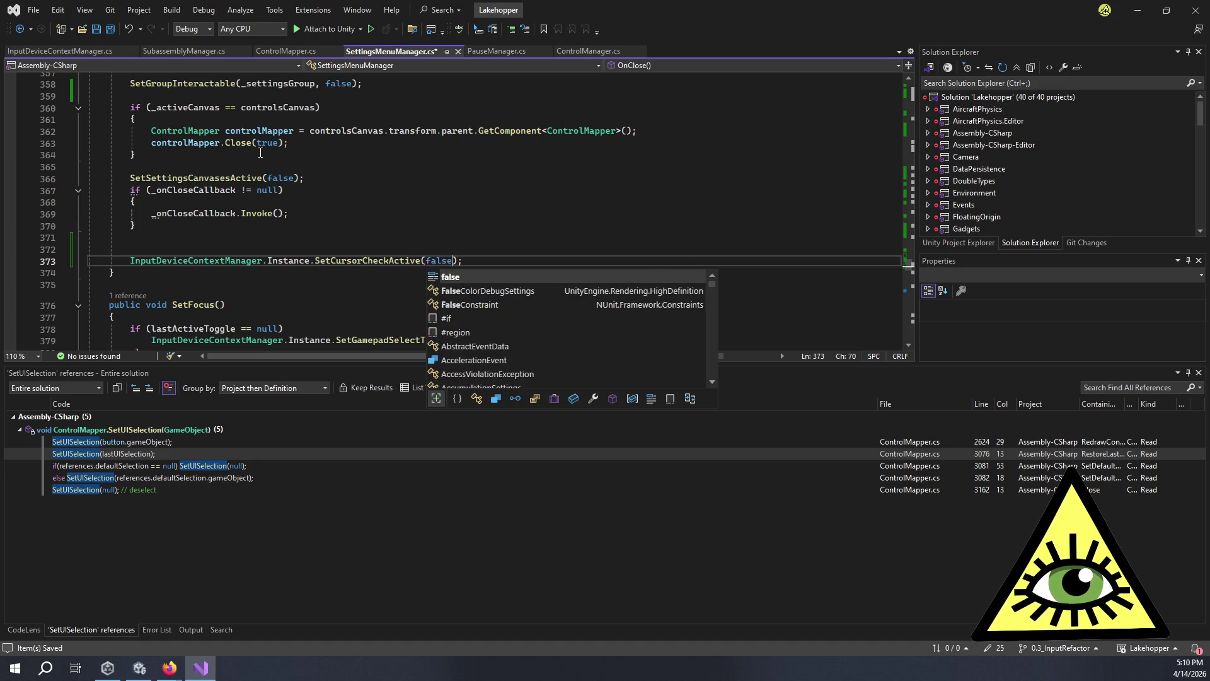
{"action": "key", "text": "ctrl+s"}
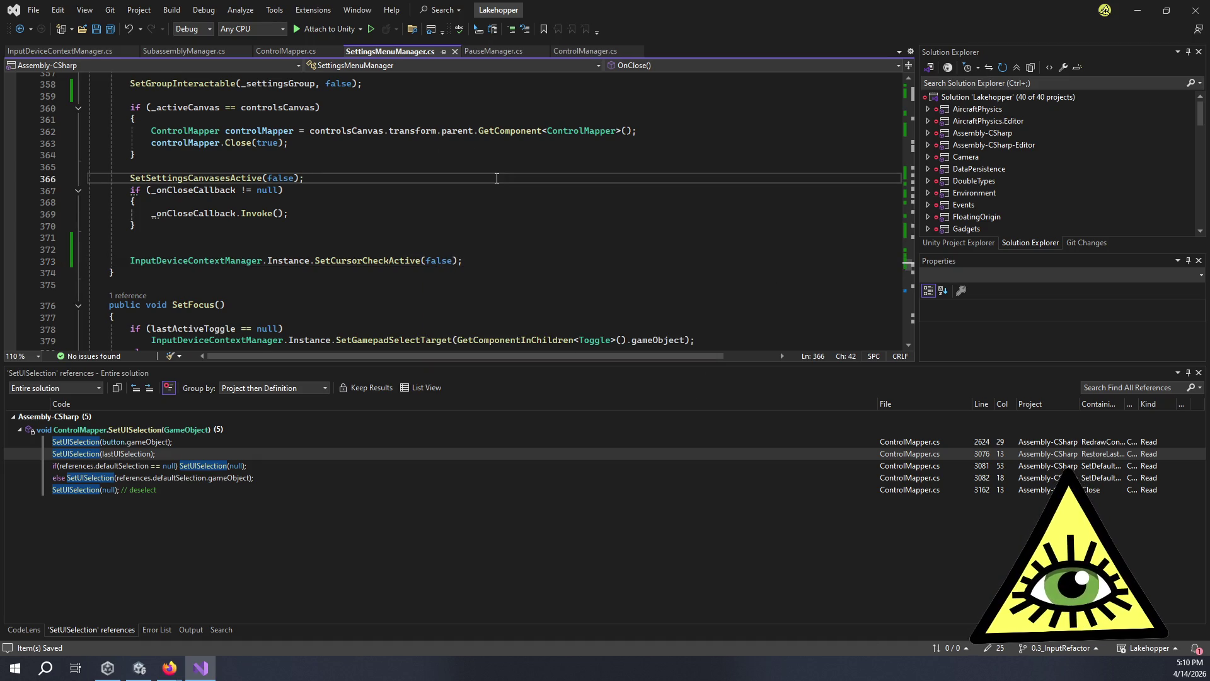
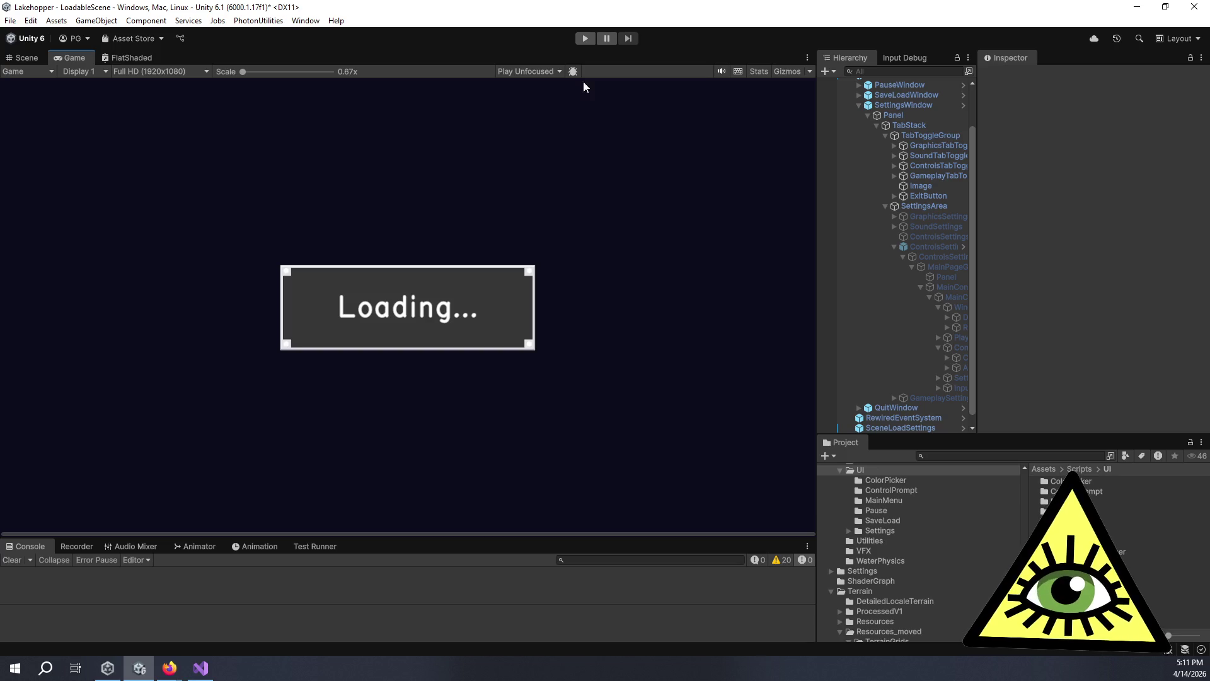
Start the Lakehopper game in Play mode and open its PAUSED menu with Escape.
{"action": "left_click", "coordinate": [585, 39]}
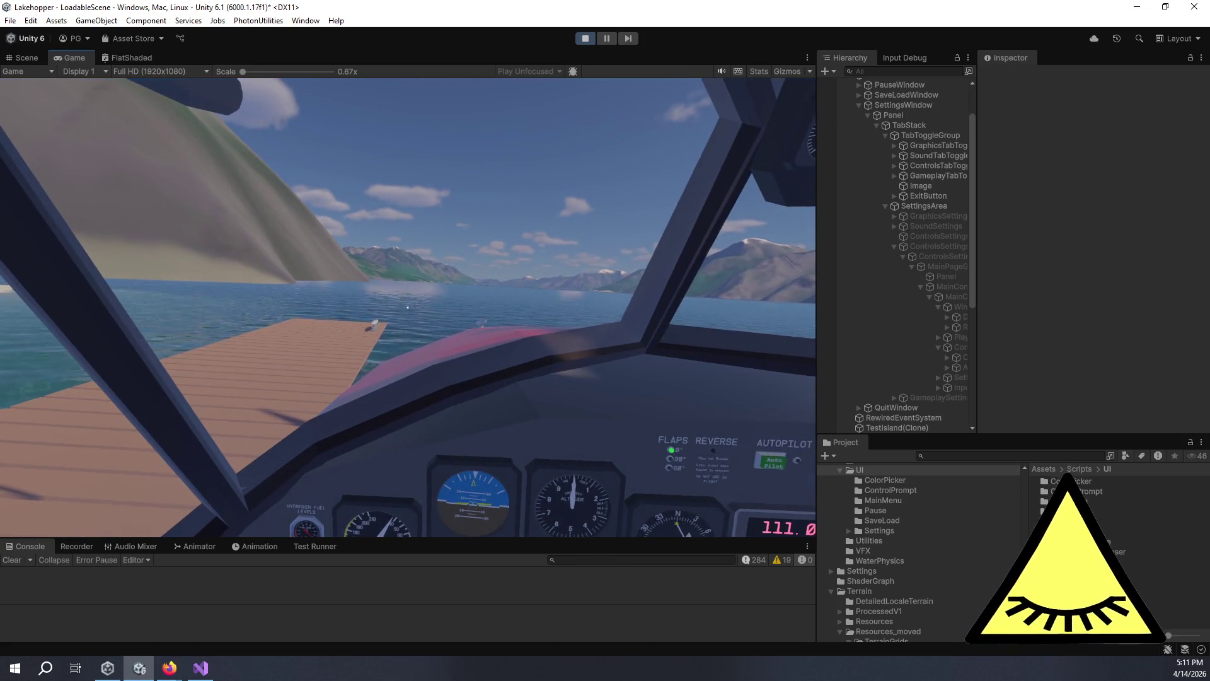
{"action": "key", "text": "Escape"}
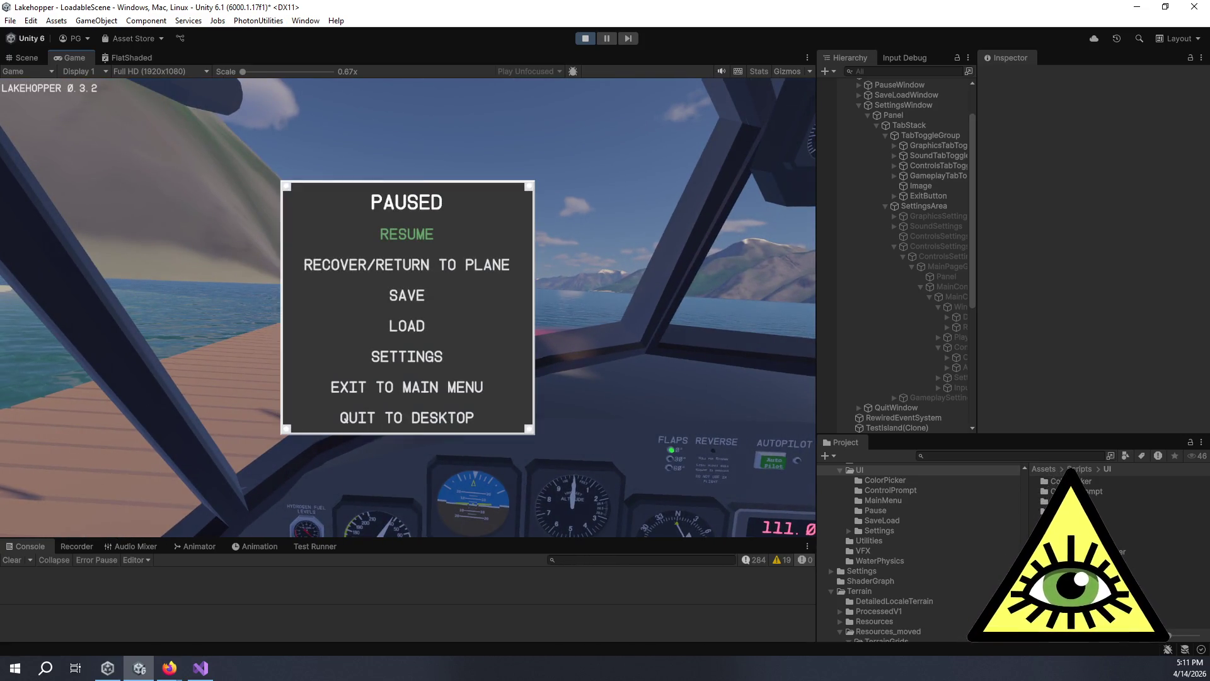
Test pause-menu navigation with the arrow keys, moving to Save and pressing Enter.
{"action": "key", "text": "Down"}
{"action": "key", "text": "Down"}
{"action": "key", "text": "Up"}
{"action": "key", "text": "Up"}
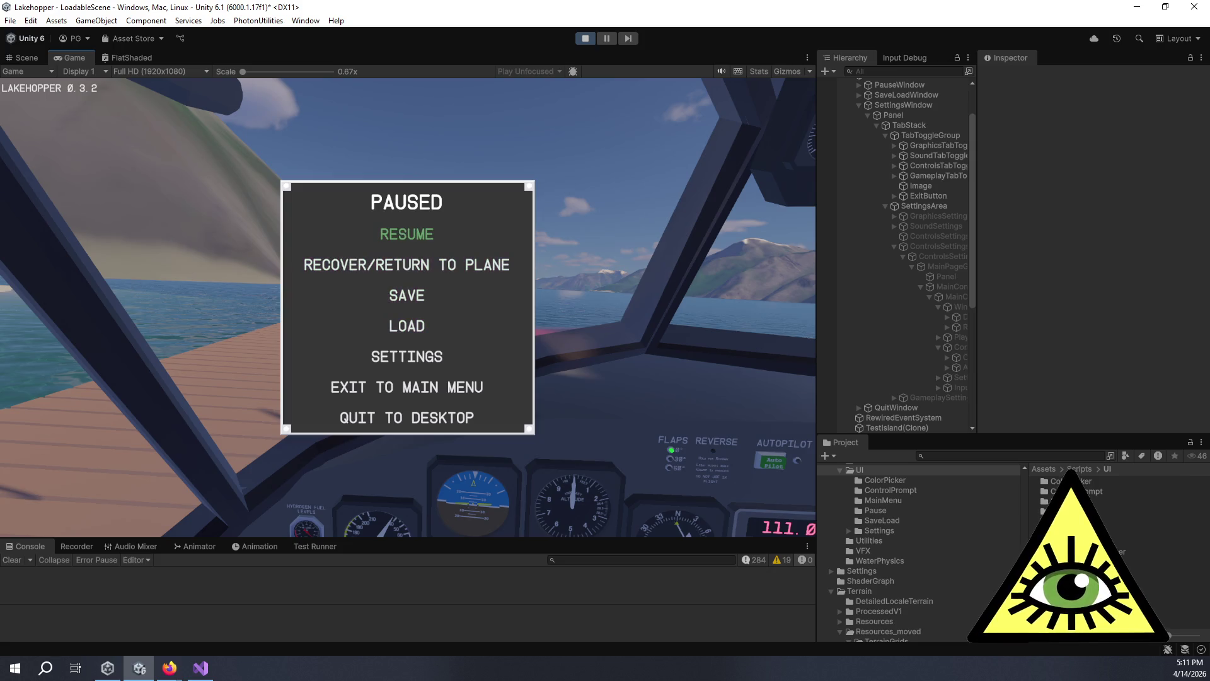
{"action": "key", "text": "Down"}
{"action": "key", "text": "Down"}
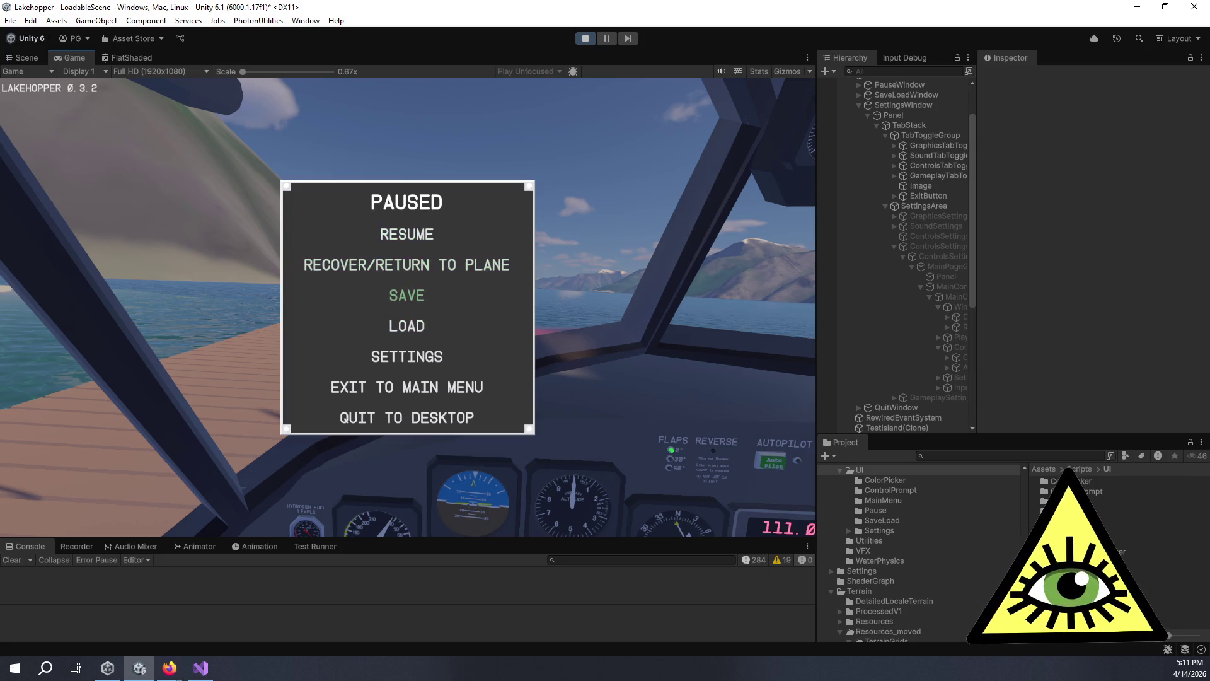
{"action": "key", "text": "Return"}
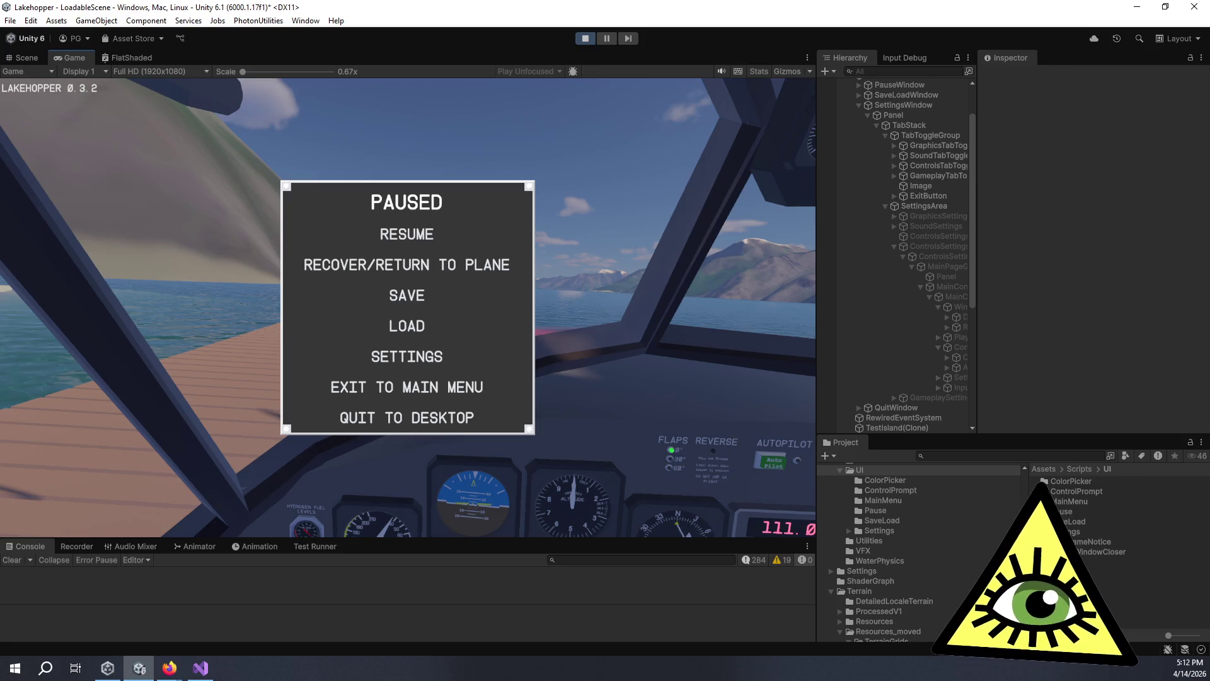
Select InputDeviceContextManager under SceneManager to confirm Last Control Type is Gamepad, then switch to Visual Studio.
{"action": "scroll", "coordinate": [924, 184], "scroll_direction": "up", "scroll_amount": 4}
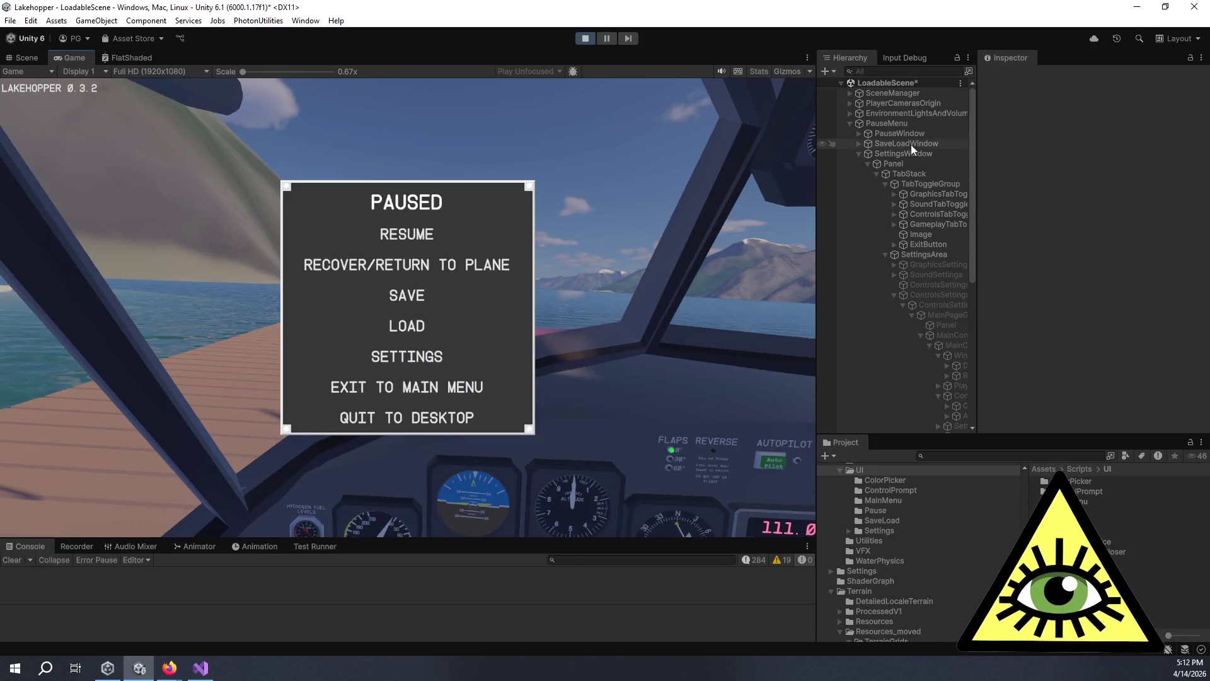
{"action": "left_click", "coordinate": [849, 94]}
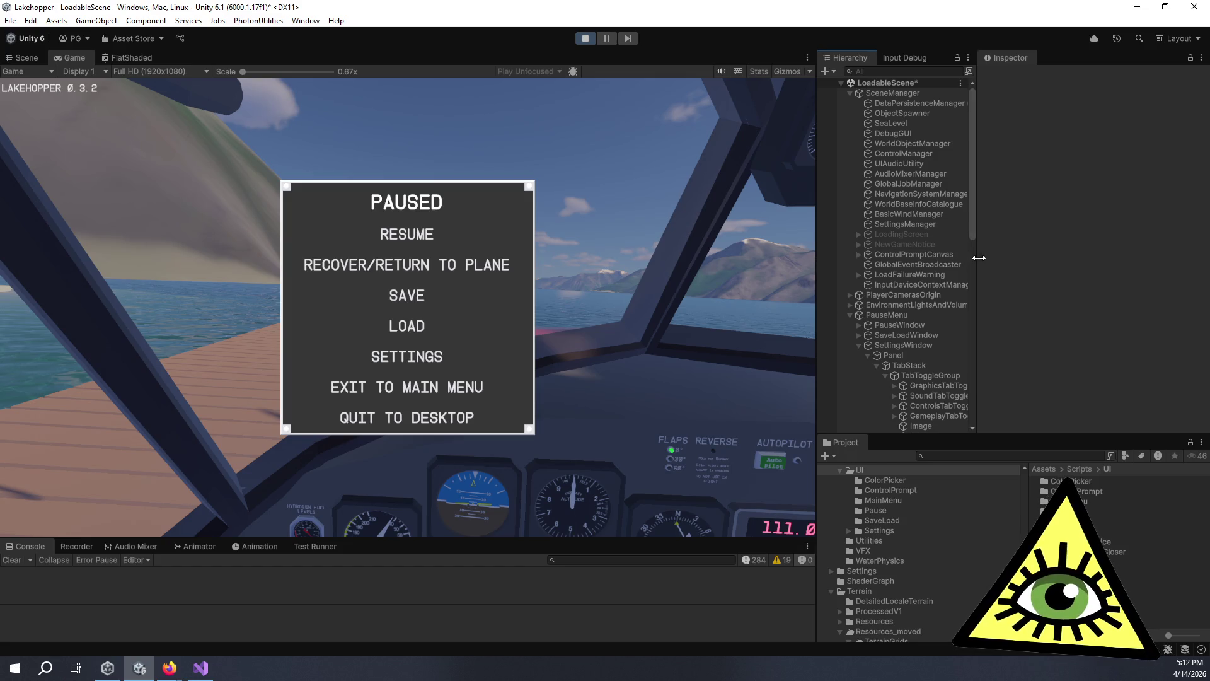
{"action": "left_click_drag", "start_coordinate": [976, 258], "coordinate": [1056, 260]}
{"action": "left_click", "coordinate": [988, 285]}
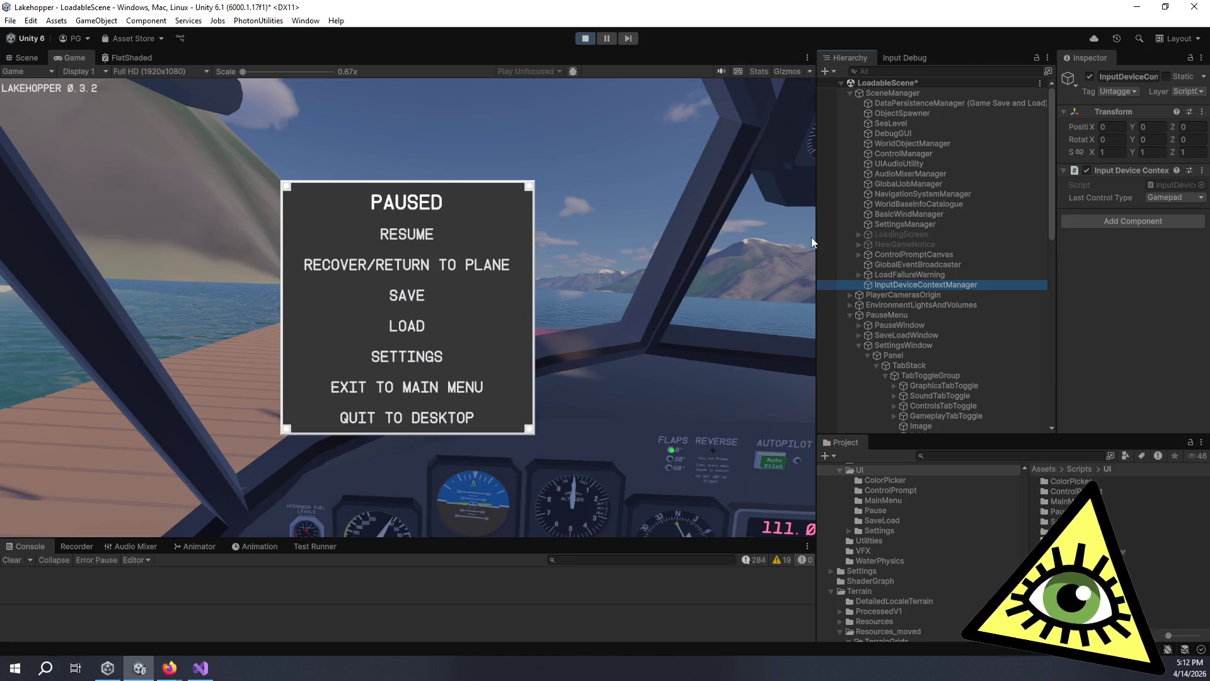
{"action": "left_click_drag", "start_coordinate": [817, 236], "coordinate": [770, 236]}
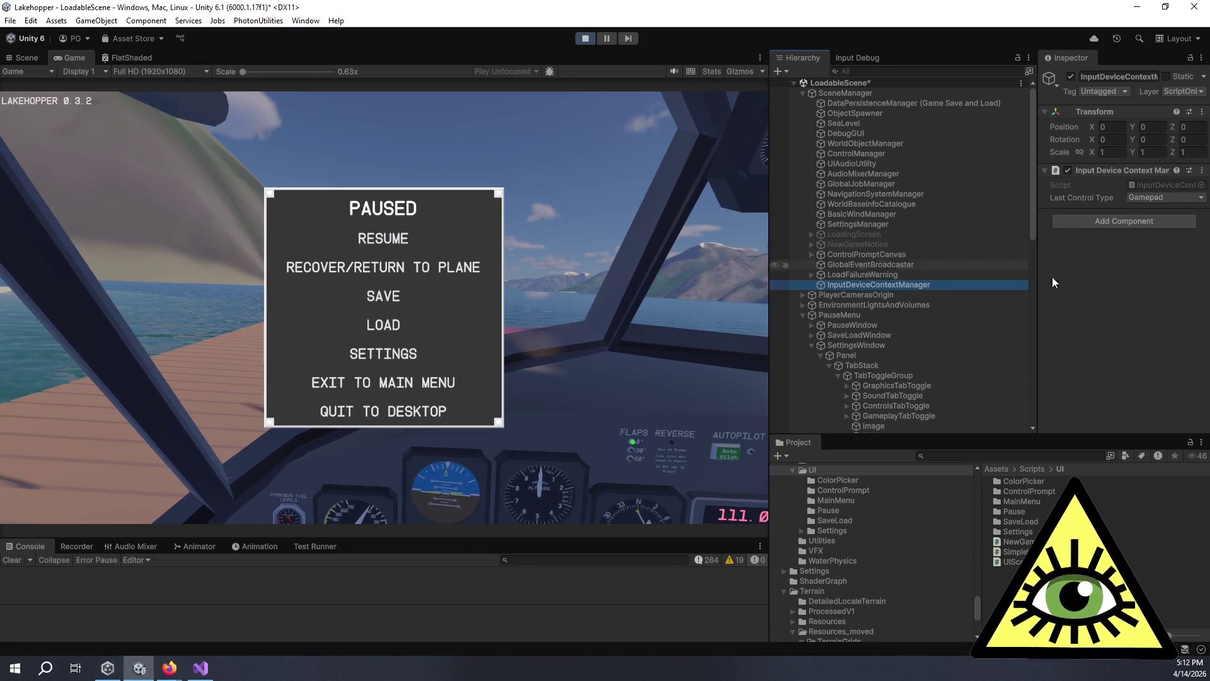
{"action": "left_click", "coordinate": [698, 316]}
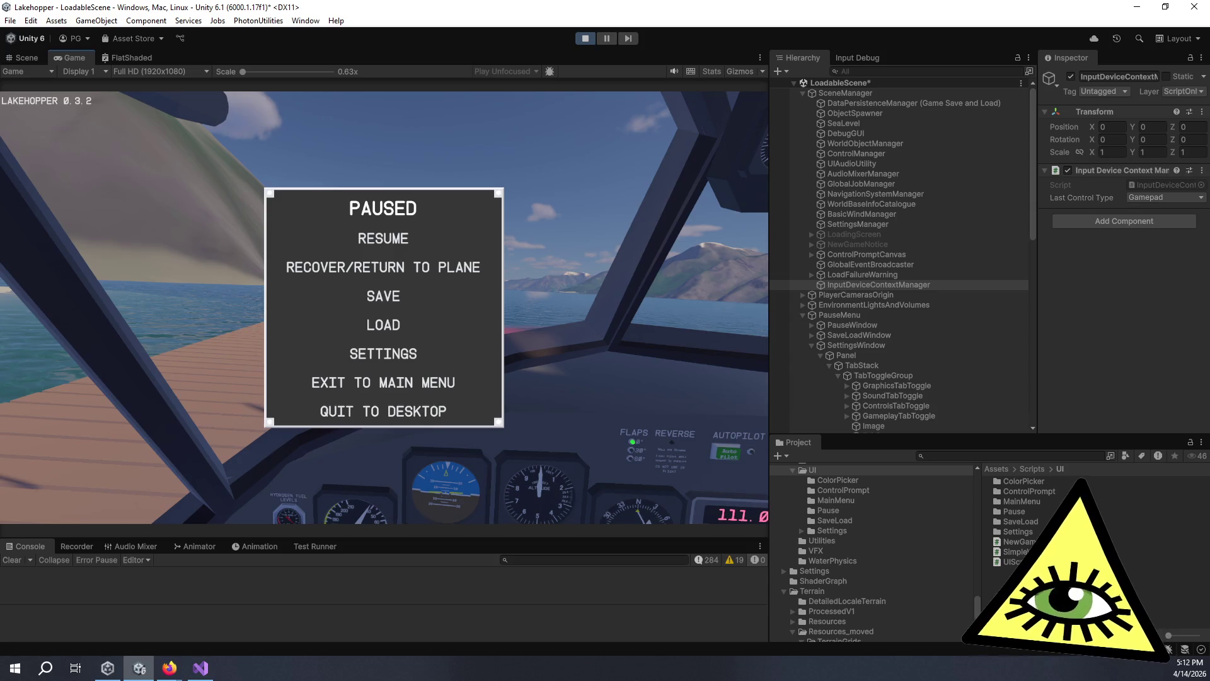
{"action": "key", "text": "alt+Tab"}
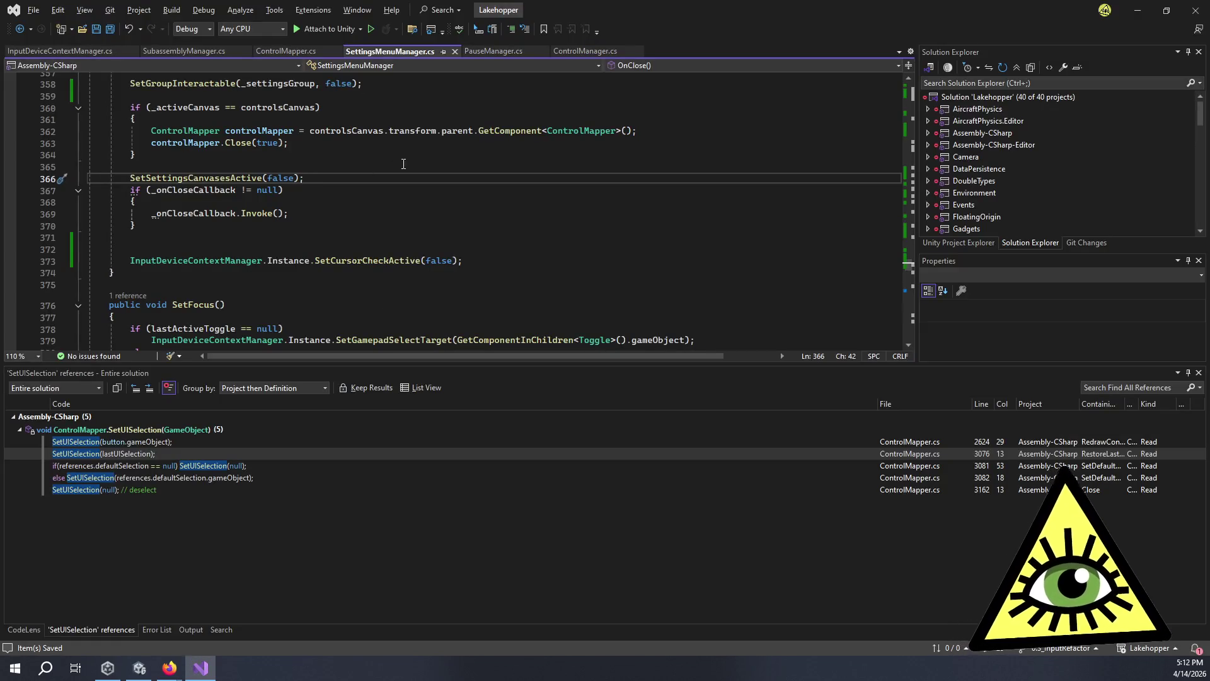
Review the InputDeviceContextManager.cs and PauseManager.cs scripts around the cursor-state code.
{"action": "left_click", "coordinate": [65, 53]}
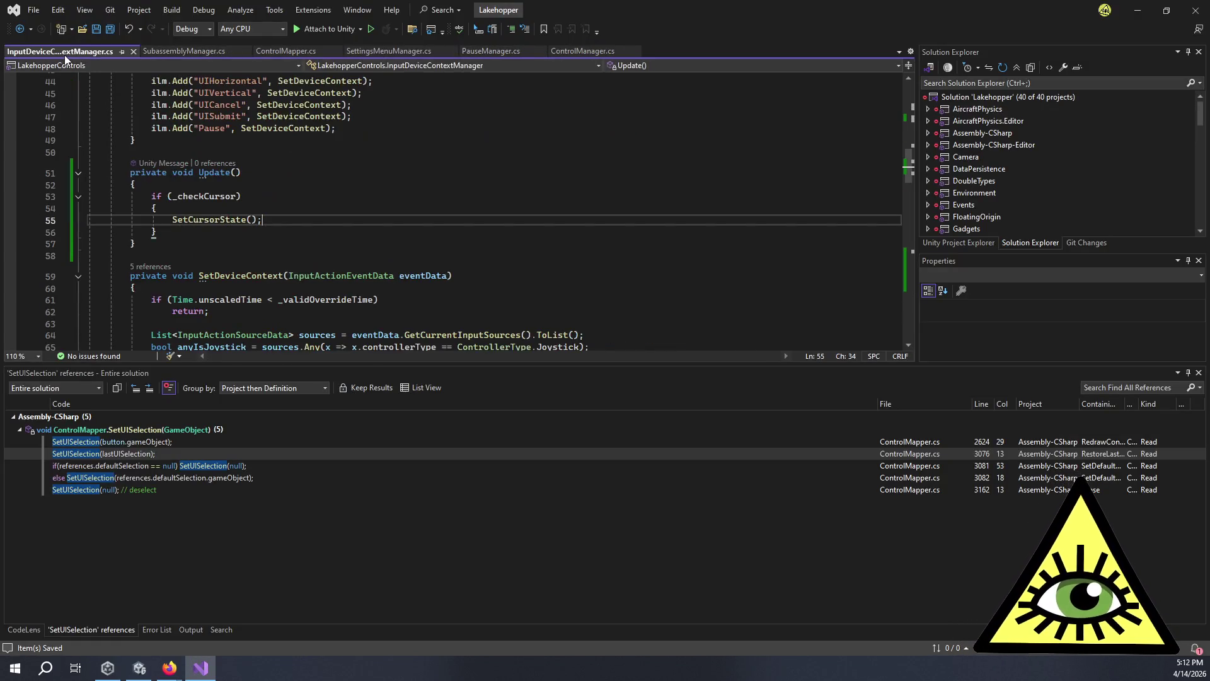
{"action": "left_click", "coordinate": [478, 50]}
{"action": "left_click", "coordinate": [526, 152]}
{"action": "scroll", "coordinate": [273, 153], "scroll_direction": "up", "scroll_amount": 20}
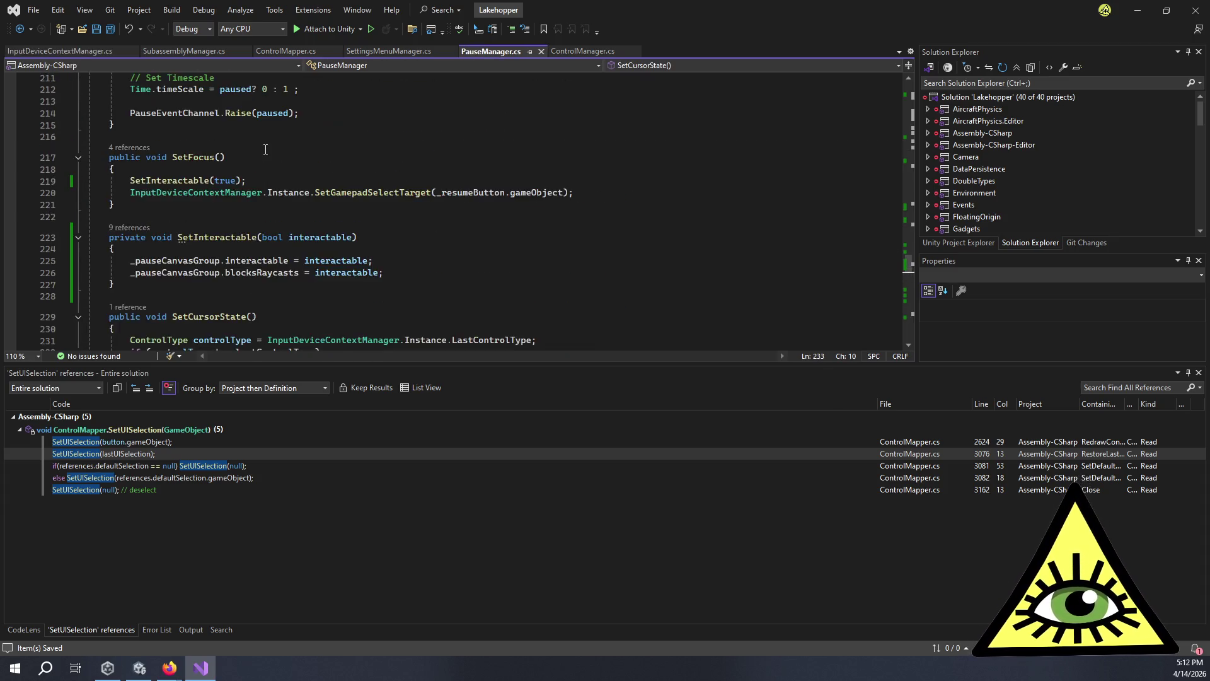
{"action": "scroll", "coordinate": [279, 155], "scroll_direction": "up", "scroll_amount": 20}
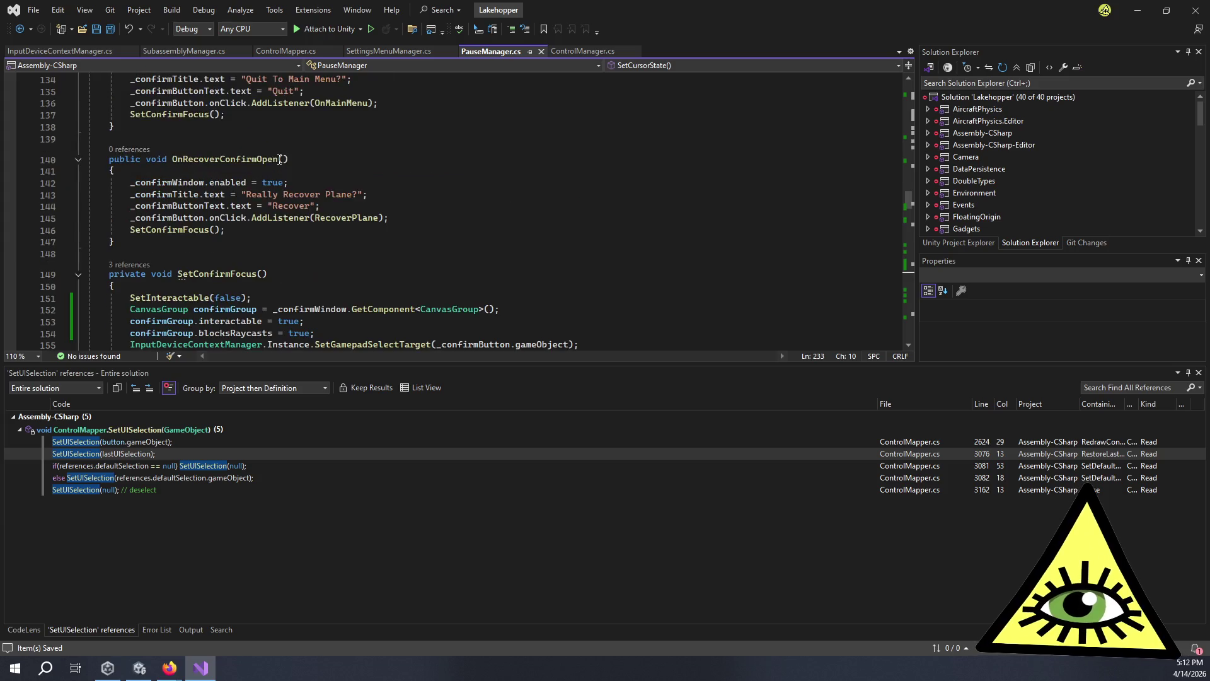
{"action": "scroll", "coordinate": [296, 161], "scroll_direction": "up", "scroll_amount": 11}
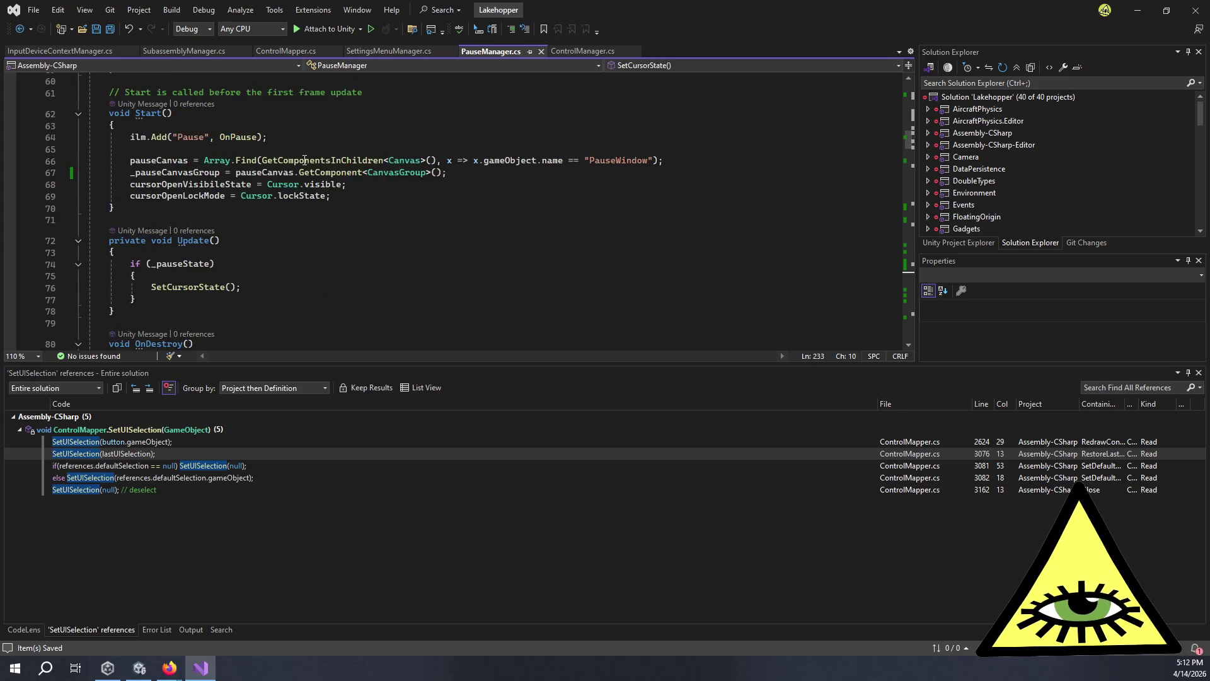
{"action": "left_click", "coordinate": [60, 50]}
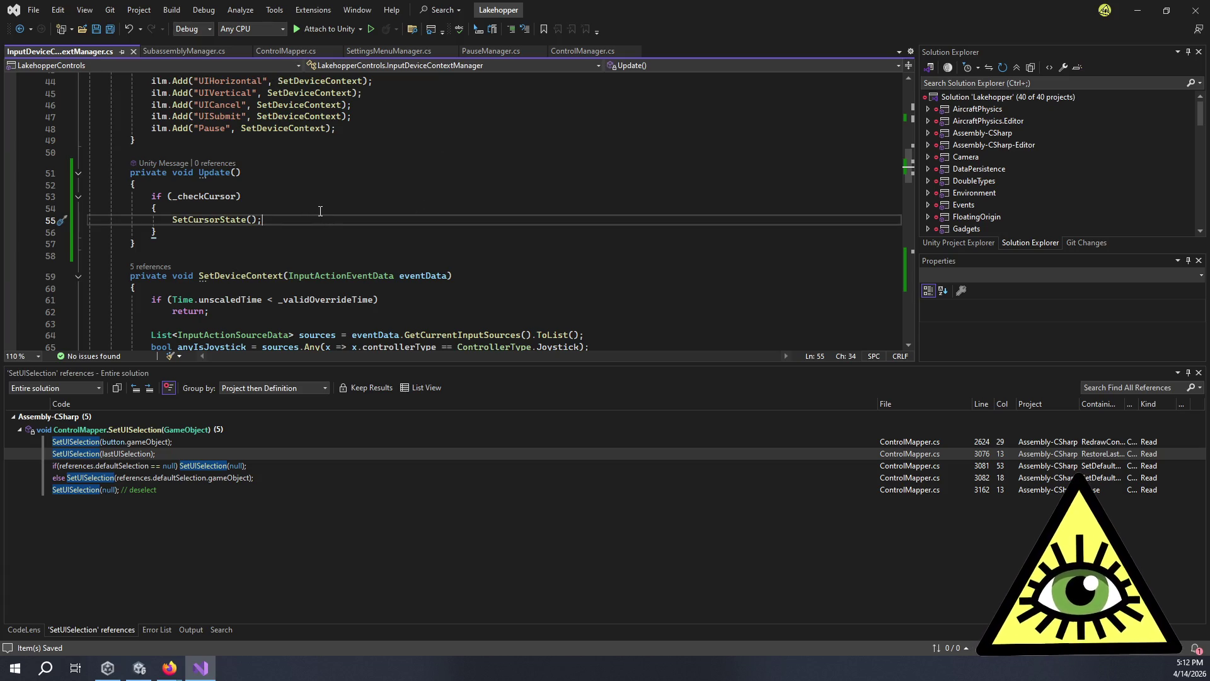
{"action": "scroll", "coordinate": [324, 208], "scroll_direction": "up", "scroll_amount": 2}
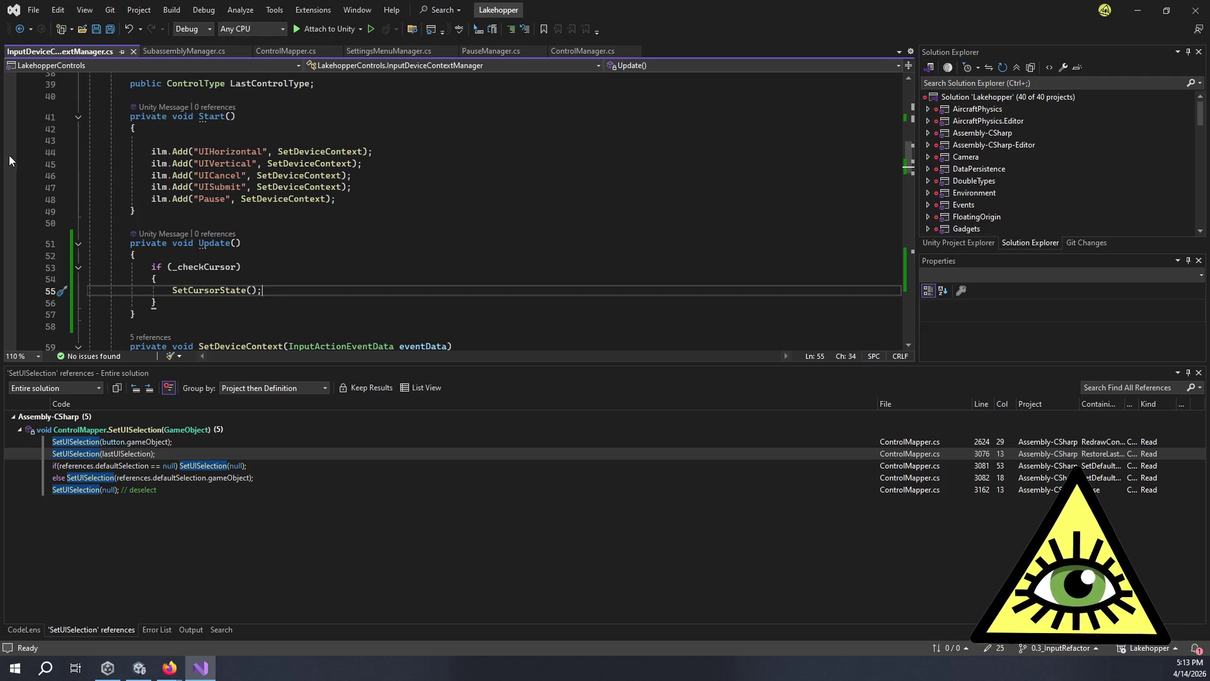
Comment out SetCursorCheckActive(true) in SettingsMenuManager's OnOpen and save the file.
{"action": "left_click", "coordinate": [397, 49]}
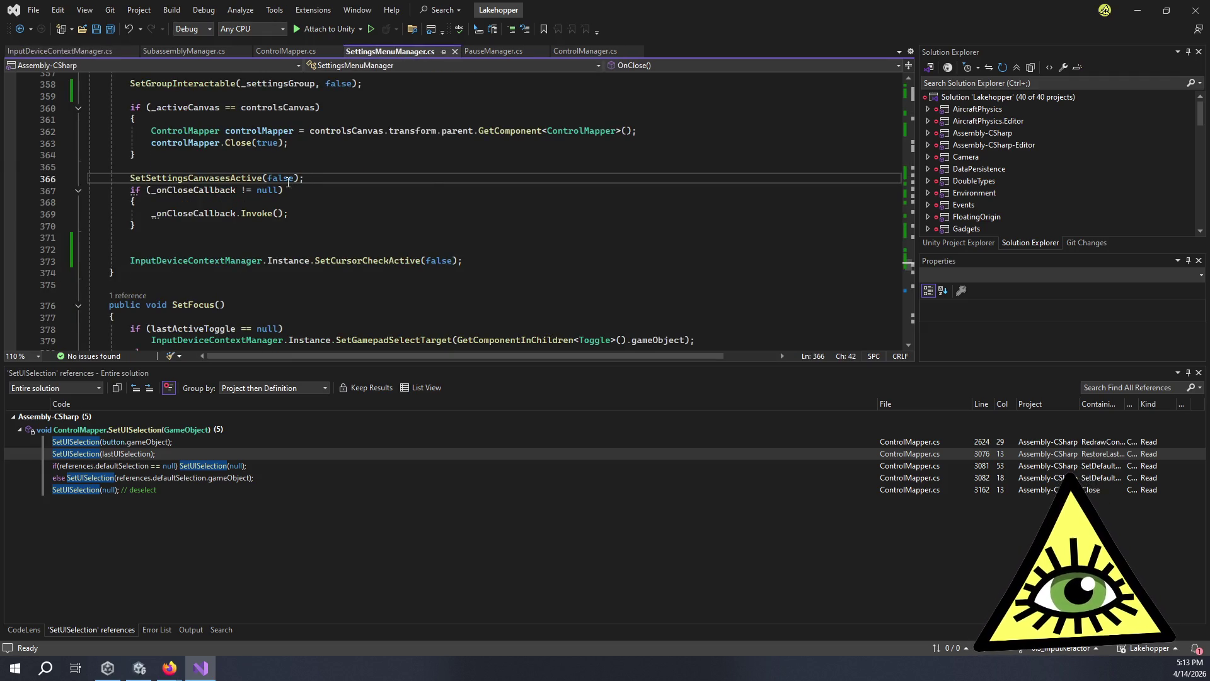
{"action": "scroll", "coordinate": [283, 258], "scroll_direction": "up", "scroll_amount": 5}
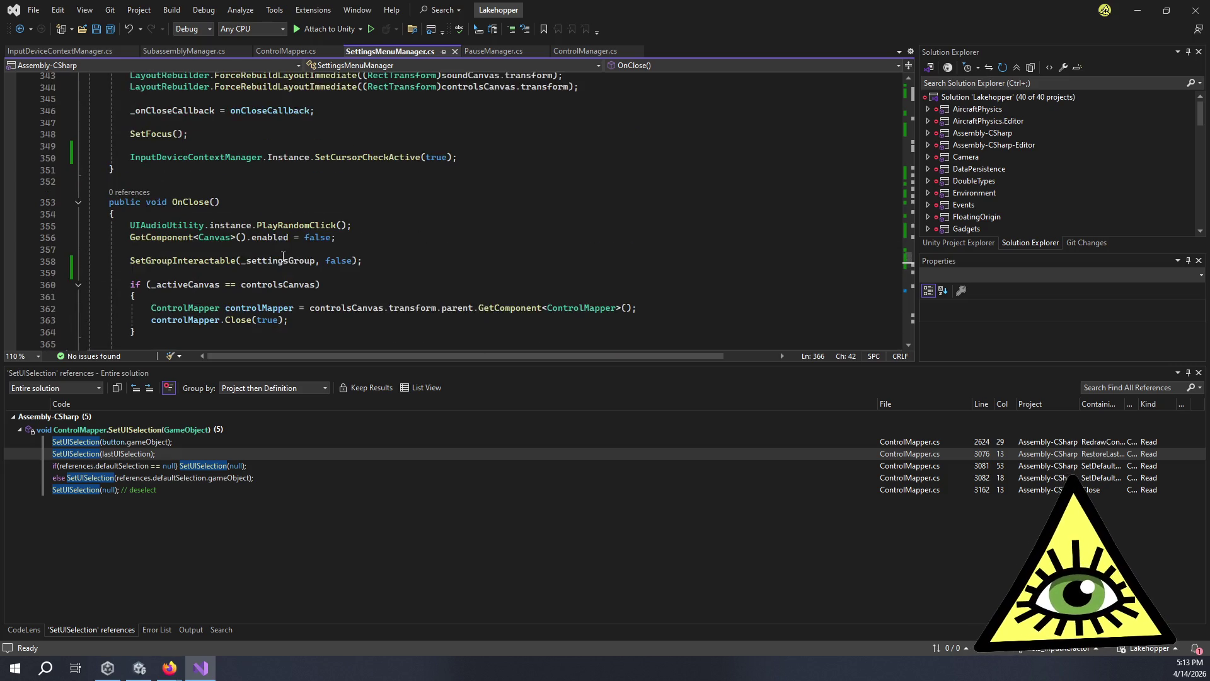
{"action": "left_click", "coordinate": [132, 158]}
{"action": "key", "text": "ctrl+k"}
{"action": "key", "text": "ctrl+c"}
{"action": "key", "text": "ctrl+s"}
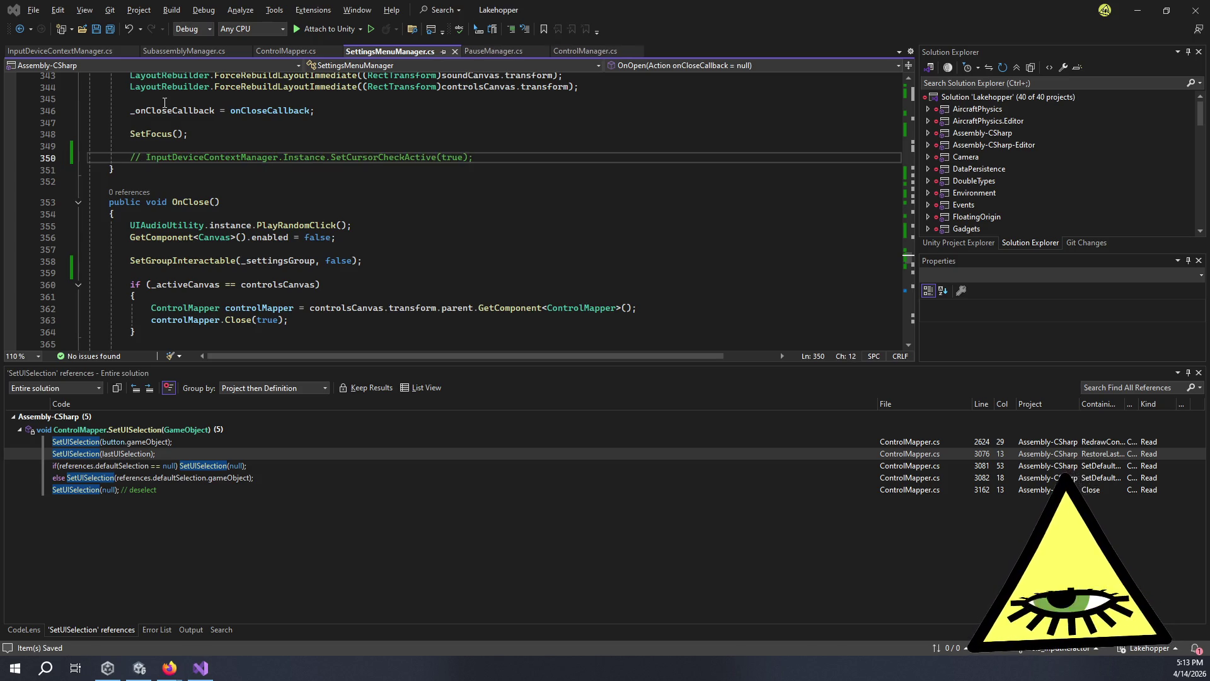
Back in Unity, stop and restart Play mode.
{"action": "key", "text": "alt+Tab"}
{"action": "left_click", "coordinate": [585, 38]}
{"action": "left_click", "coordinate": [586, 40]}
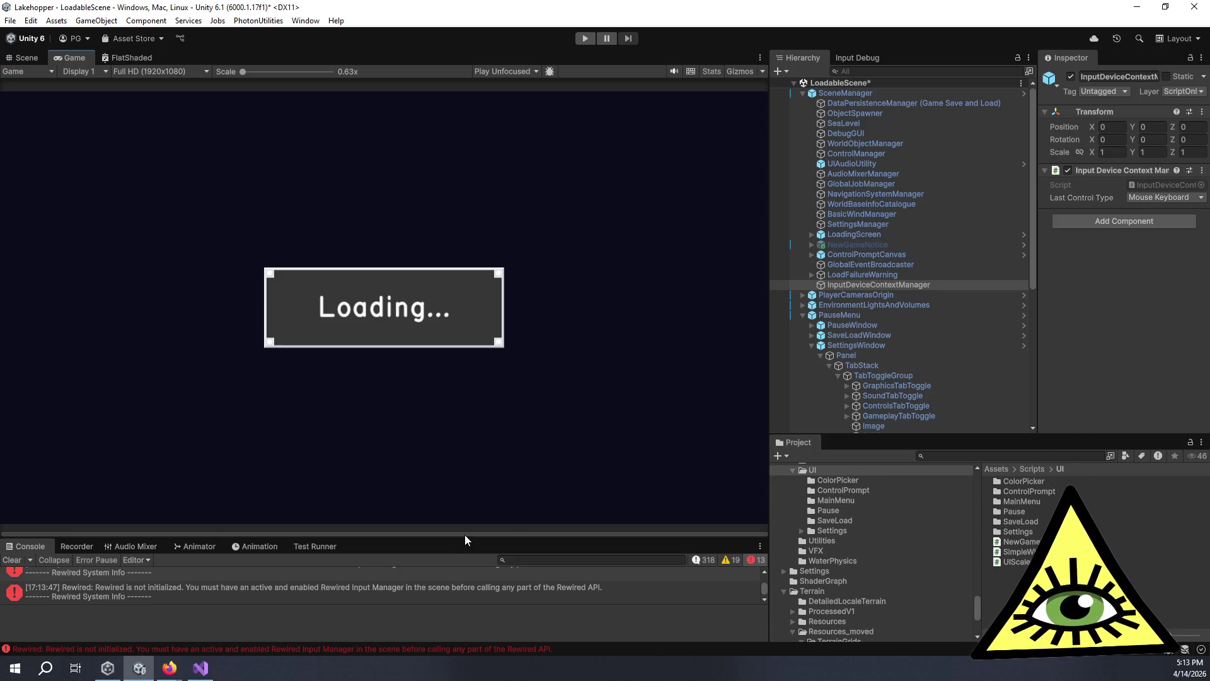
Enlarge the Console to read the 'Rewired is not initialized' errors, then select Rewired Initializer and RewiredEventSystem.
{"action": "left_click_drag", "start_coordinate": [465, 536], "coordinate": [599, 397]}
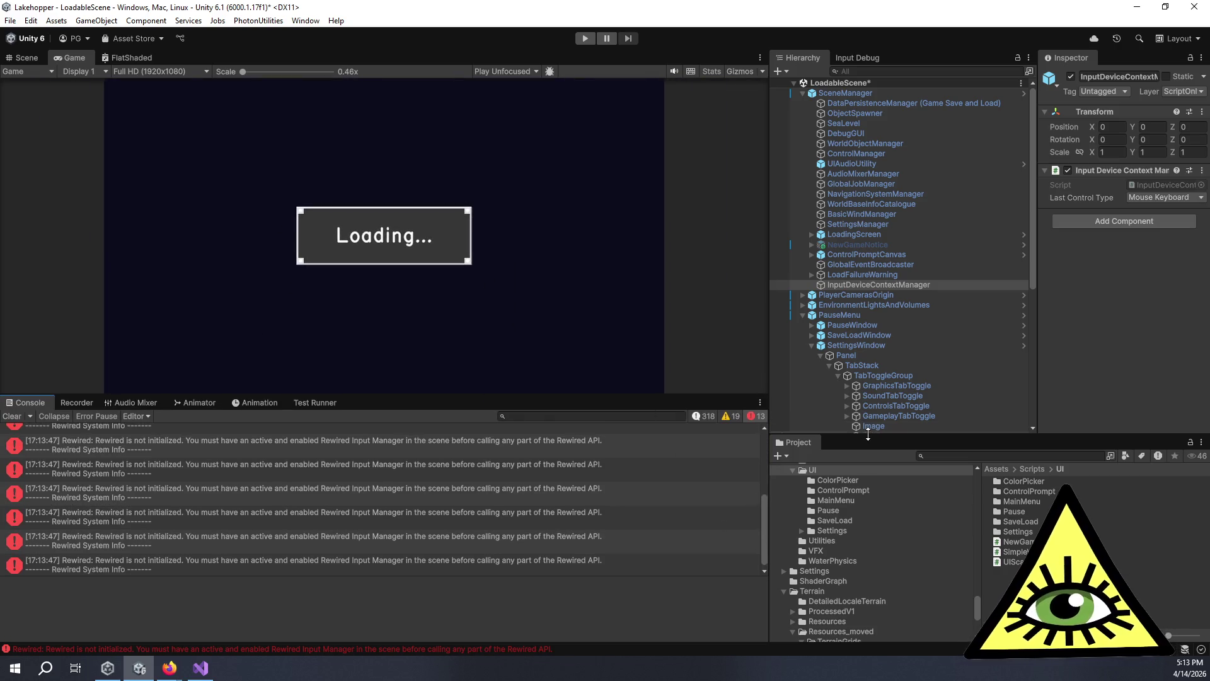
{"action": "scroll", "coordinate": [923, 410], "scroll_direction": "down", "scroll_amount": 10}
{"action": "left_click", "coordinate": [908, 429]}
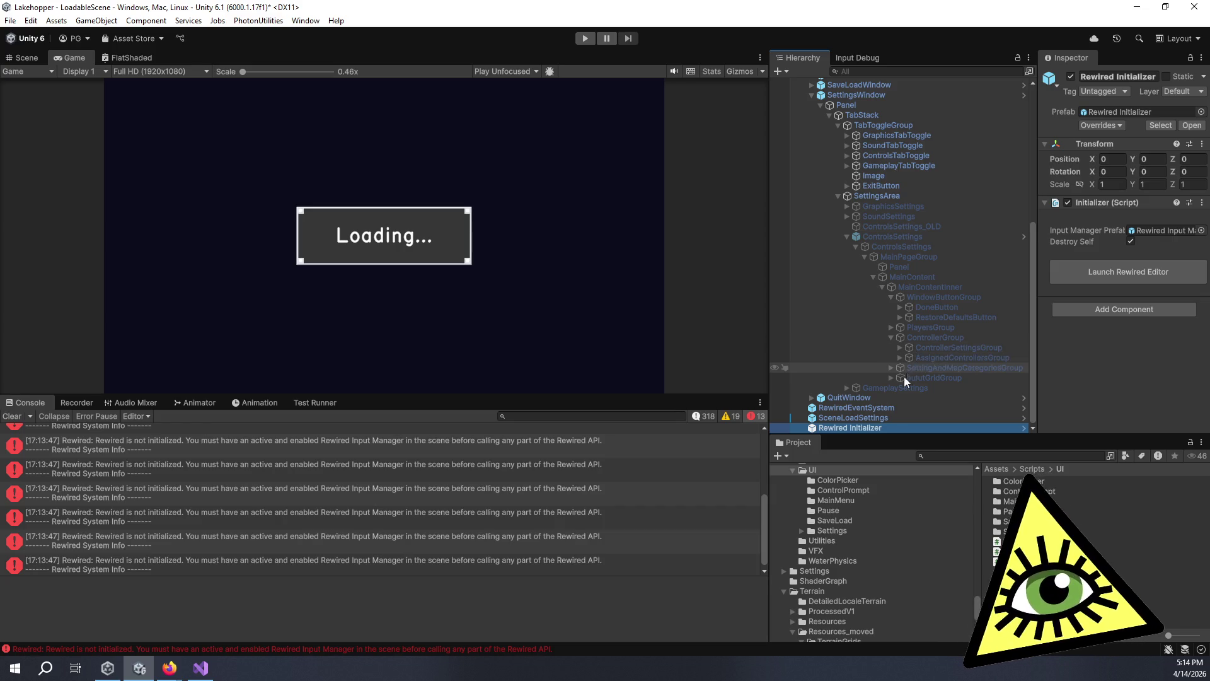
{"action": "left_click", "coordinate": [888, 407]}
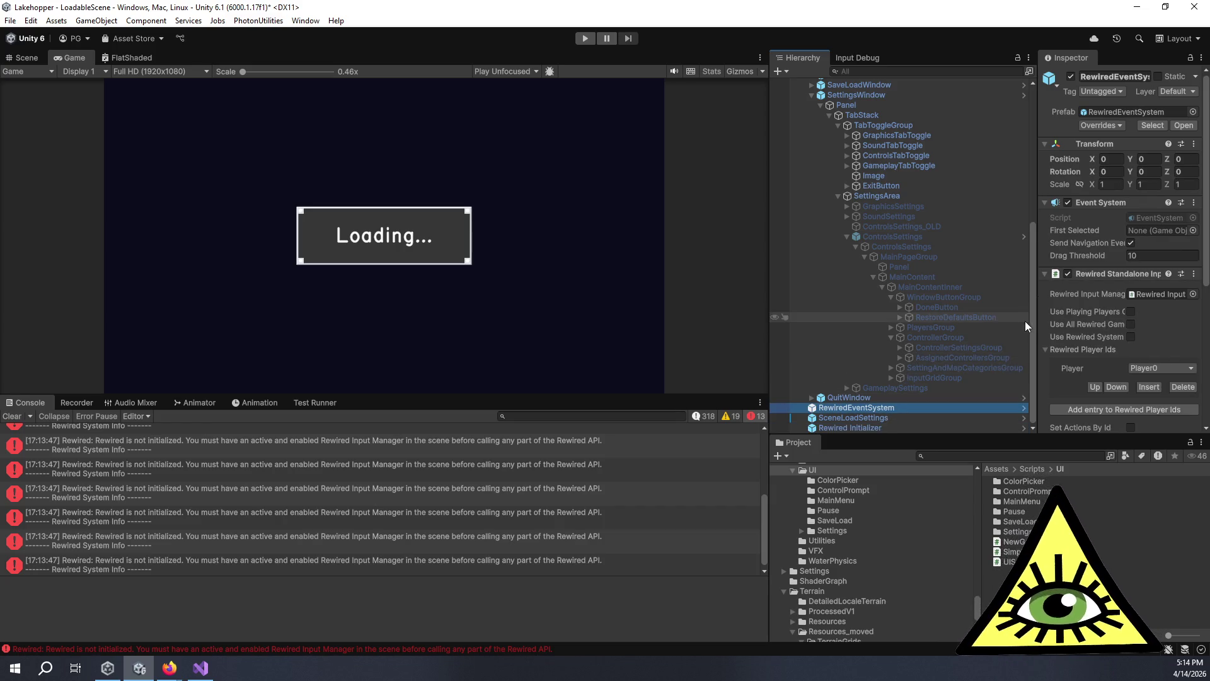
Widen the Inspector and switch it to Debug mode to view RewiredEventSystem's components.
{"action": "left_click_drag", "start_coordinate": [1037, 320], "coordinate": [905, 327]}
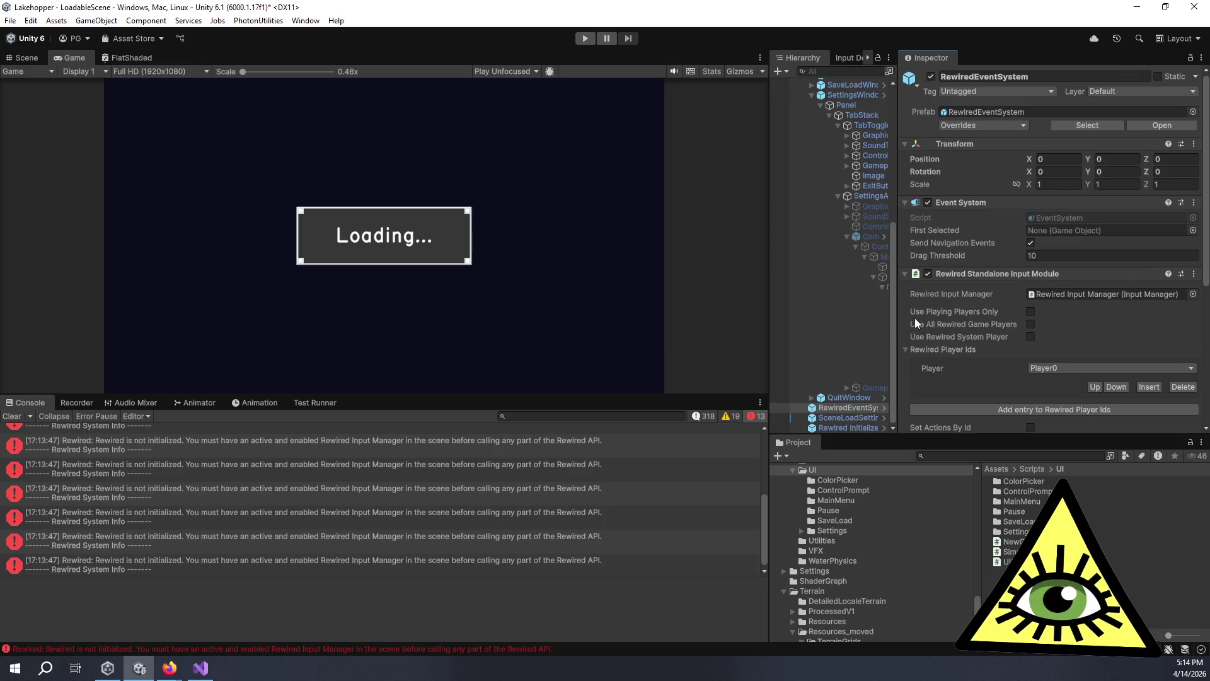
{"action": "scroll", "coordinate": [905, 312], "scroll_direction": "down", "scroll_amount": 5}
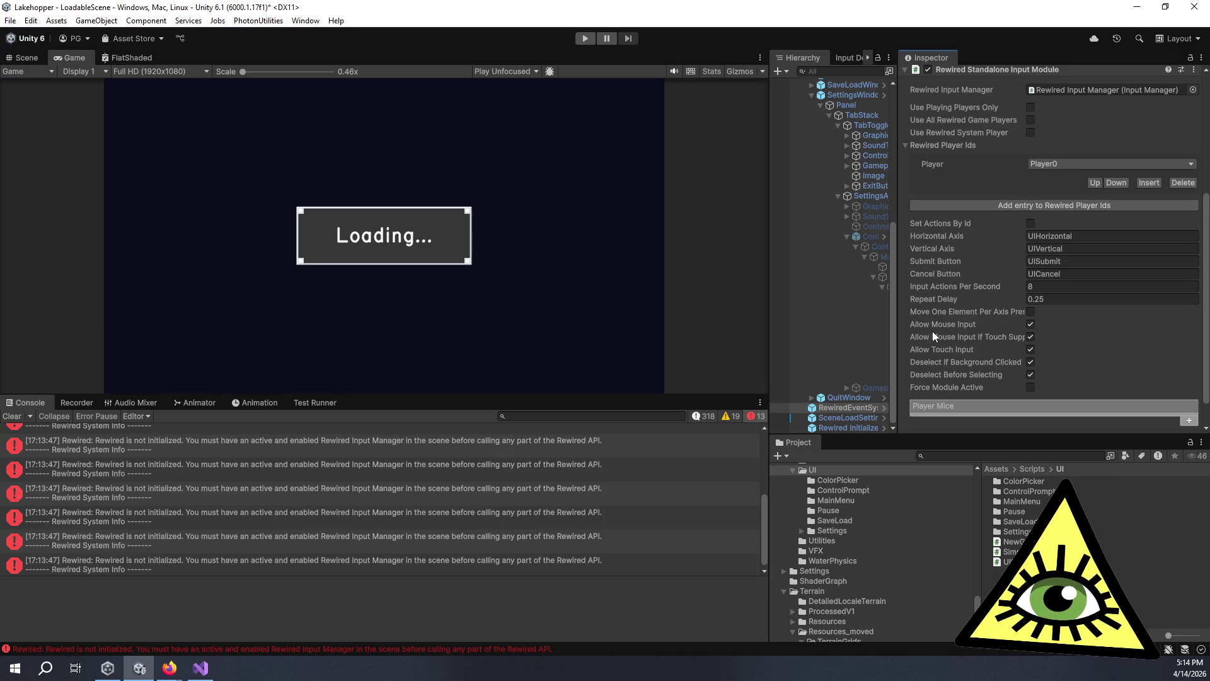
{"action": "scroll", "coordinate": [933, 334], "scroll_direction": "down", "scroll_amount": 1}
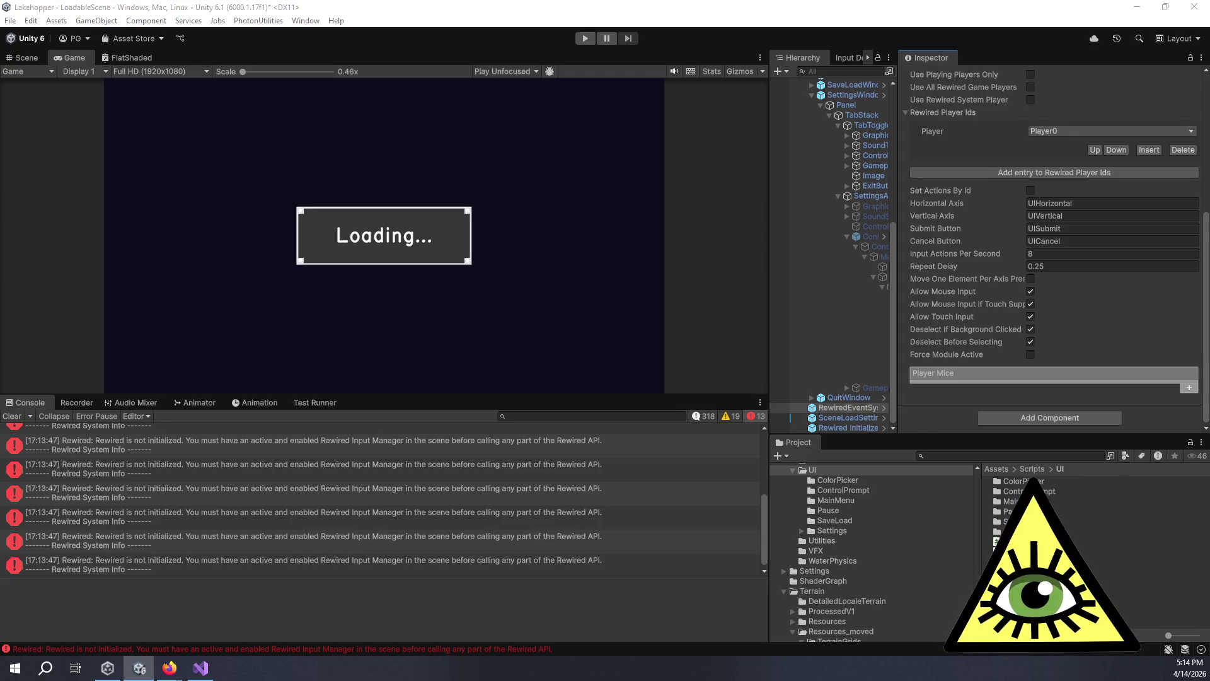
{"action": "scroll", "coordinate": [1133, 237], "scroll_direction": "up", "scroll_amount": 8}
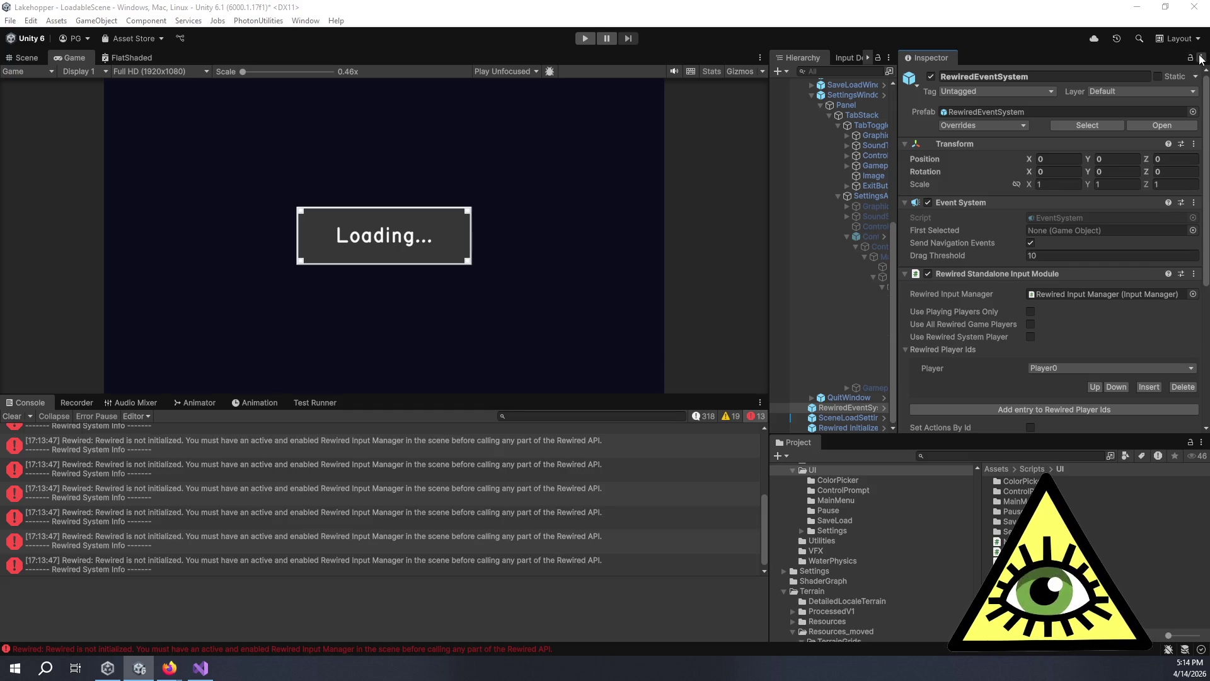
{"action": "left_click", "coordinate": [1201, 59]}
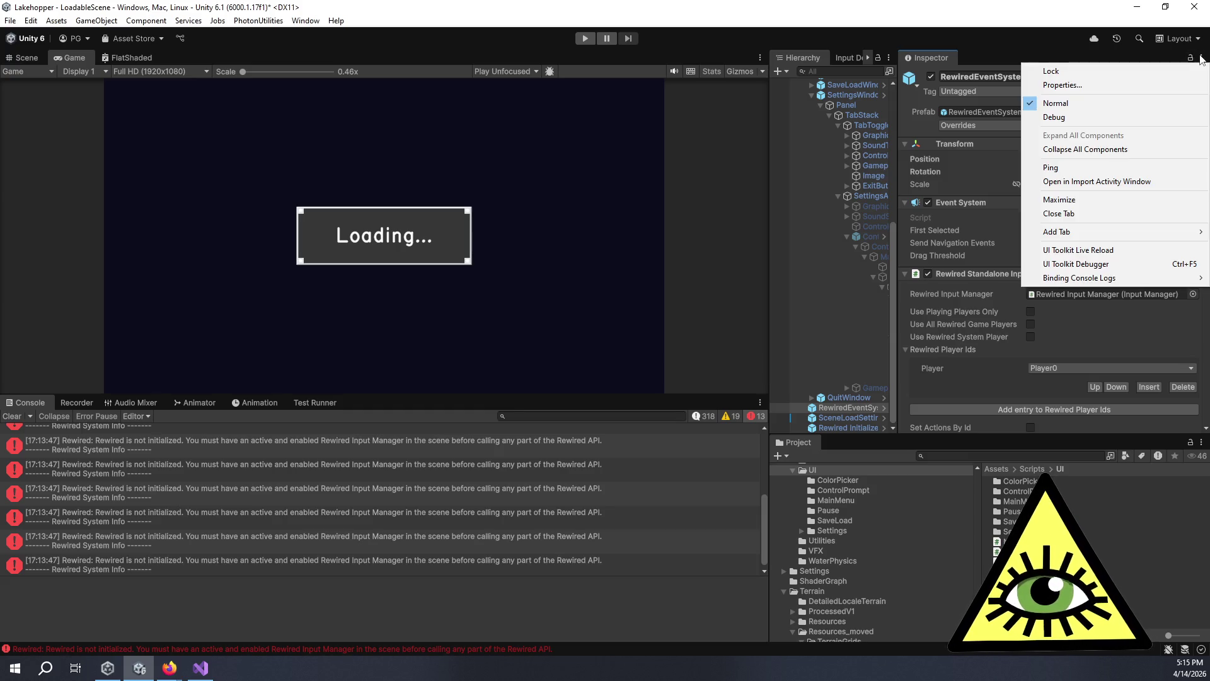
{"action": "left_click", "coordinate": [1092, 118]}
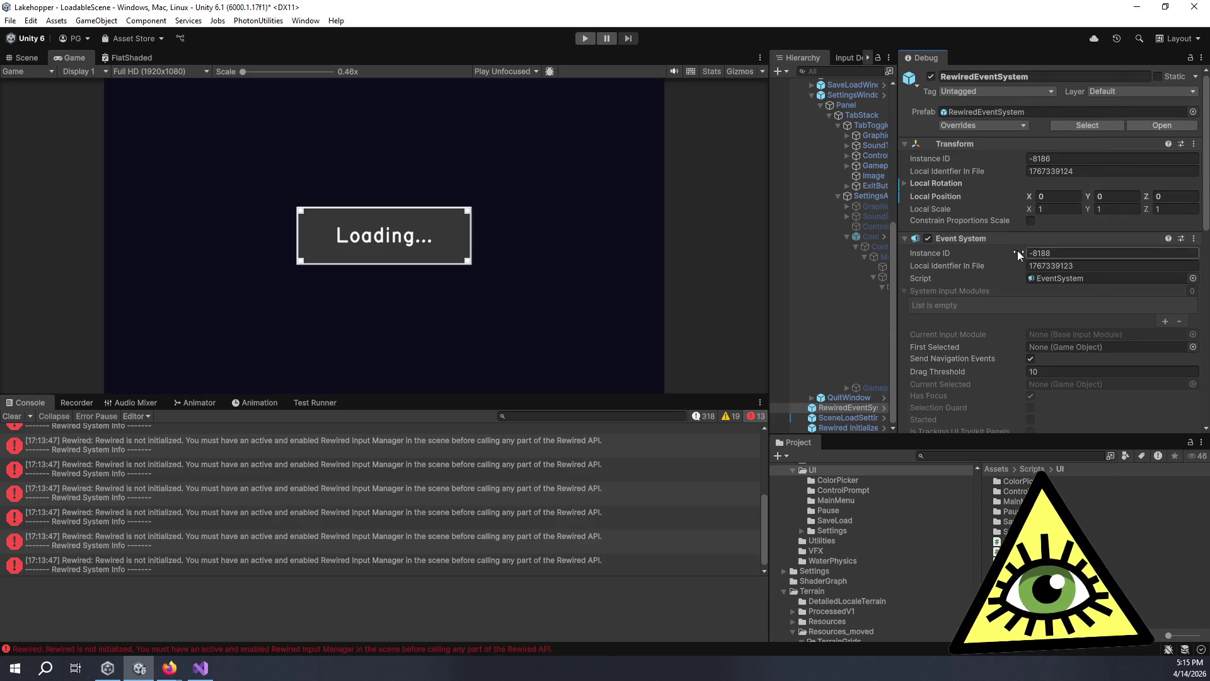
Open RewiredStandaloneInputModule.cs in Visual Studio and expand its Rewired Variables and Properties region.
{"action": "scroll", "coordinate": [1094, 251], "scroll_direction": "down", "scroll_amount": 6}
{"action": "left_click", "coordinate": [1095, 251]}
{"action": "double_click", "coordinate": [1097, 252]}
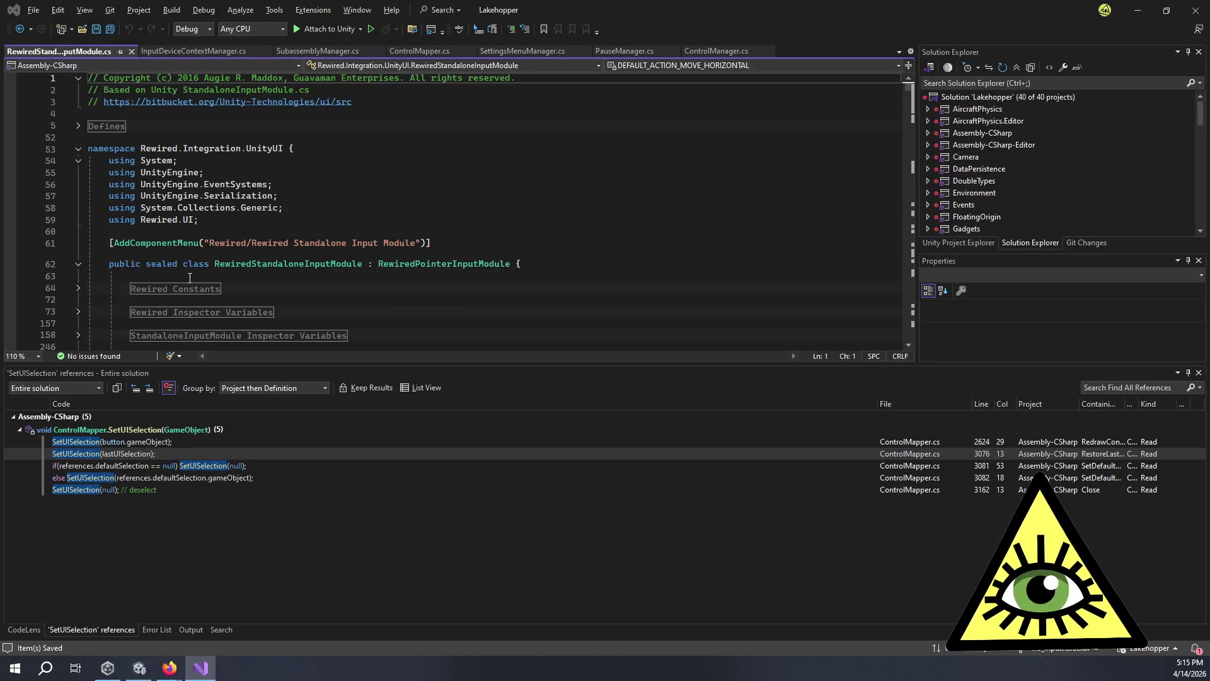
{"action": "scroll", "coordinate": [191, 207], "scroll_direction": "down", "scroll_amount": 3}
{"action": "scroll", "coordinate": [458, 220], "scroll_direction": "down", "scroll_amount": 2}
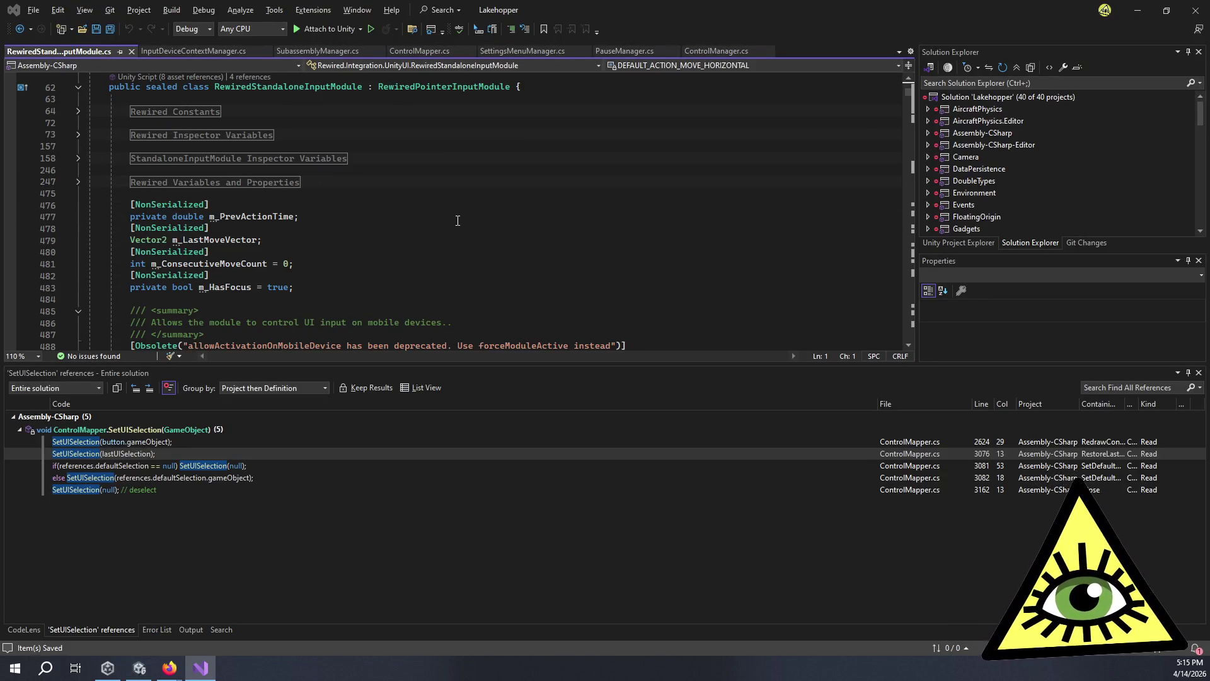
{"action": "left_click", "coordinate": [78, 182]}
{"action": "left_click", "coordinate": [78, 181]}
{"action": "left_click", "coordinate": [424, 206]}
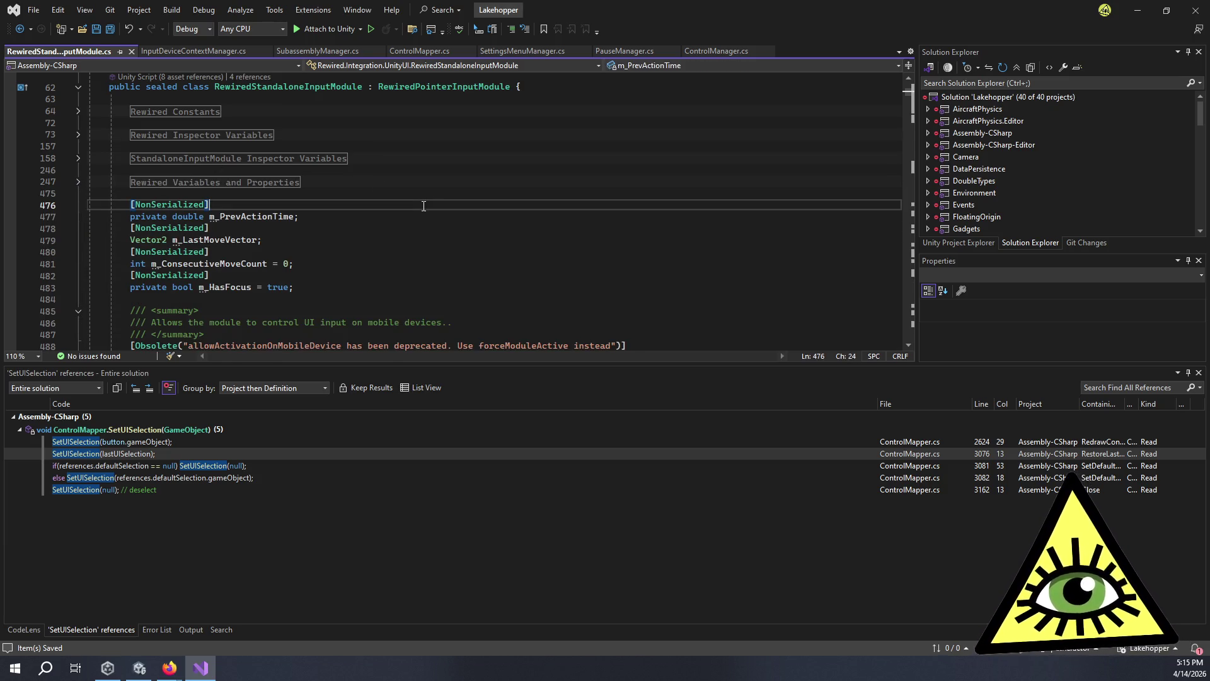
Search RewiredStandaloneInputModule.cs for 'mouse', stepping through matches from line 629 to line 775.
{"action": "key", "text": "ctrl+f"}
{"action": "type", "text": "mouse"}
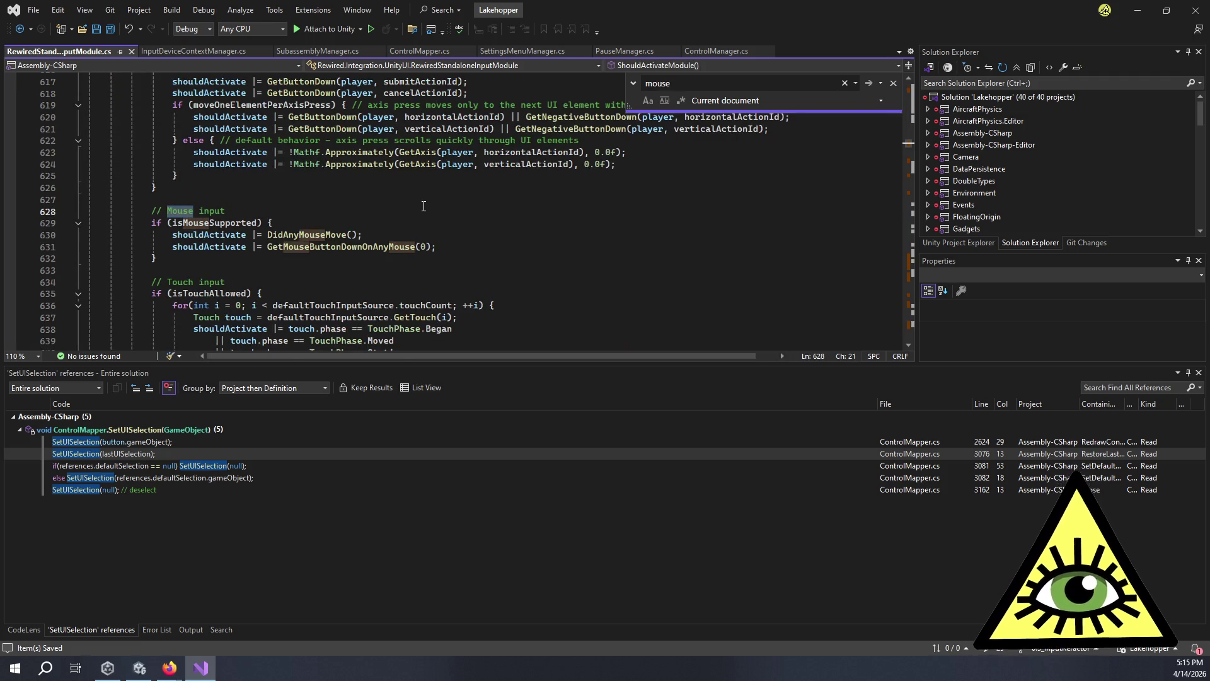
{"action": "key", "text": "Return"}
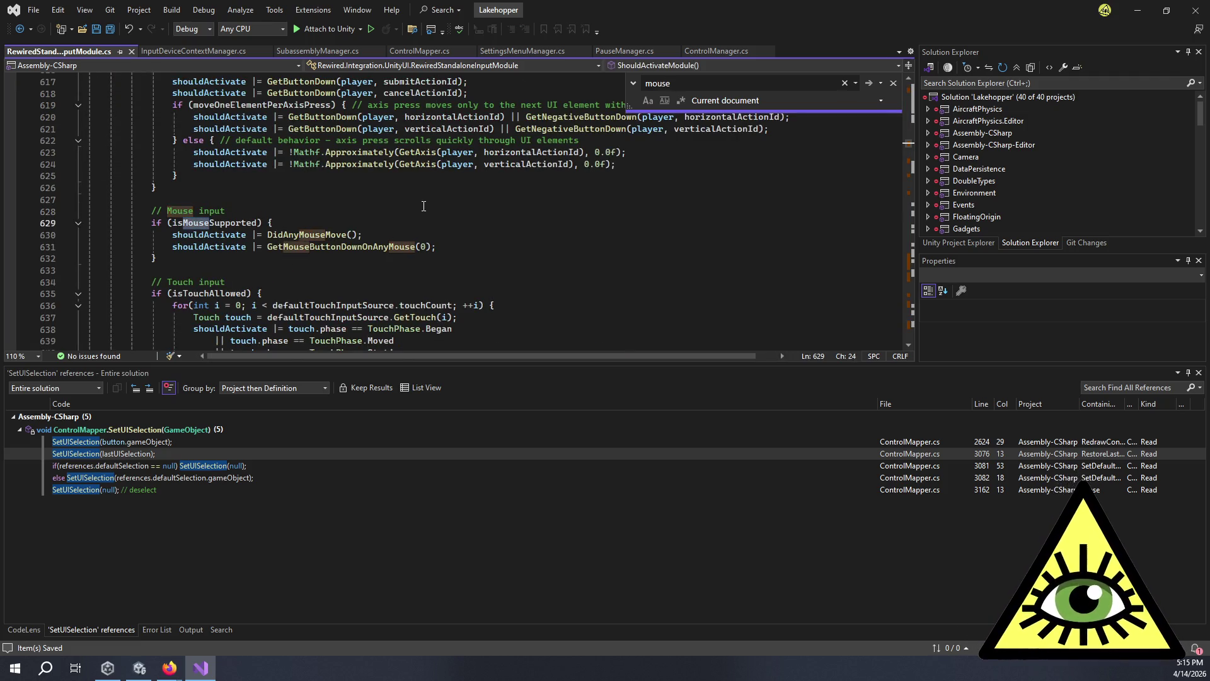
{"action": "key", "text": "Return"}
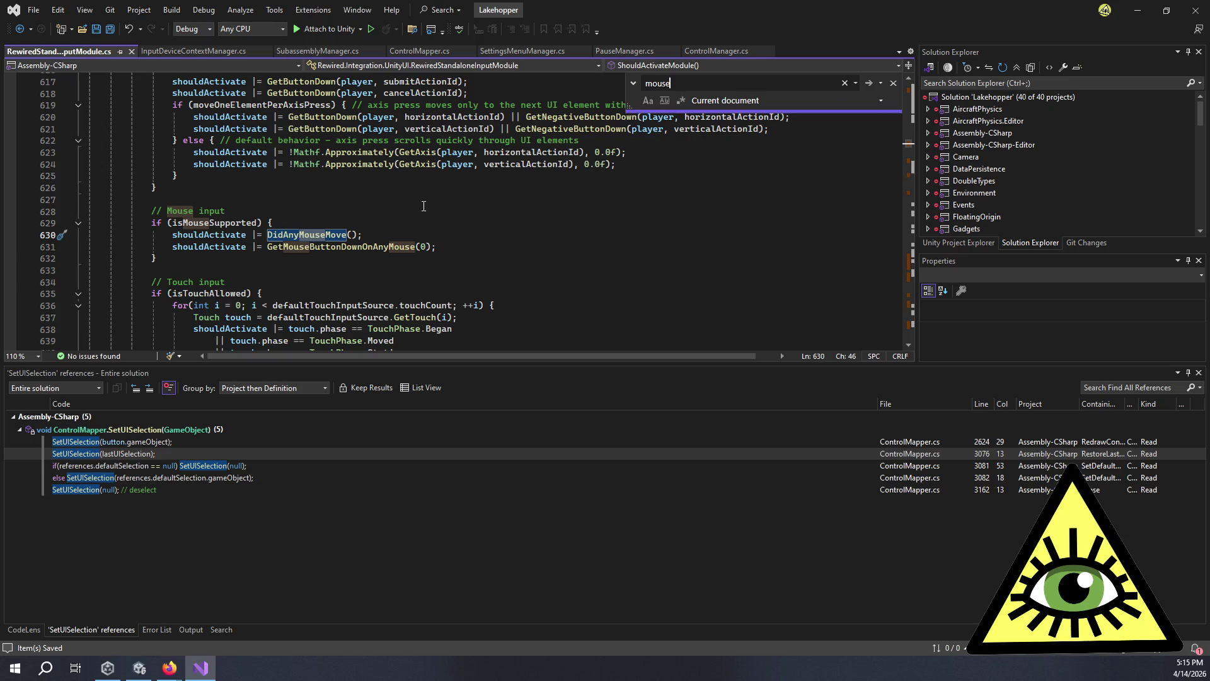
{"action": "key", "text": "Return"}
{"action": "key", "text": "Return"}
{"action": "key", "text": "Return"}
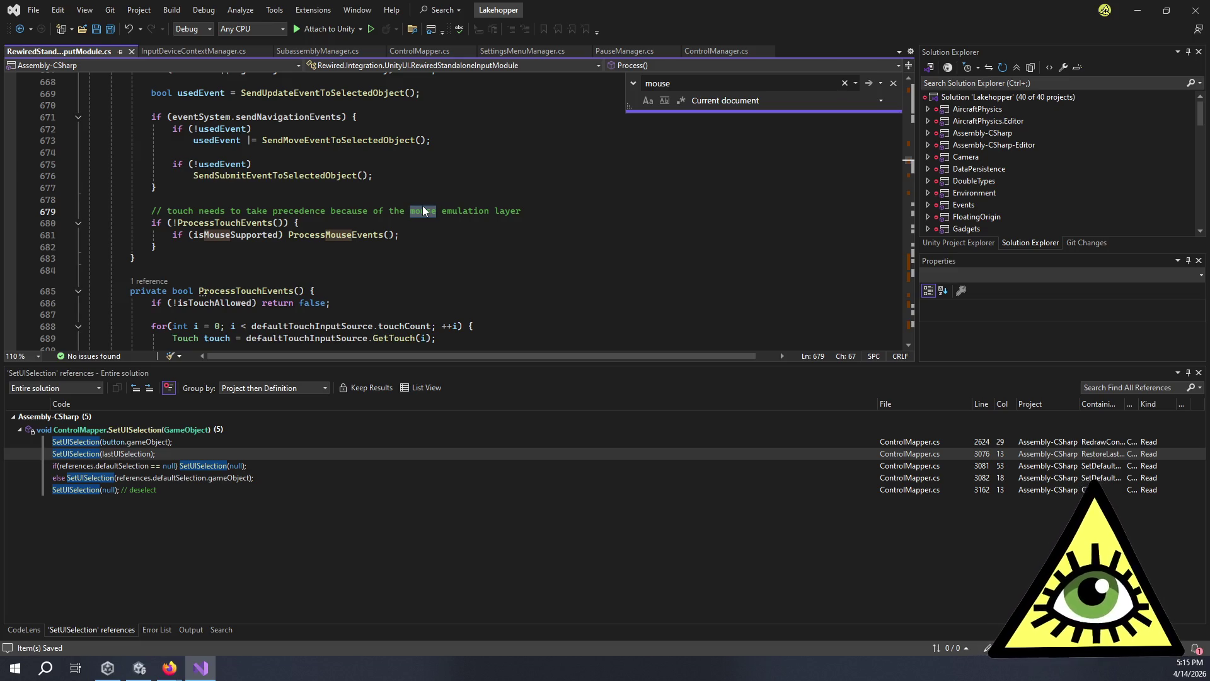
{"action": "key", "text": "Return"}
{"action": "key", "text": "Return"}
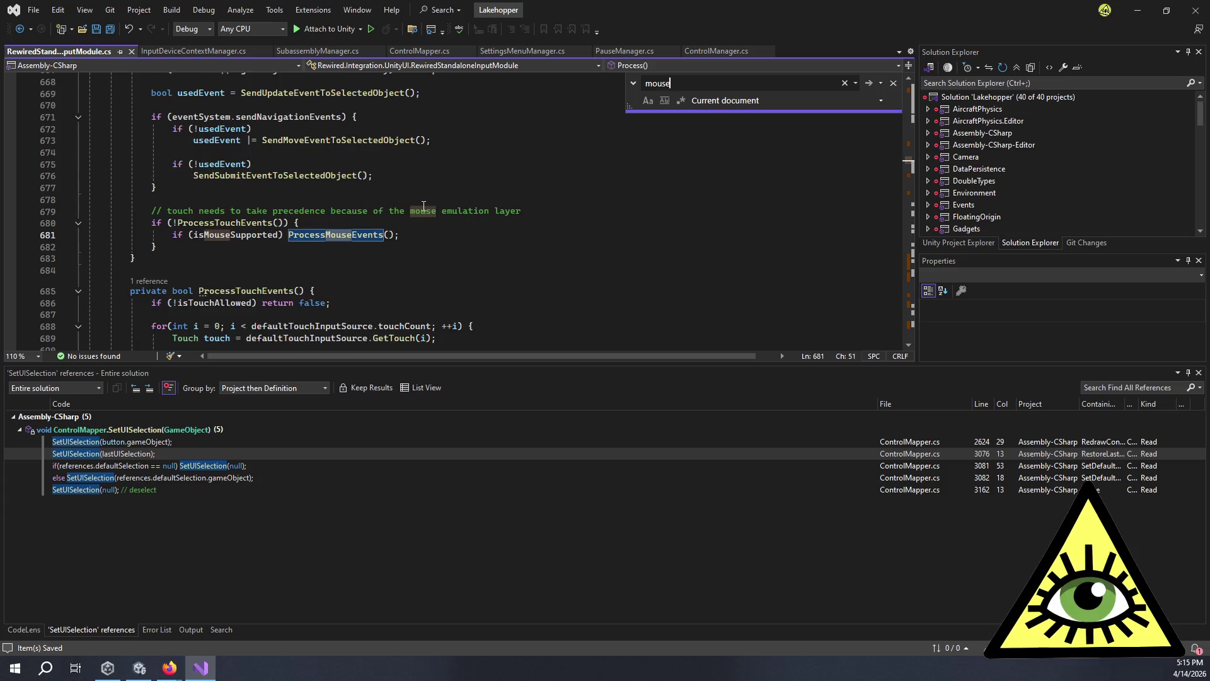
{"action": "key", "text": "Return"}
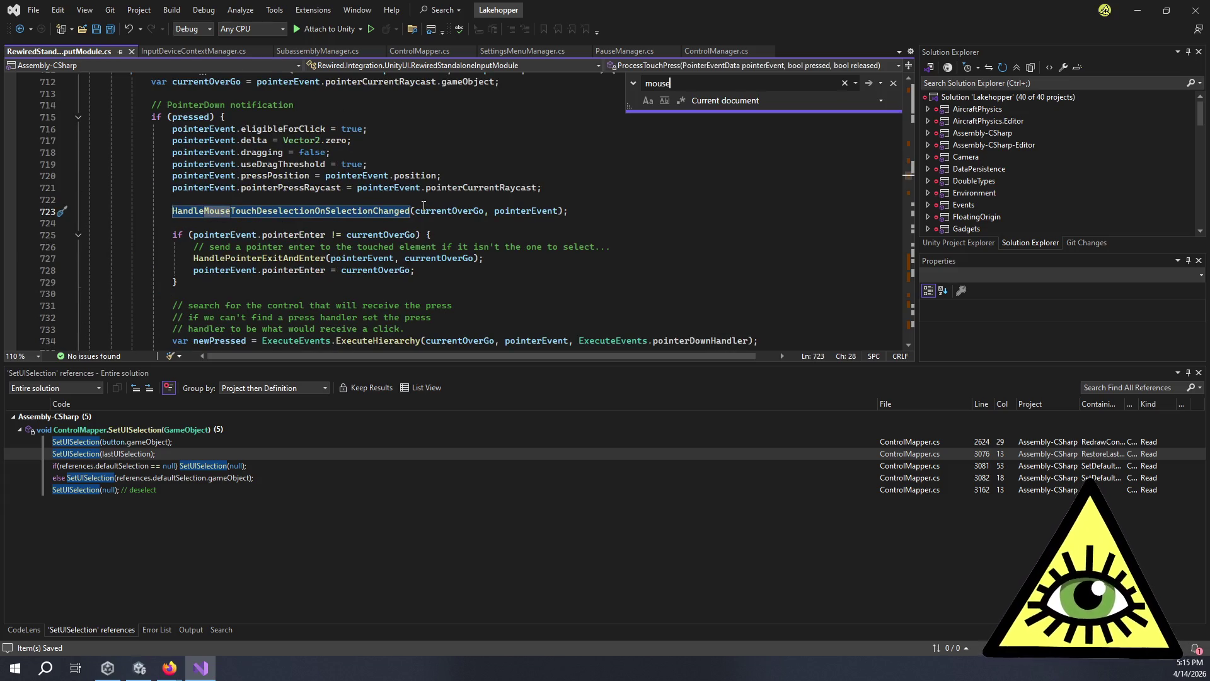
{"action": "key", "text": "Return"}
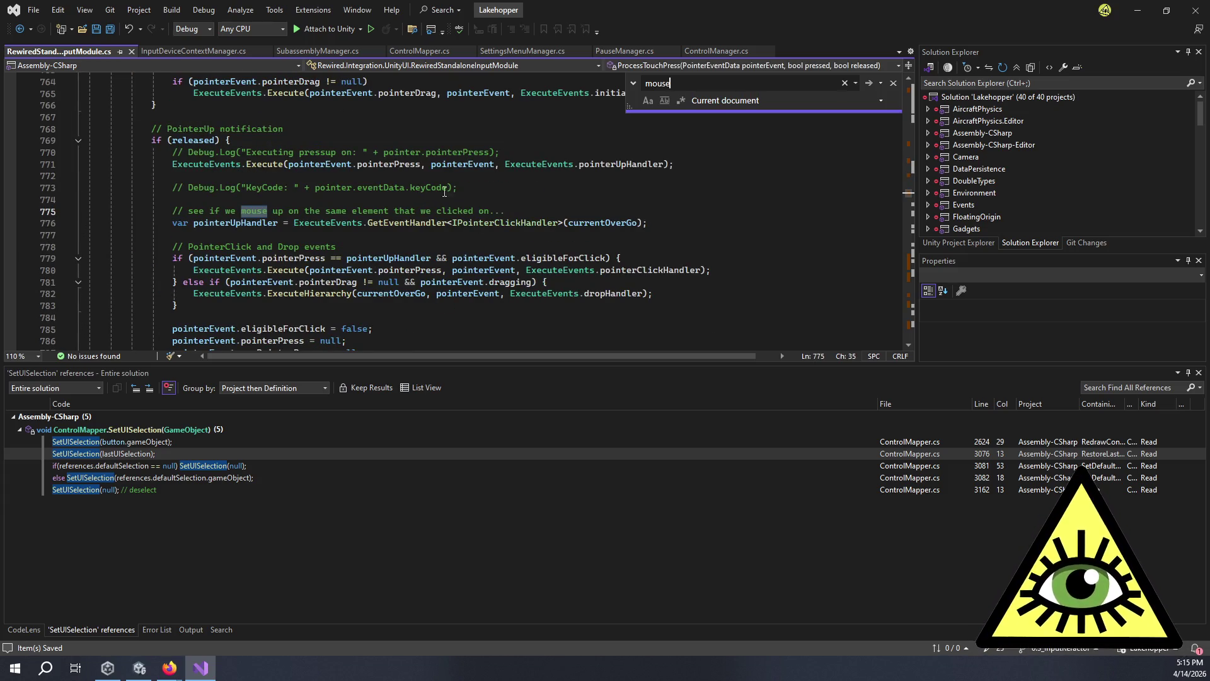
{"action": "scroll", "coordinate": [437, 174], "scroll_direction": "up", "scroll_amount": 20}
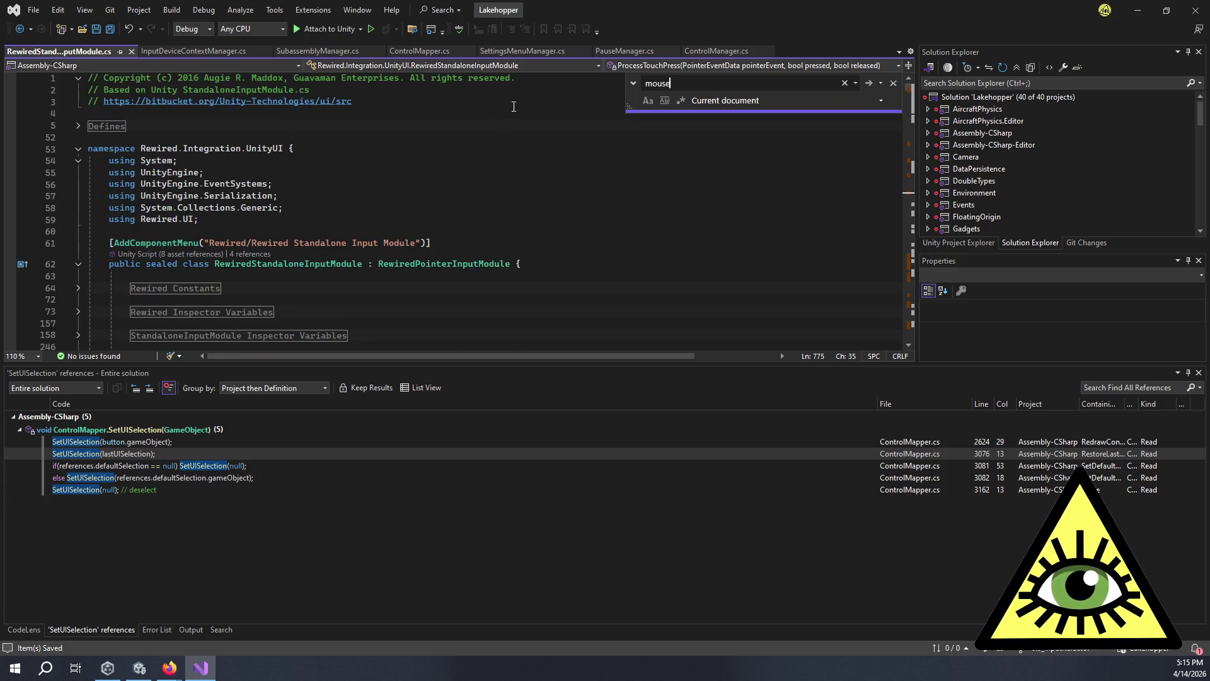
Browse the RewiredStandaloneInputModule class's member list in the dropdown.
{"action": "left_click", "coordinate": [651, 65]}
{"action": "scroll", "coordinate": [705, 216], "scroll_direction": "up", "scroll_amount": 3}
{"action": "scroll", "coordinate": [705, 211], "scroll_direction": "up", "scroll_amount": 3}
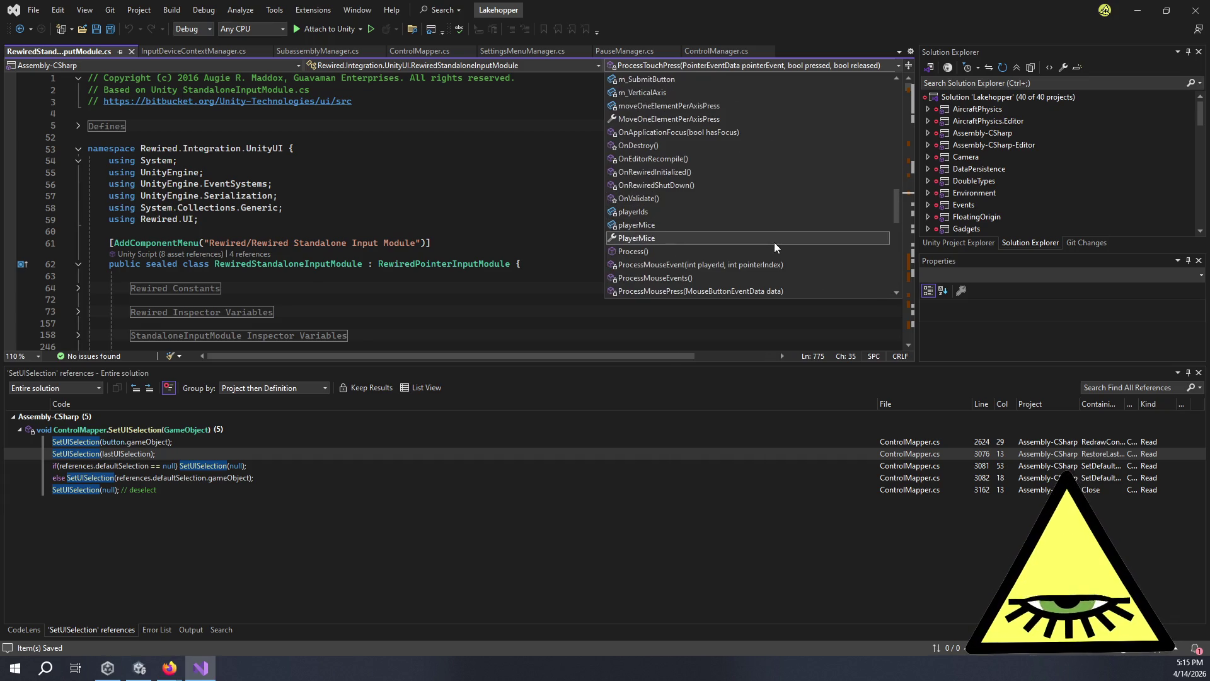
{"action": "scroll", "coordinate": [774, 242], "scroll_direction": "up", "scroll_amount": 4}
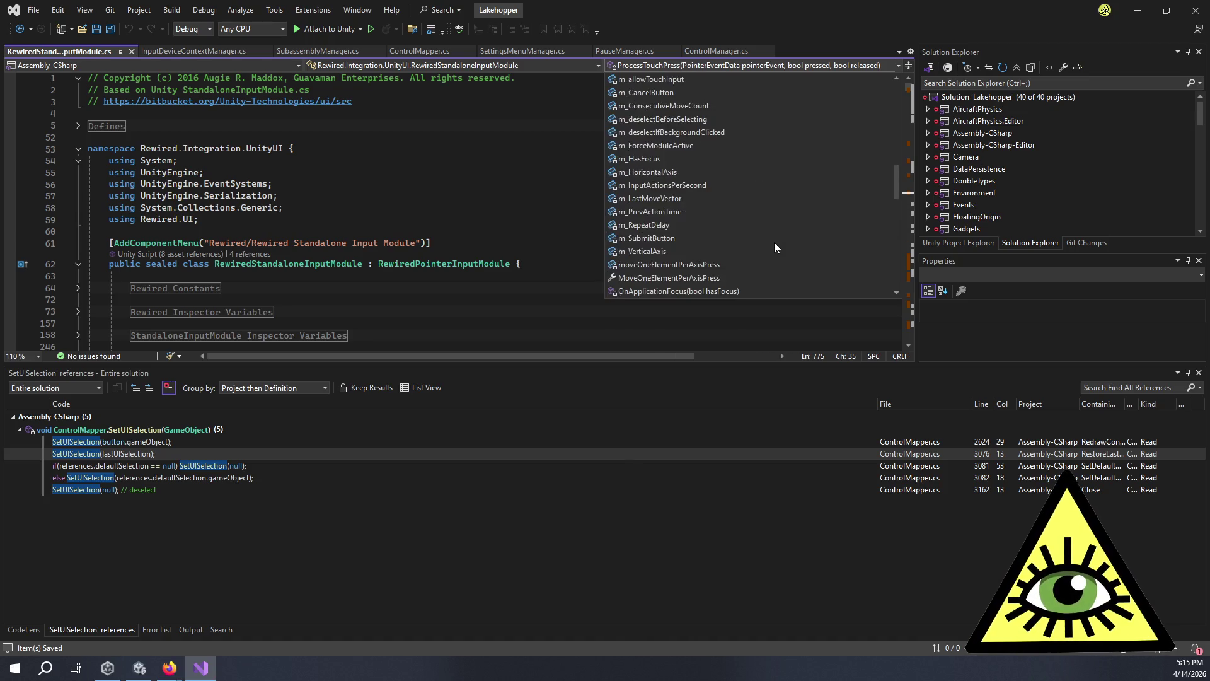
{"action": "scroll", "coordinate": [774, 242], "scroll_direction": "up", "scroll_amount": 10}
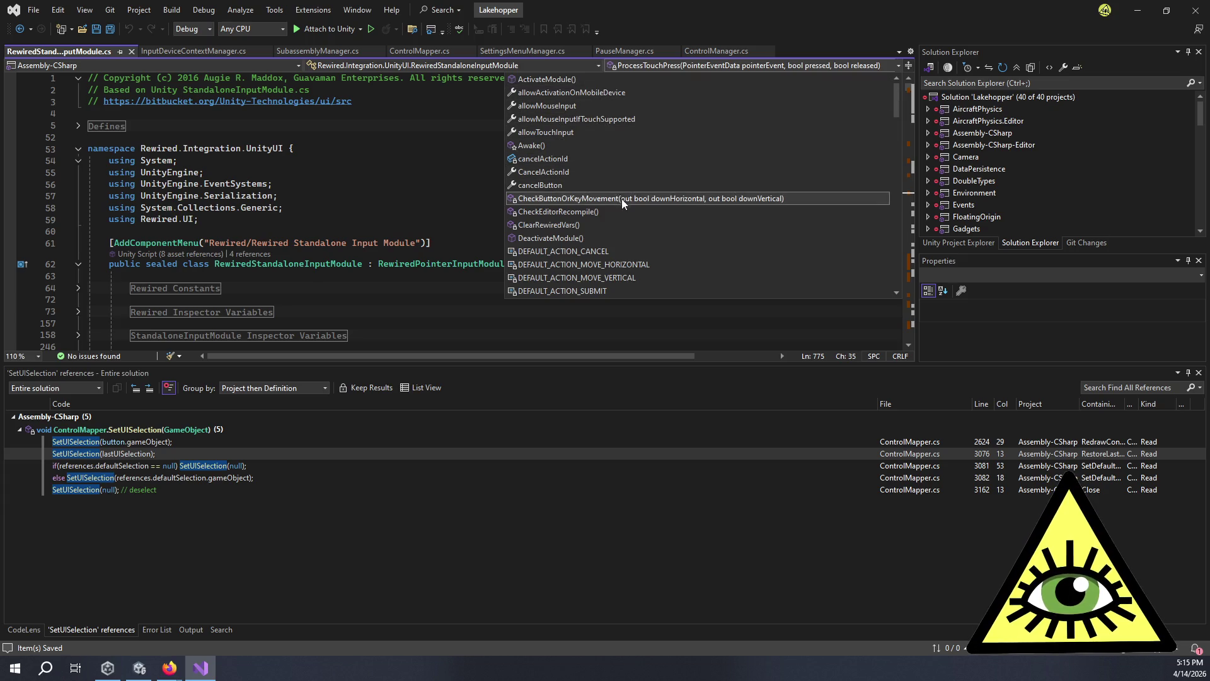
{"action": "scroll", "coordinate": [643, 231], "scroll_direction": "down", "scroll_amount": 4}
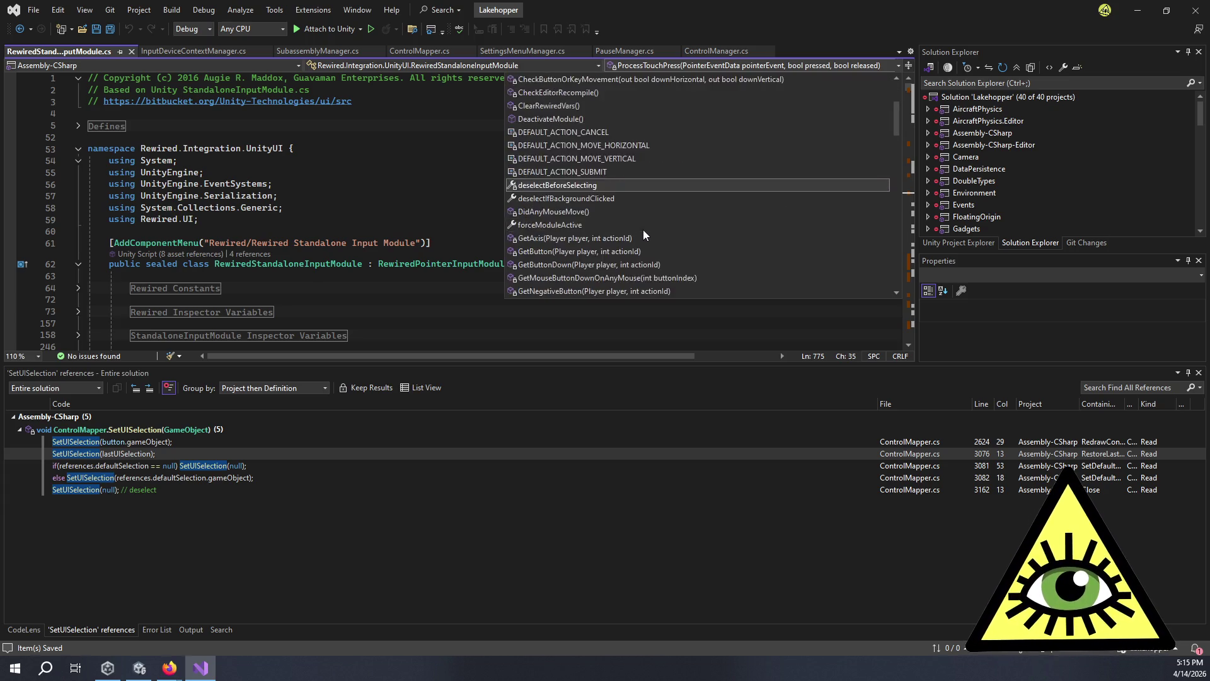
{"action": "scroll", "coordinate": [637, 208], "scroll_direction": "down", "scroll_amount": 1}
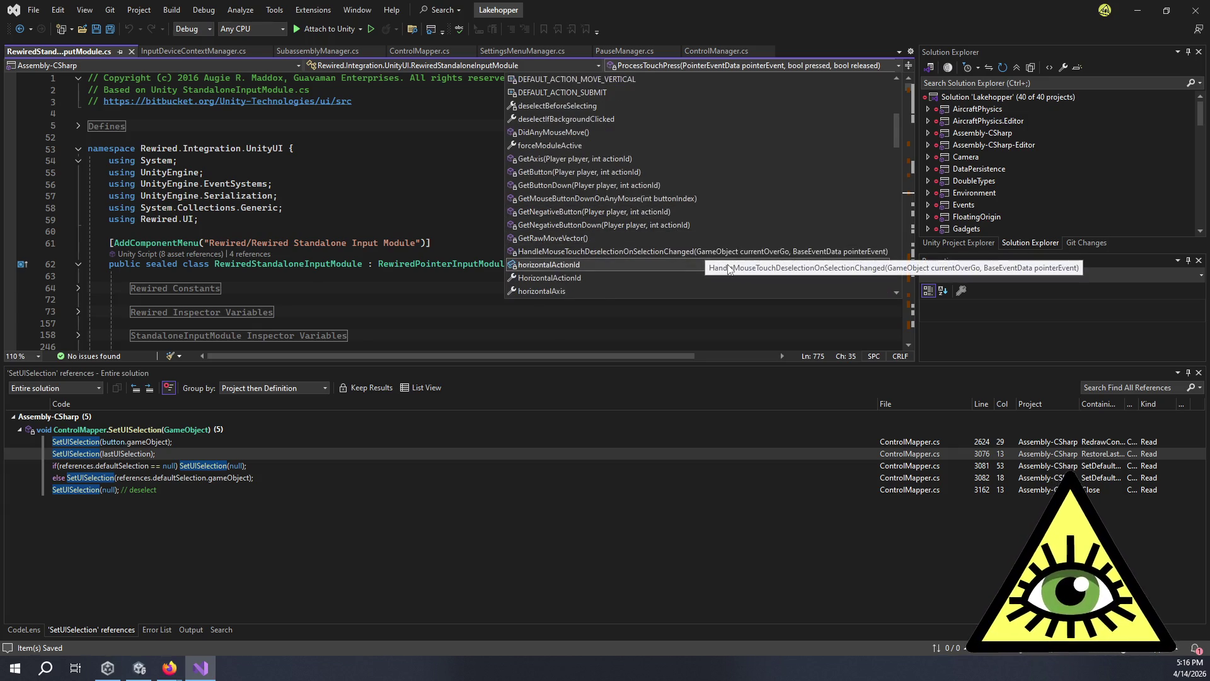
{"action": "scroll", "coordinate": [722, 260], "scroll_direction": "down", "scroll_amount": 3}
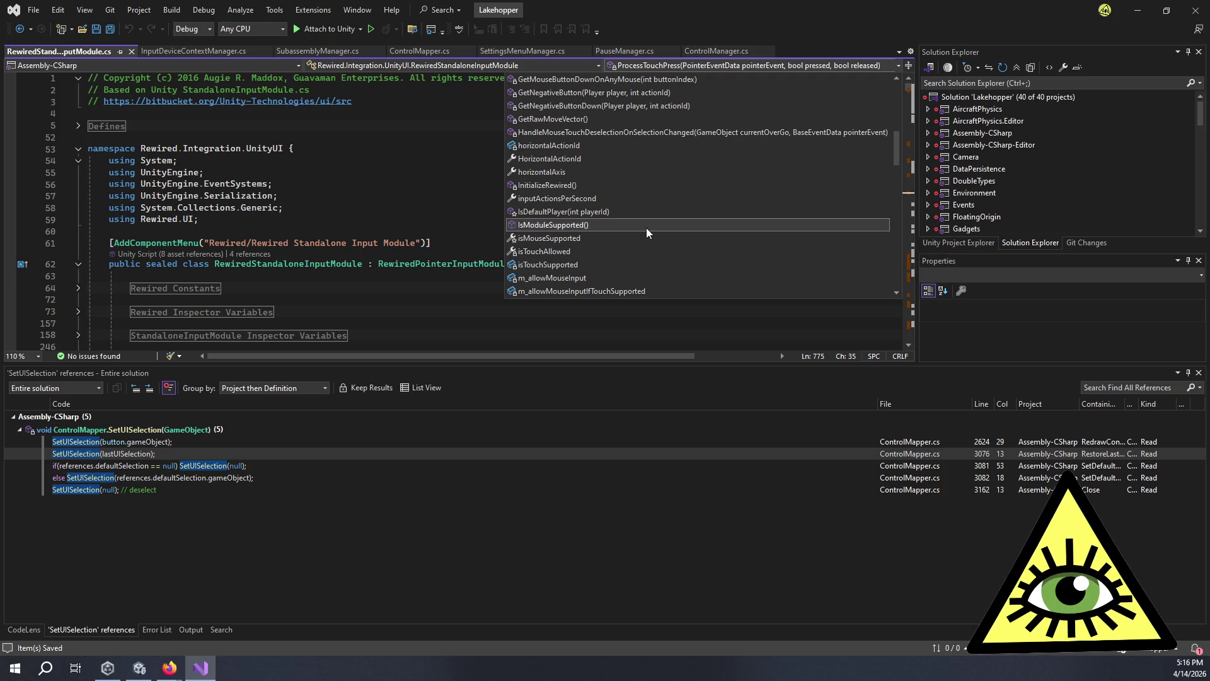
{"action": "scroll", "coordinate": [646, 225], "scroll_direction": "down", "scroll_amount": 1}
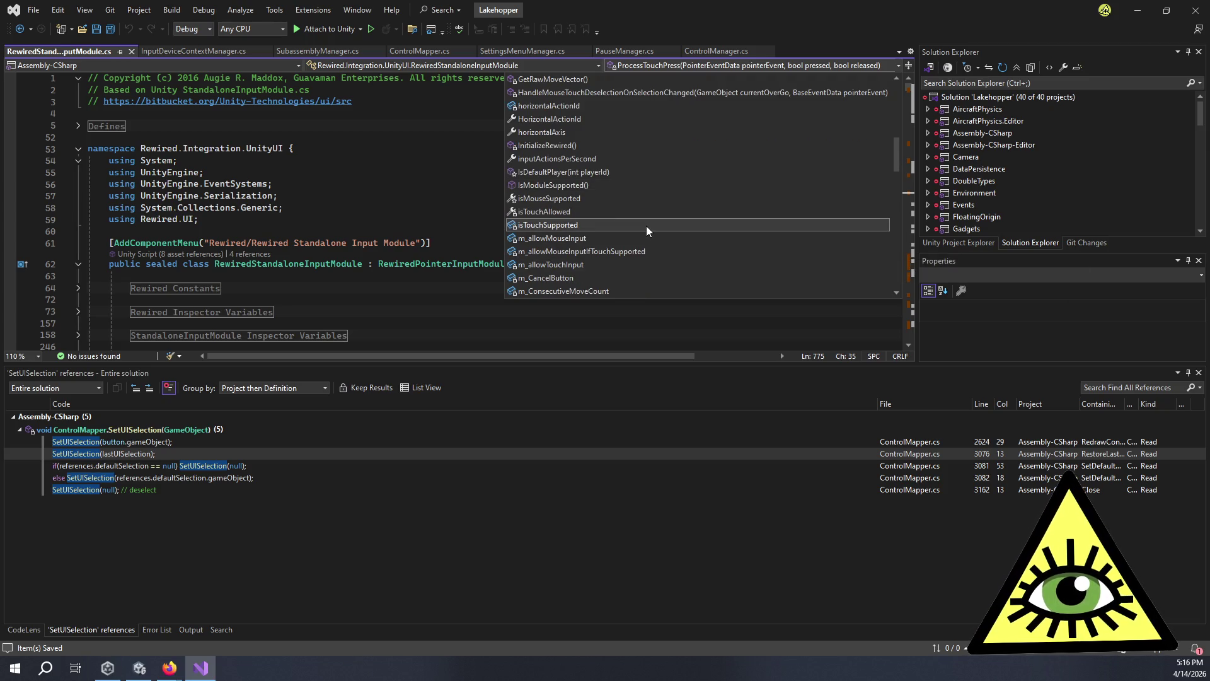
{"action": "scroll", "coordinate": [645, 227], "scroll_direction": "down", "scroll_amount": 4}
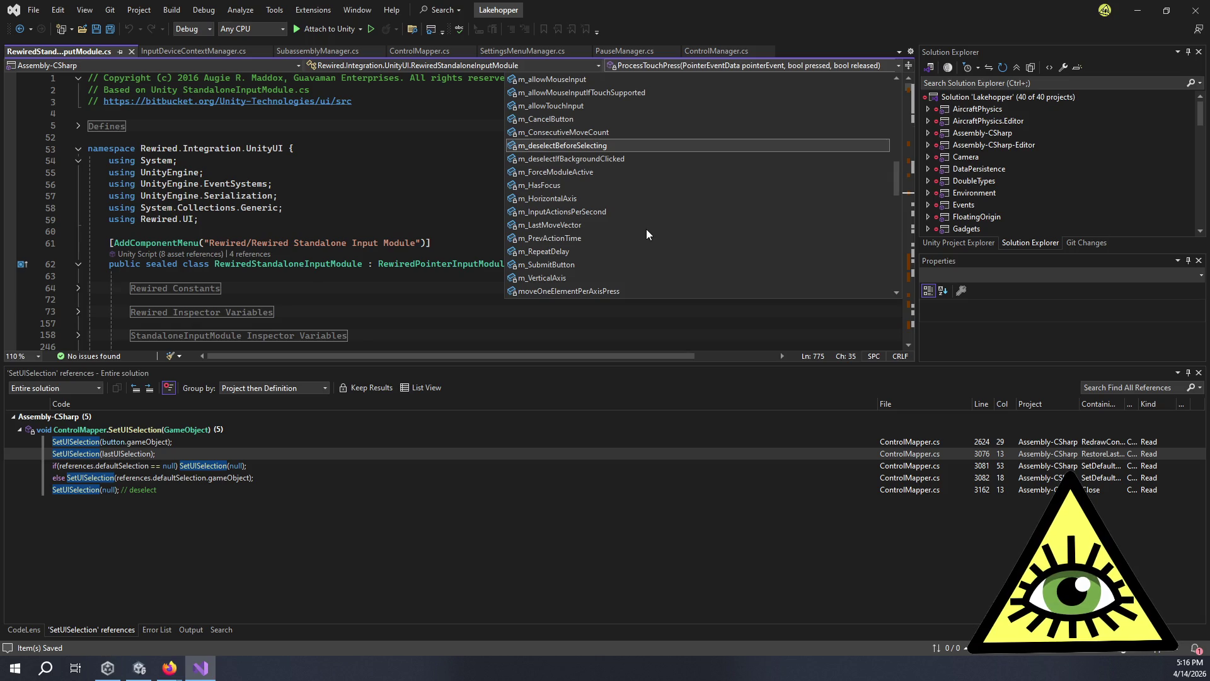
{"action": "scroll", "coordinate": [648, 231], "scroll_direction": "down", "scroll_amount": 4}
{"action": "scroll", "coordinate": [649, 237], "scroll_direction": "down", "scroll_amount": 4}
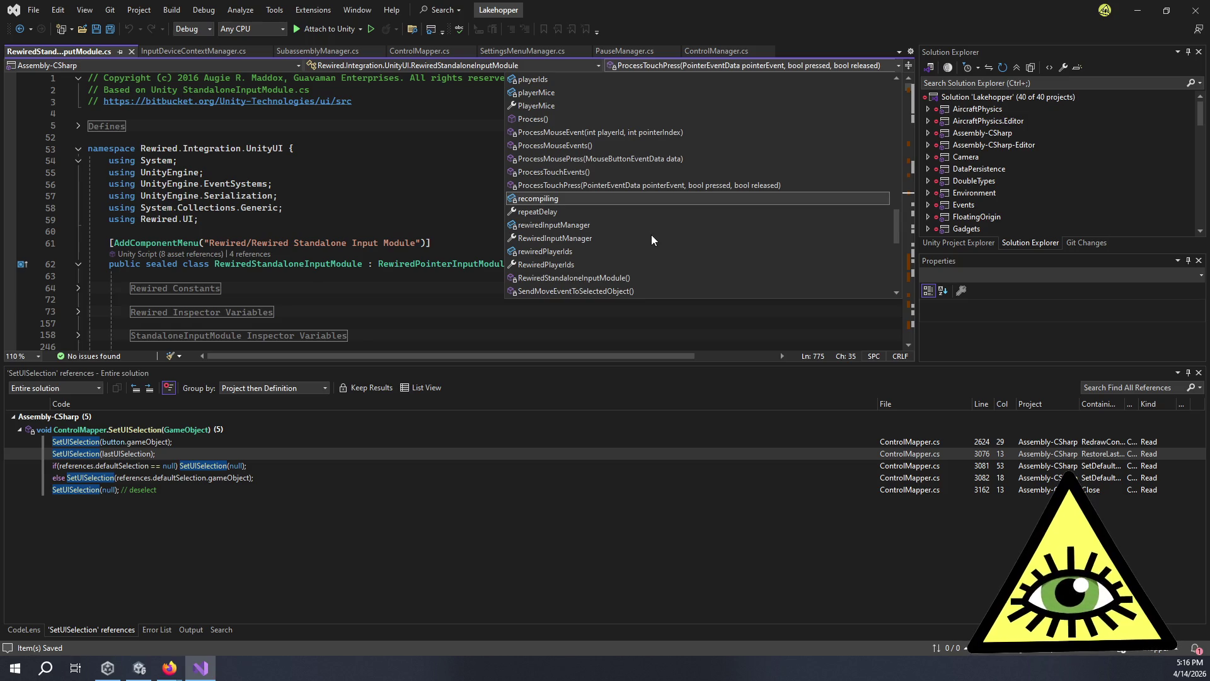
{"action": "scroll", "coordinate": [651, 235], "scroll_direction": "down", "scroll_amount": 3}
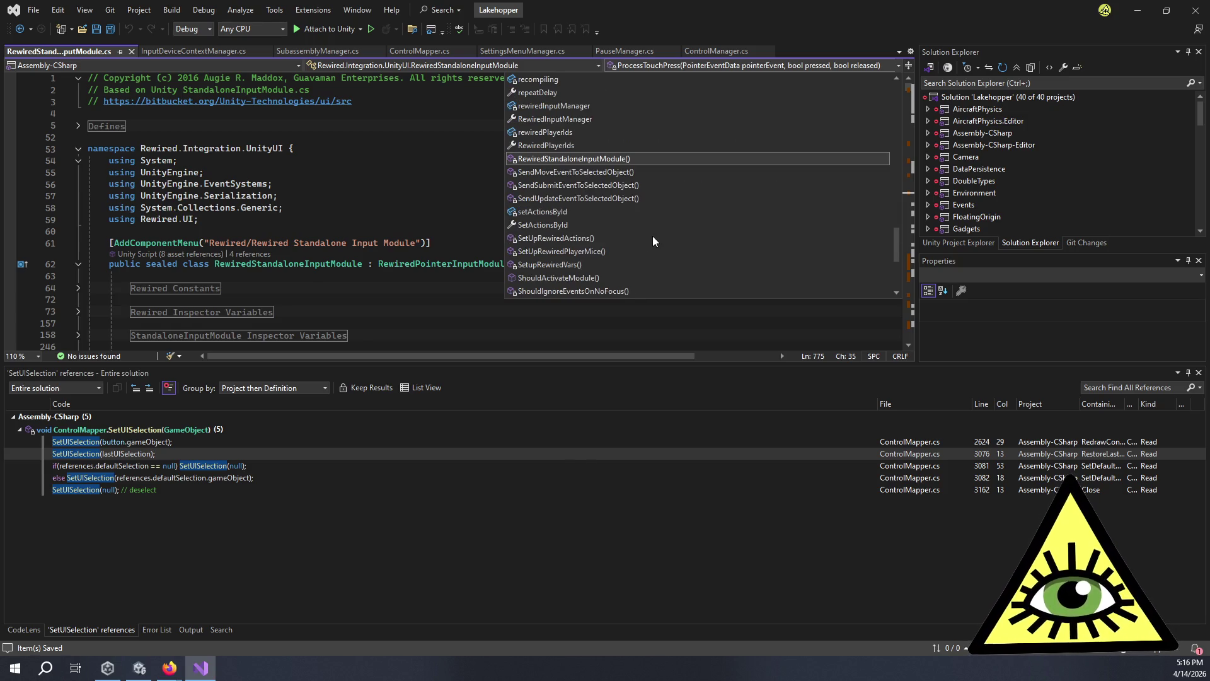
{"action": "scroll", "coordinate": [652, 247], "scroll_direction": "down", "scroll_amount": 3}
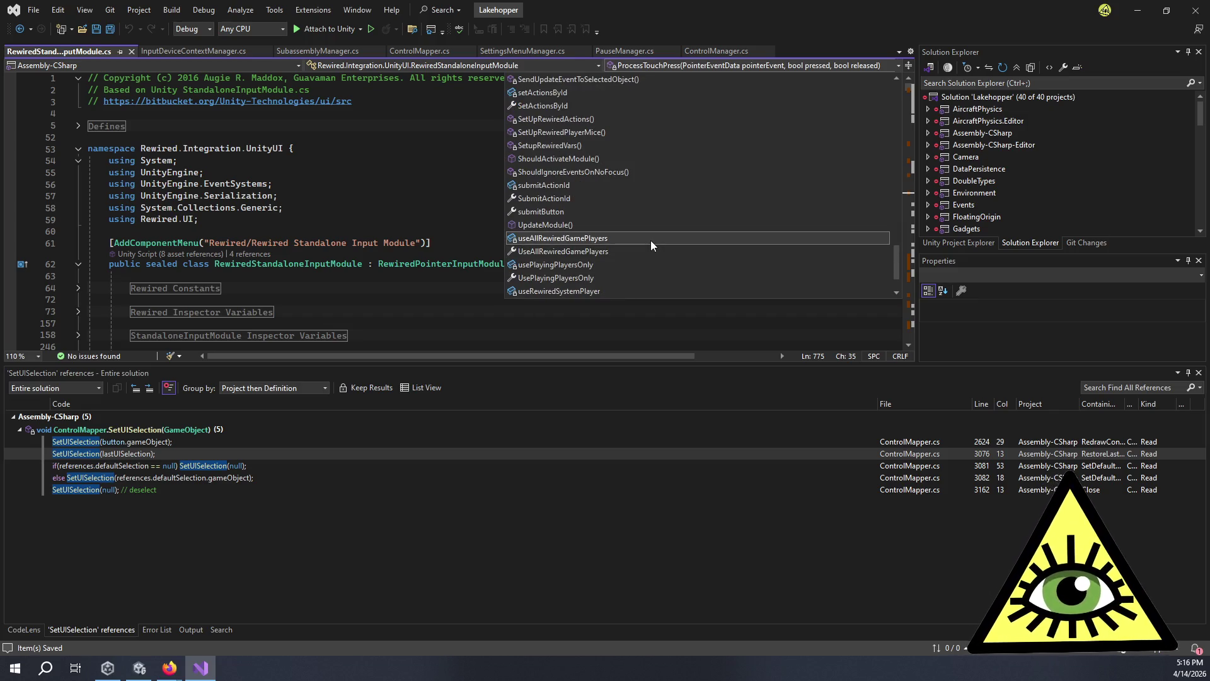
{"action": "scroll", "coordinate": [652, 246], "scroll_direction": "down", "scroll_amount": 2}
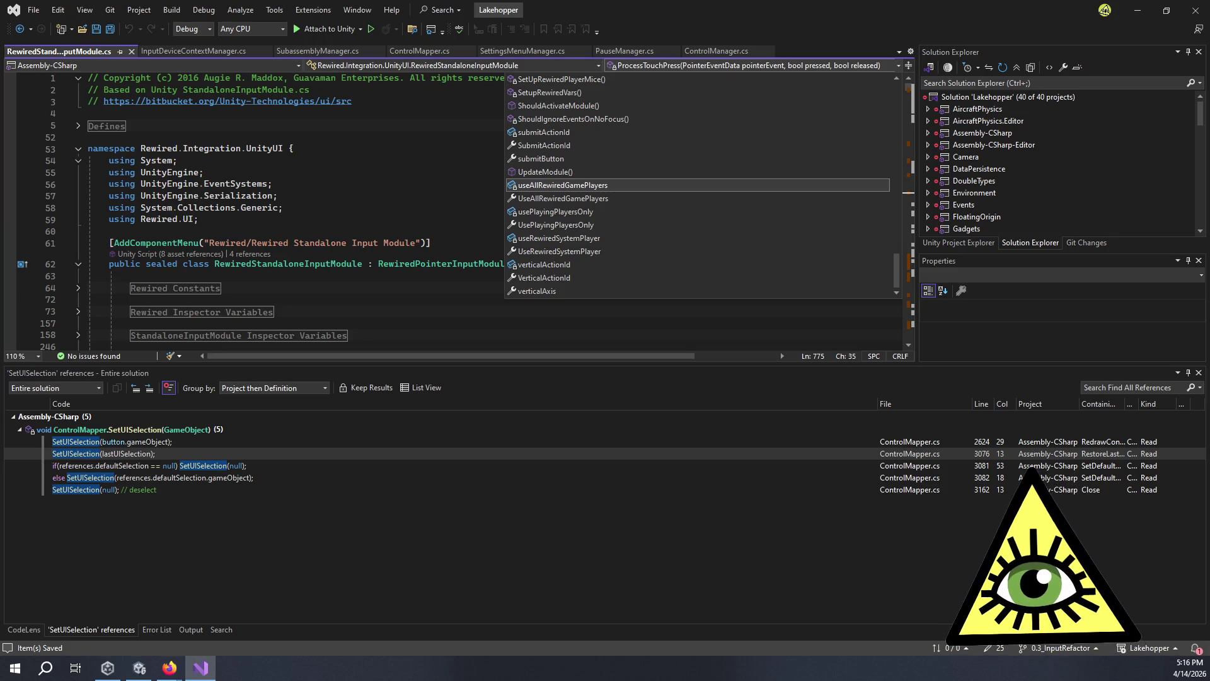
Search the file for 'mouse' again, then switch to the Rewired documentation.
{"action": "key", "text": "ctrl+f"}
{"action": "type", "text": "mouse"}
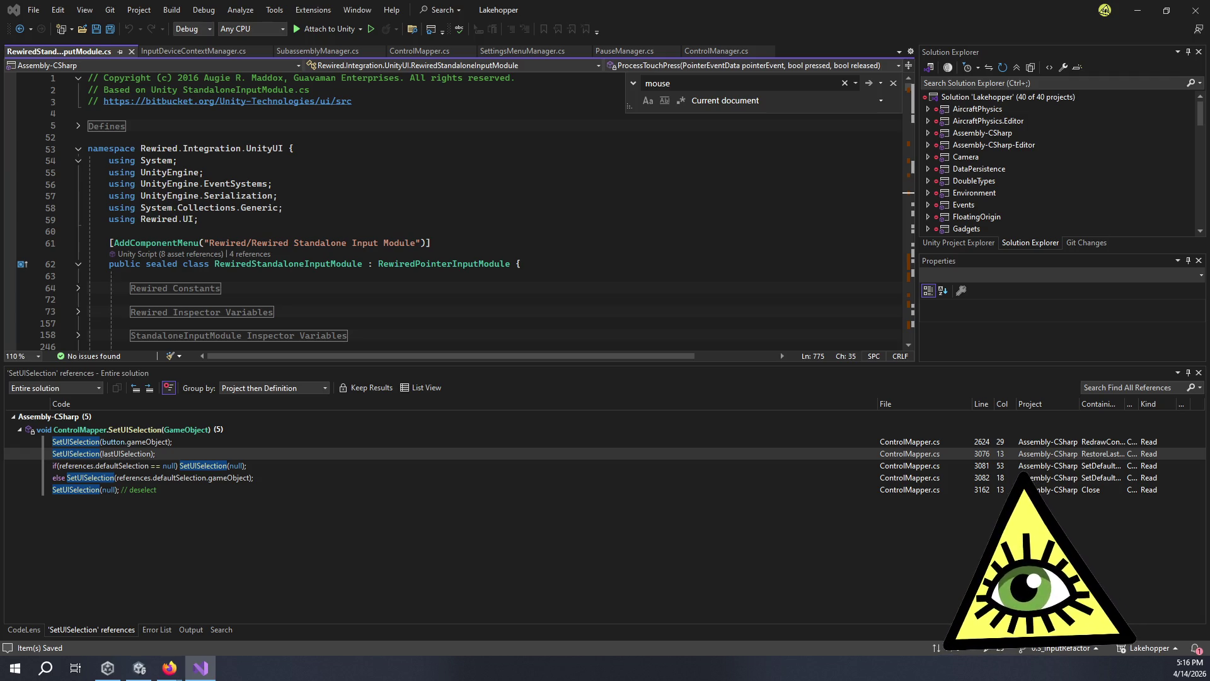
{"action": "key", "text": "alt+Tab"}
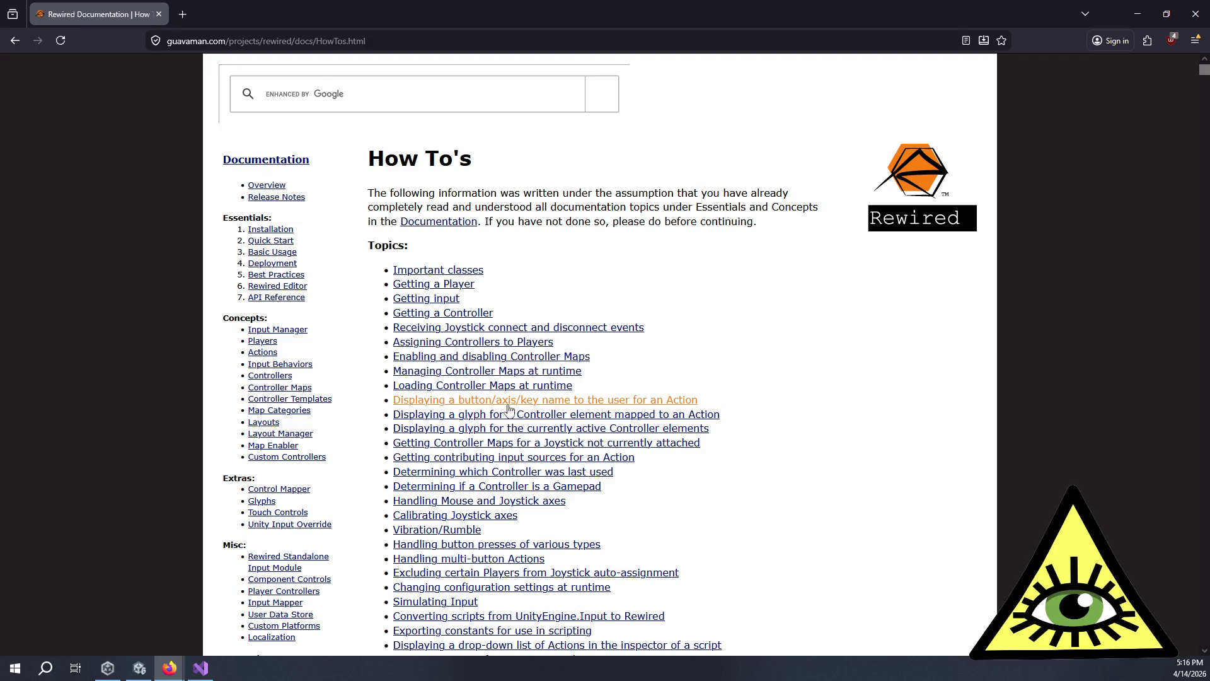
Jump to the 'Determining which Controller was last used' section and read its introduction.
{"action": "left_click", "coordinate": [511, 470]}
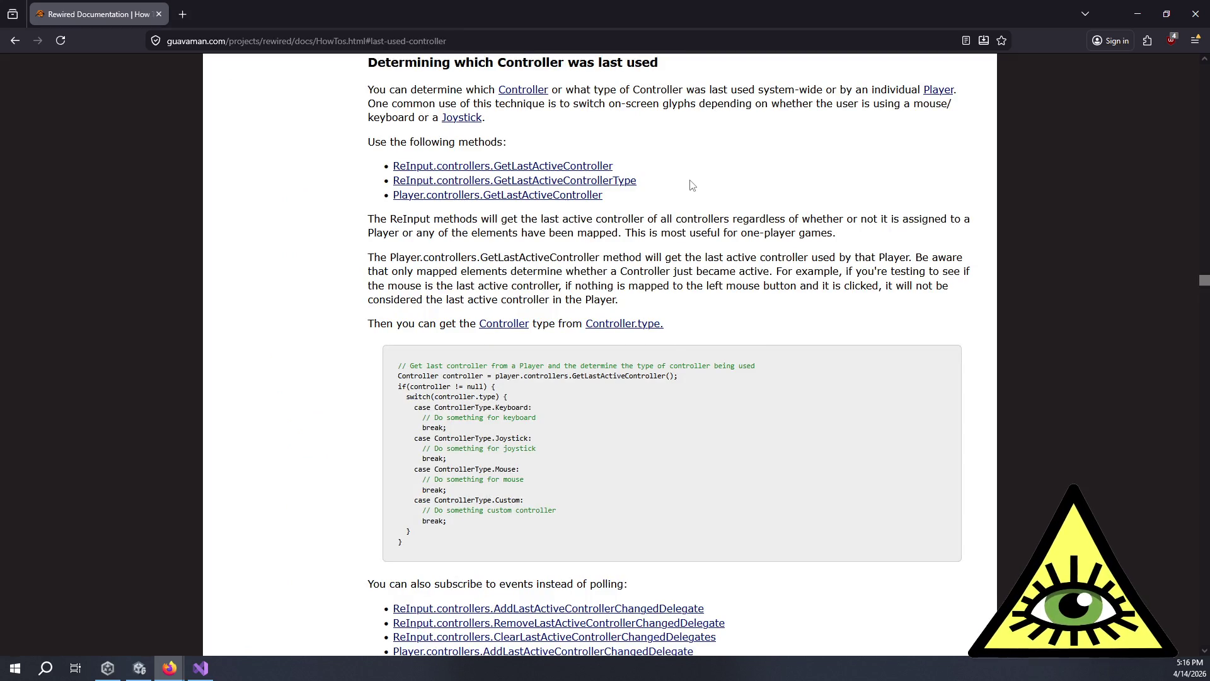
{"action": "left_click_drag", "start_coordinate": [630, 90], "coordinate": [749, 105]}
{"action": "left_click", "coordinate": [748, 104]}
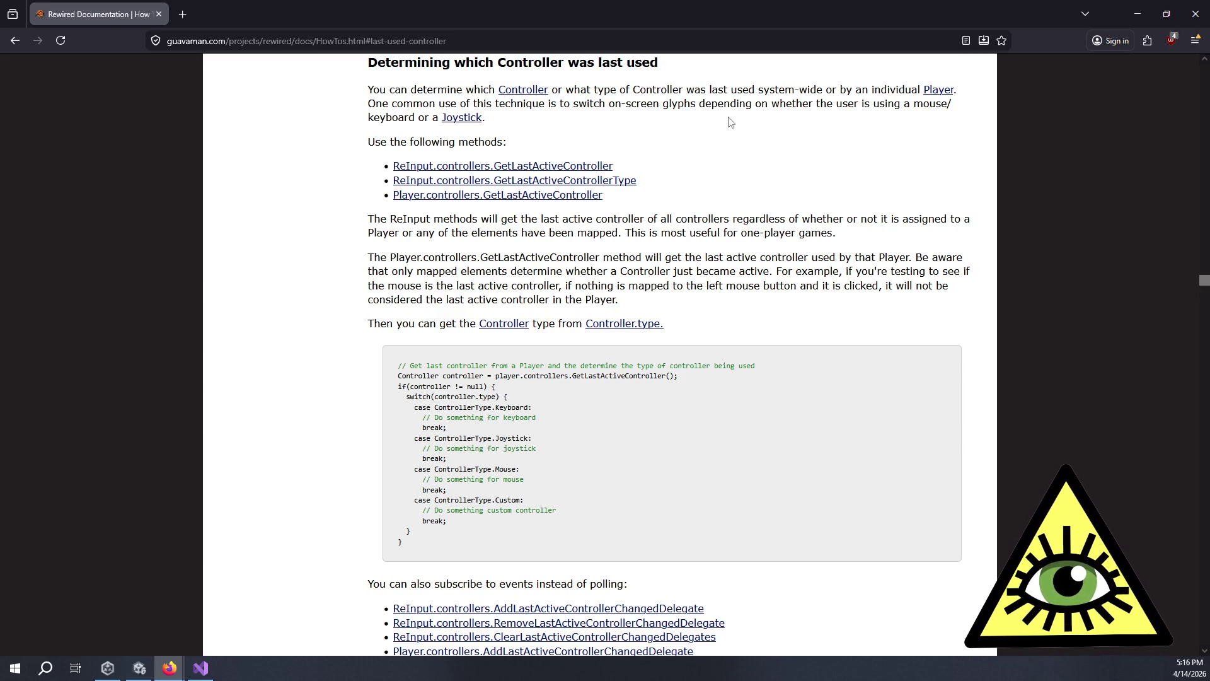
{"action": "mouse_move", "coordinate": [729, 122]}
{"action": "left_mouse_down"}
{"action": "mouse_move", "coordinate": [728, 89]}
{"action": "mouse_move", "coordinate": [756, 122]}
{"action": "left_mouse_up"}
{"action": "left_click", "coordinate": [728, 89]}
{"action": "left_click", "coordinate": [758, 123]}
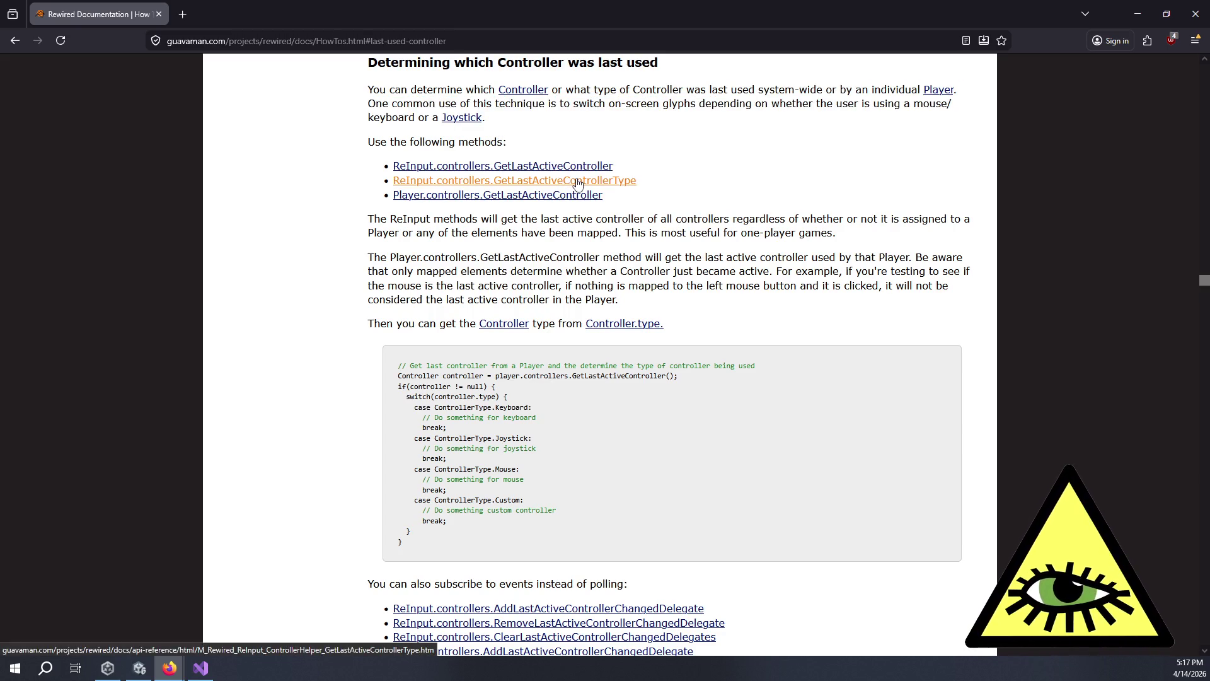
Open the reference page for the GetLastActiveControllerType method.
{"action": "triple_click", "coordinate": [649, 187]}
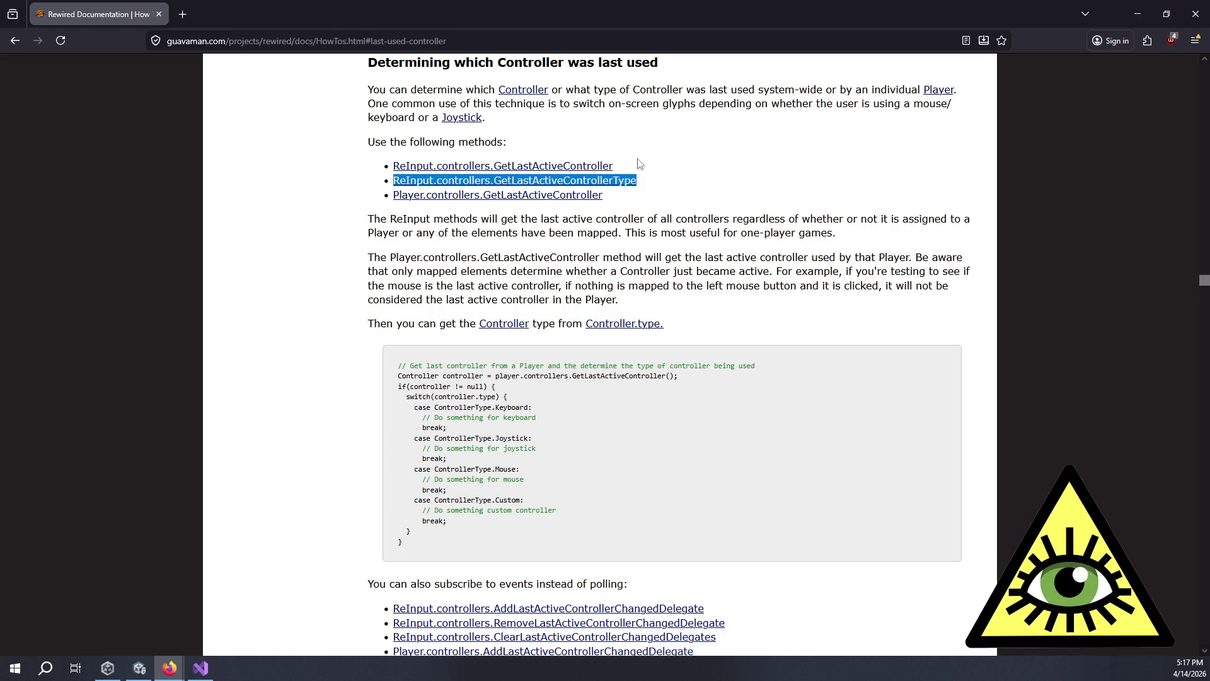
{"action": "left_click", "coordinate": [638, 160]}
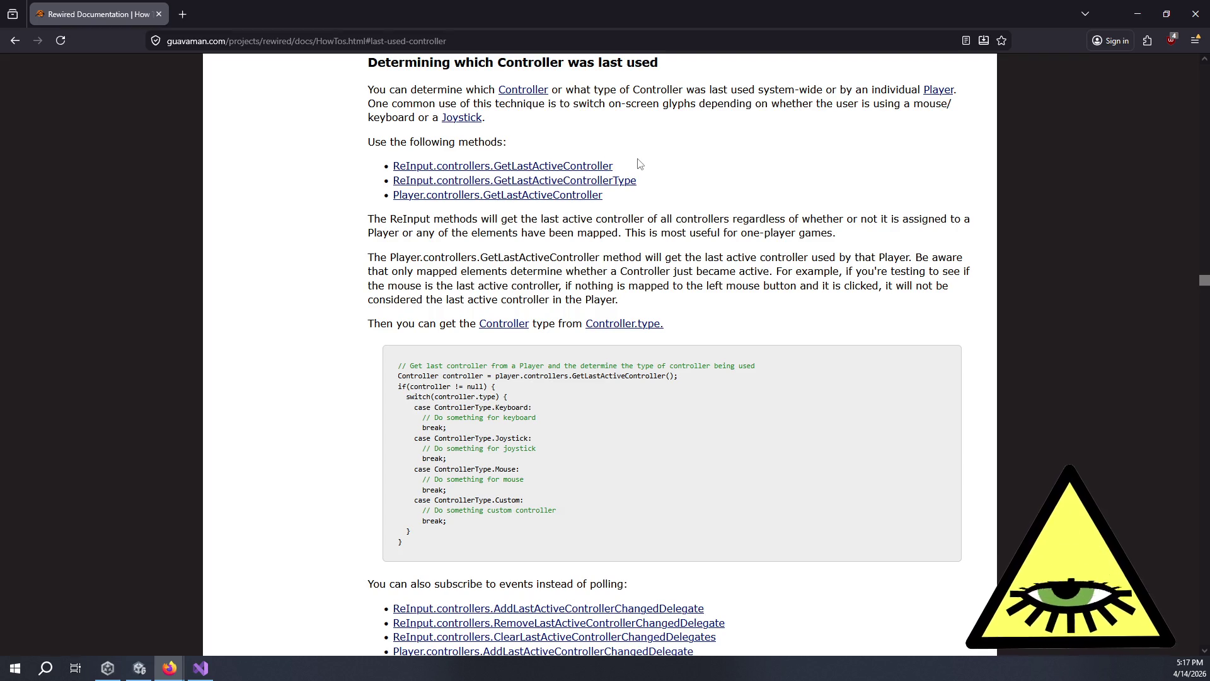
{"action": "triple_click", "coordinate": [658, 185]}
{"action": "left_click", "coordinate": [659, 186]}
{"action": "triple_click", "coordinate": [651, 175]}
{"action": "left_click", "coordinate": [650, 174]}
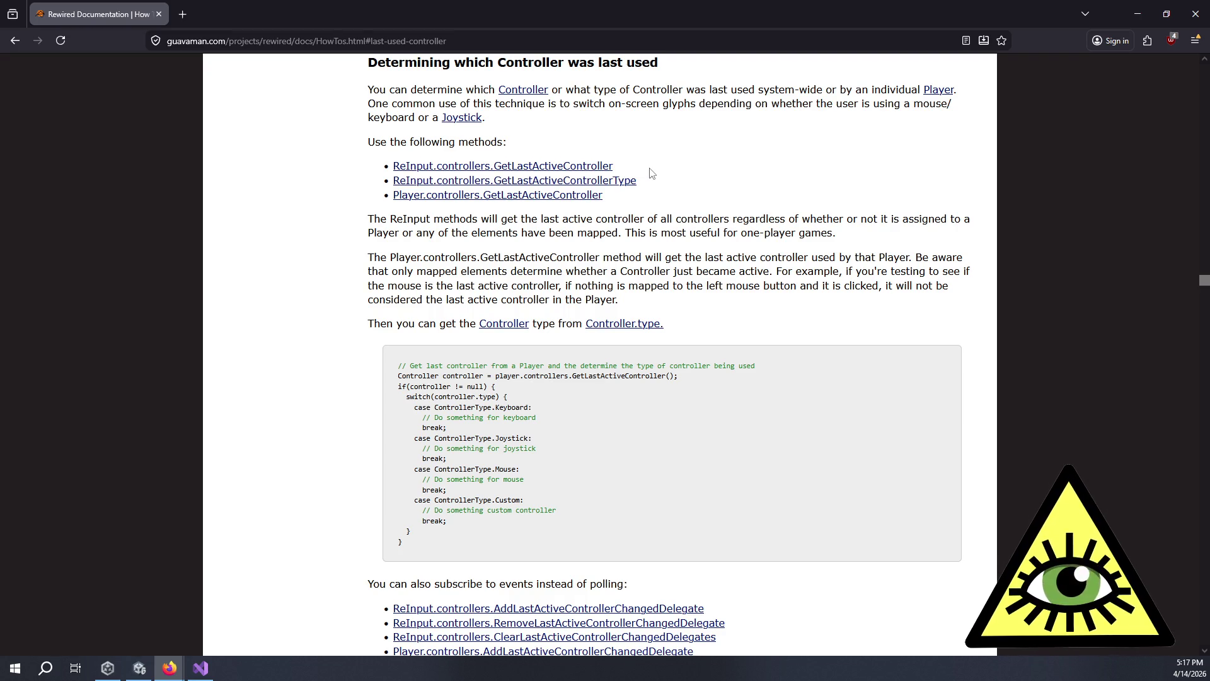
{"action": "left_click_drag", "start_coordinate": [651, 174], "coordinate": [661, 188]}
{"action": "left_click", "coordinate": [629, 184]}
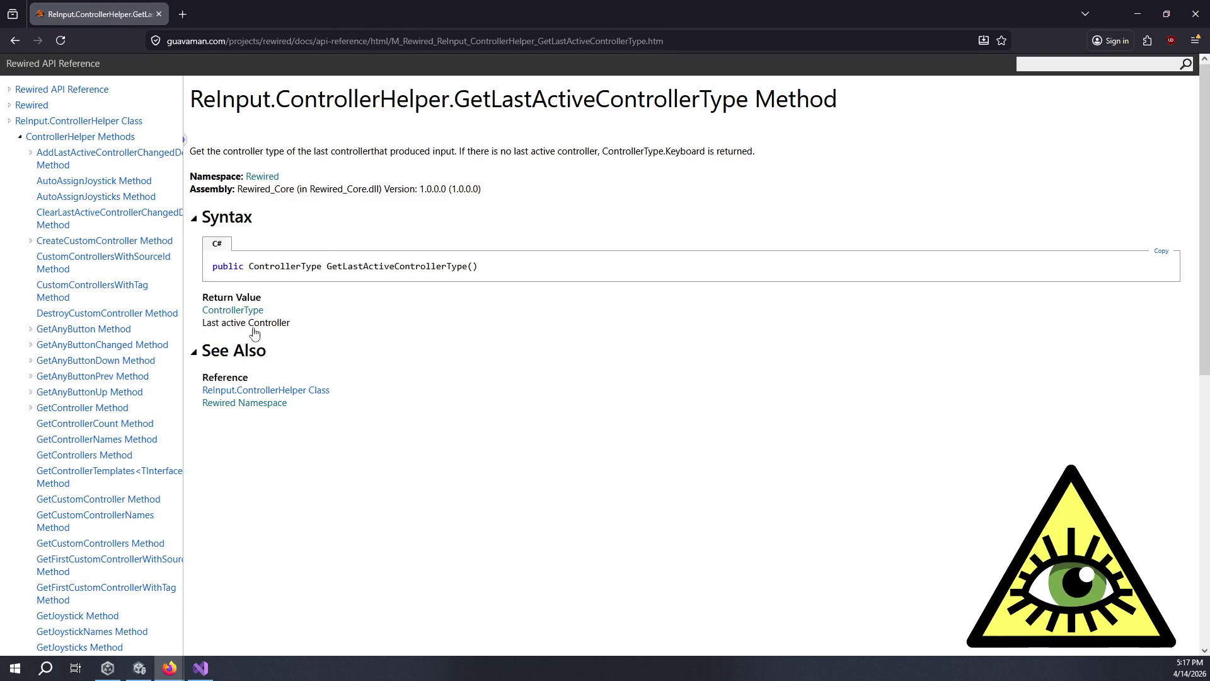
View the ControllerType class reference (Custom, Joystick, Keyboard, Mouse), then return to Visual Studio.
{"action": "left_click", "coordinate": [239, 313]}
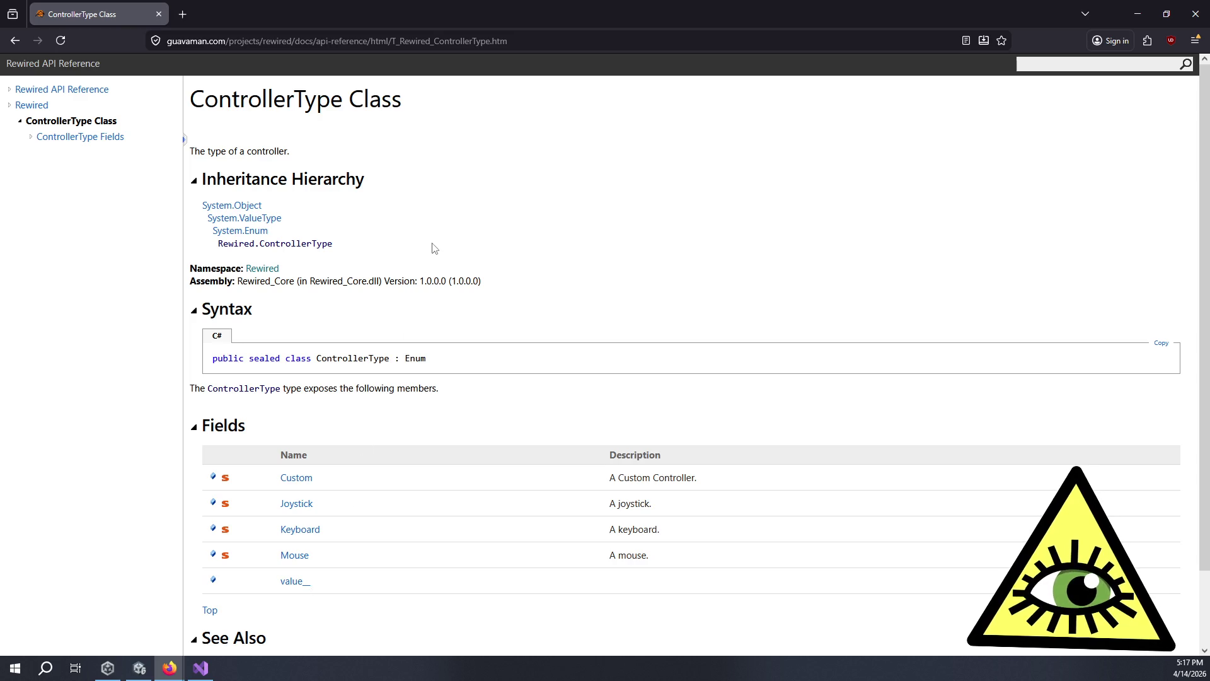
{"action": "key", "text": "alt+Tab"}
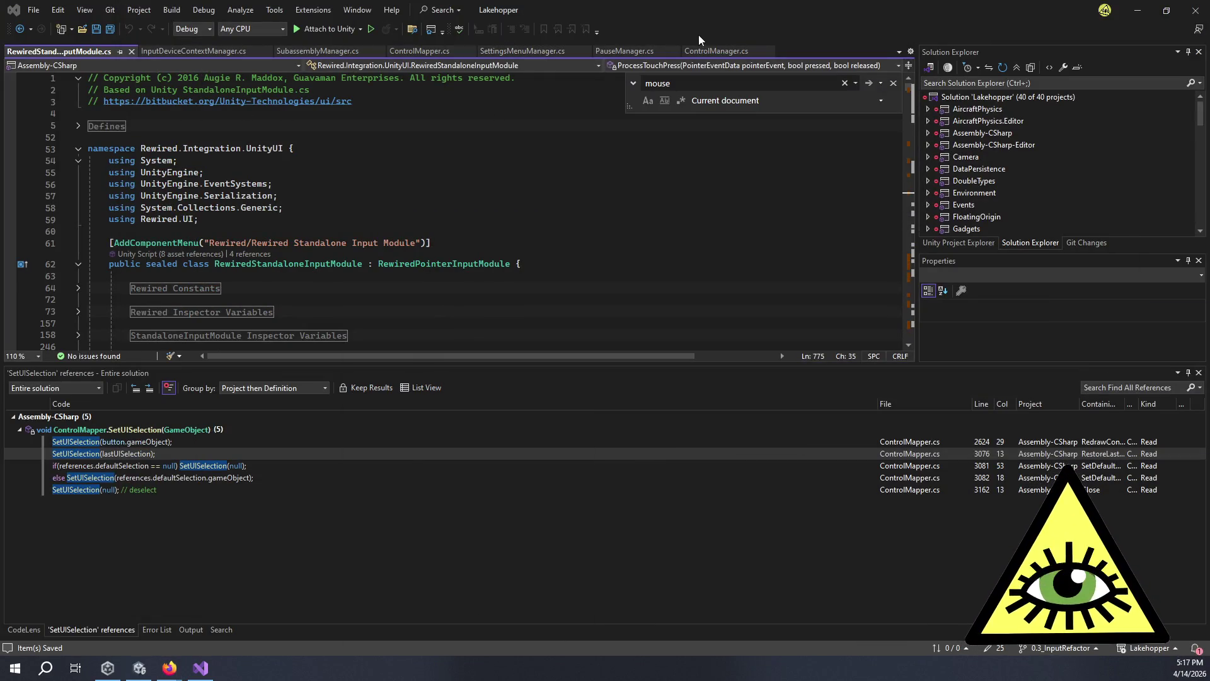
In InputDeviceContextManager.cs, add a blank line at the start of Update, try a SetDevice call, then undo it.
{"action": "left_click", "coordinate": [212, 49]}
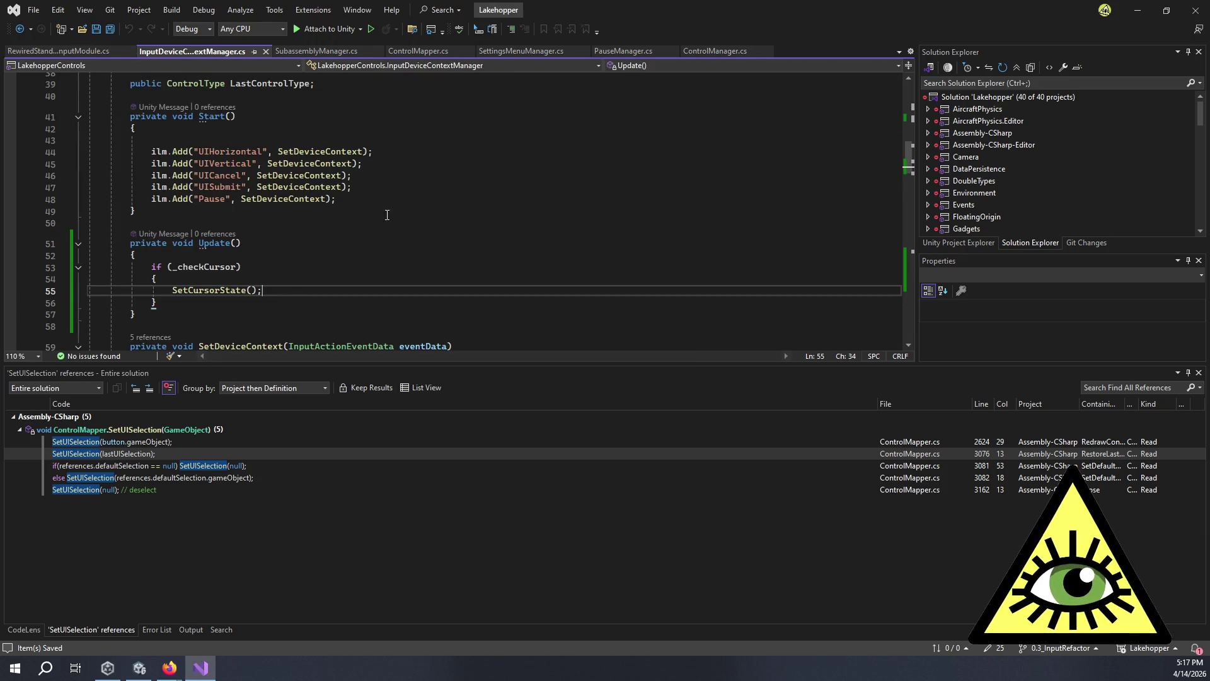
{"action": "left_click", "coordinate": [350, 259]}
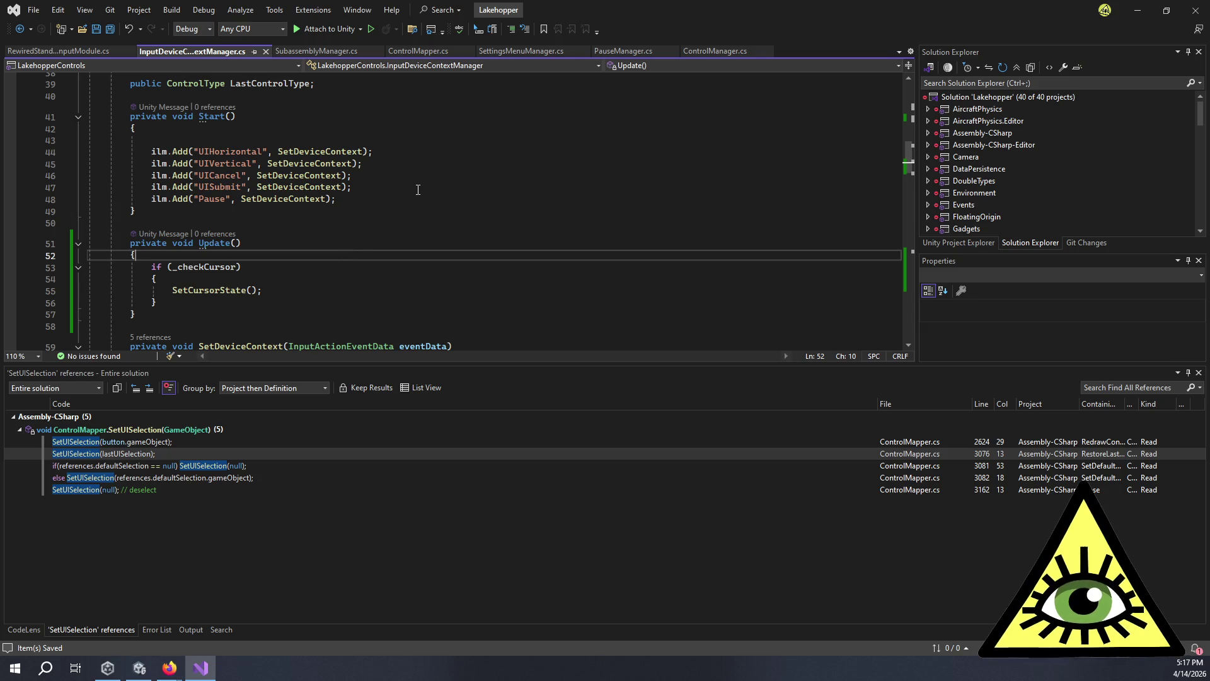
{"action": "key", "text": "Return"}
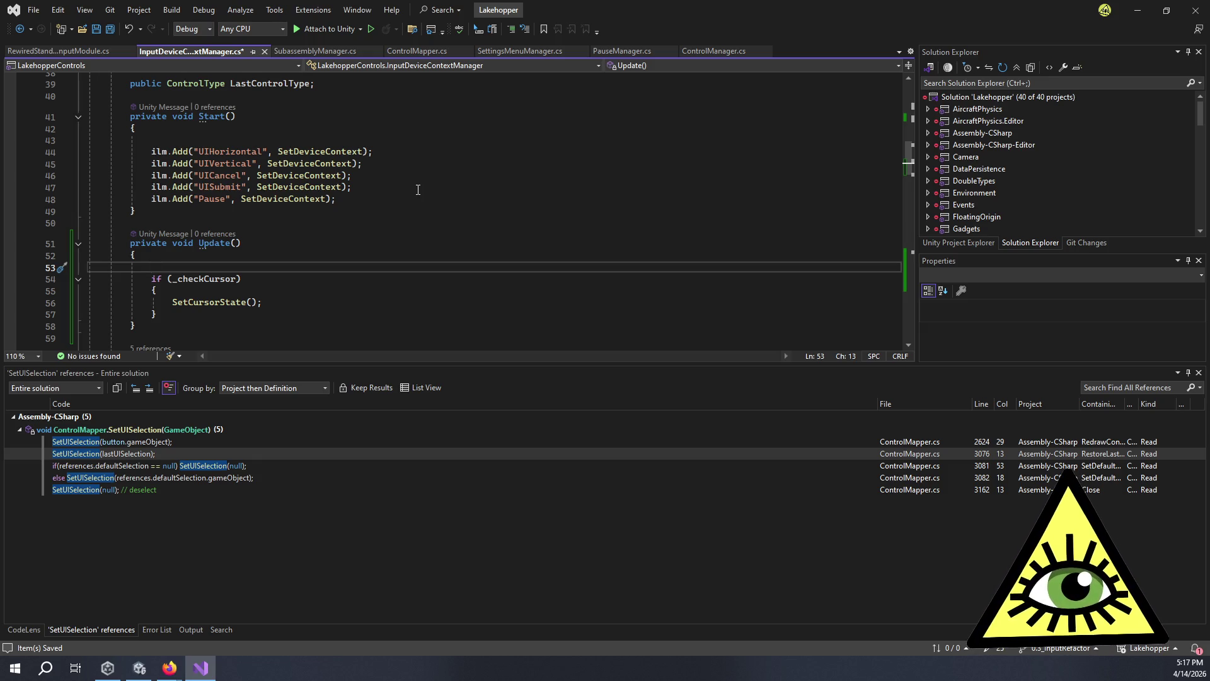
{"action": "type", "text": "SetDevice"}
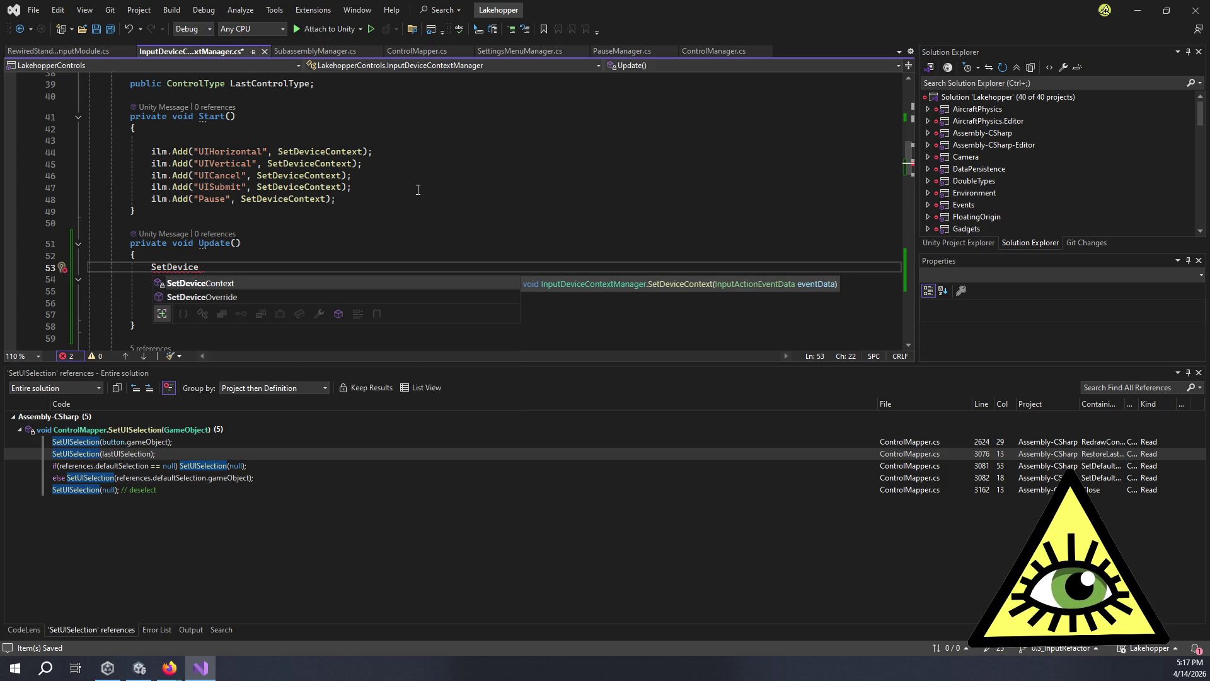
{"action": "key", "text": "ctrl+z"}
{"action": "key", "text": "ctrl+z"}
{"action": "key", "text": "ctrl+z"}
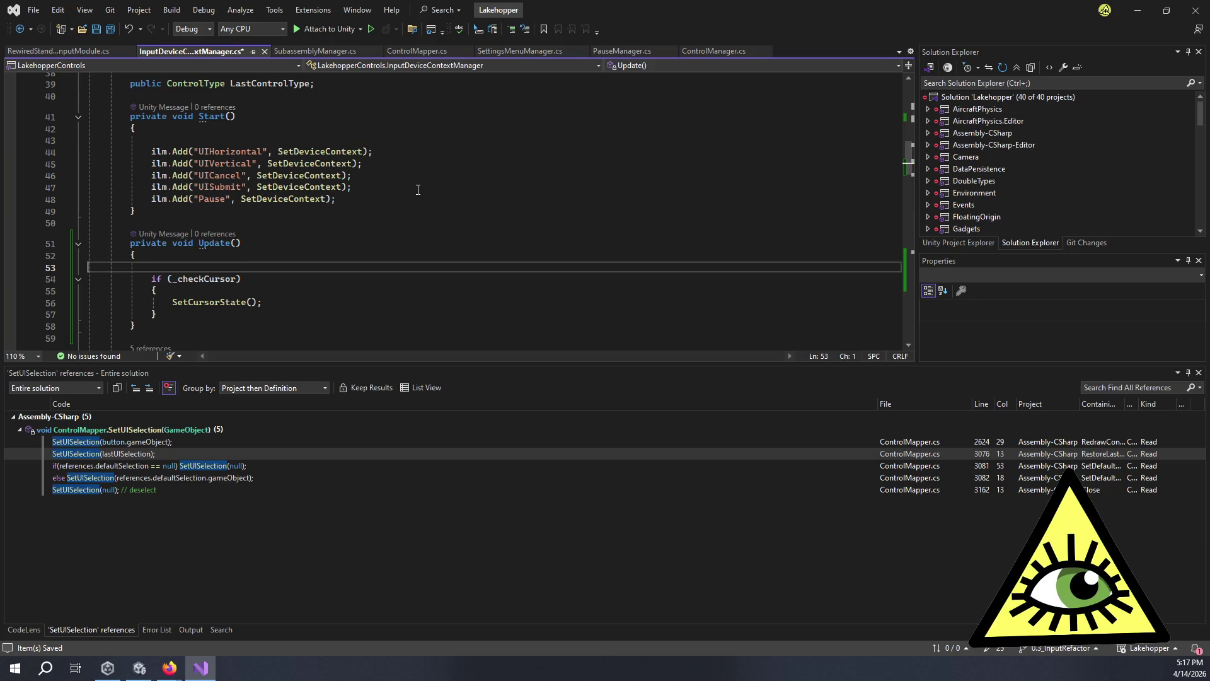
{"action": "key", "text": "ctrl+y"}
{"action": "scroll", "coordinate": [417, 189], "scroll_direction": "down", "scroll_amount": 1}
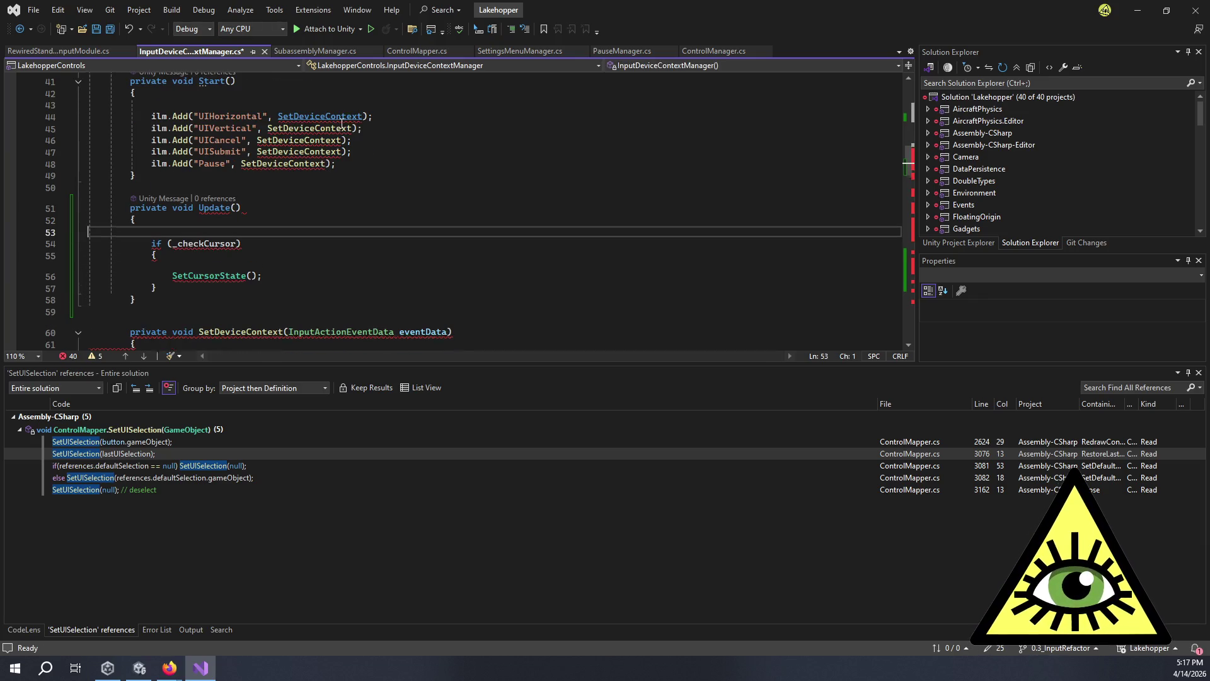
{"action": "key", "text": "ctrl+y"}
{"action": "key", "text": "ctrl+y"}
{"action": "key", "text": "ctrl+z"}
{"action": "key", "text": "ctrl+z"}
{"action": "scroll", "coordinate": [468, 211], "scroll_direction": "down", "scroll_amount": 4}
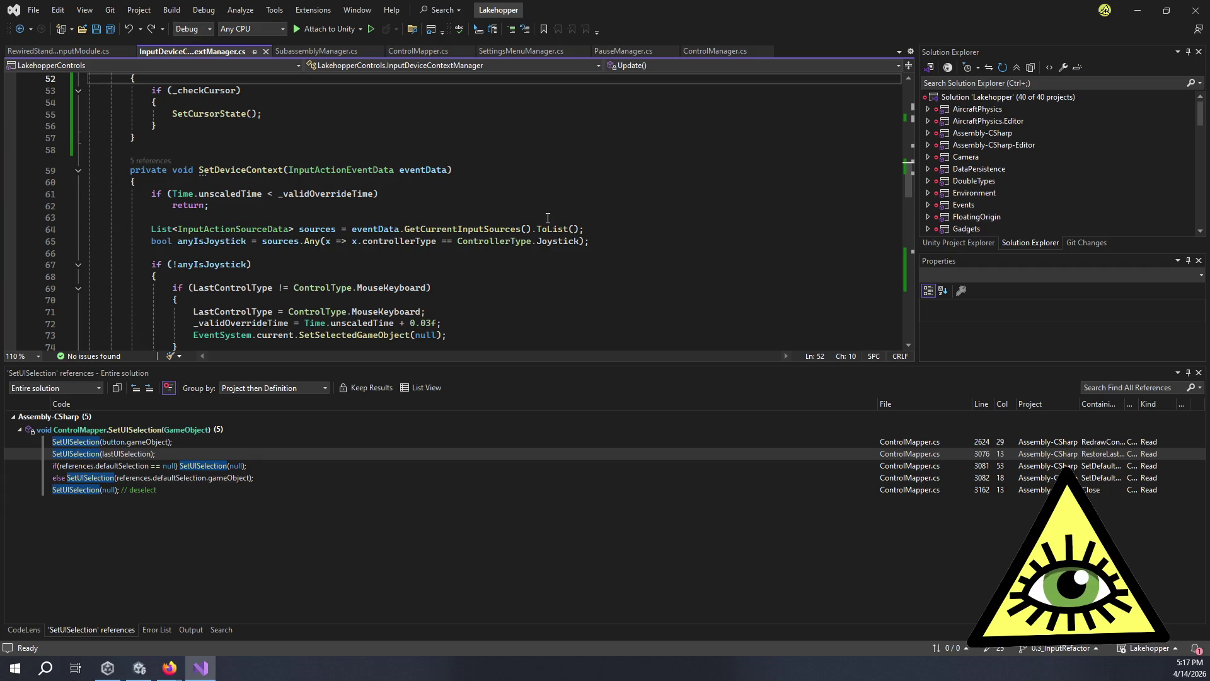
Delete !anyIsJoystick from the line 67 if statement, leaving an empty if () condition.
{"action": "scroll", "coordinate": [548, 218], "scroll_direction": "down", "scroll_amount": 2}
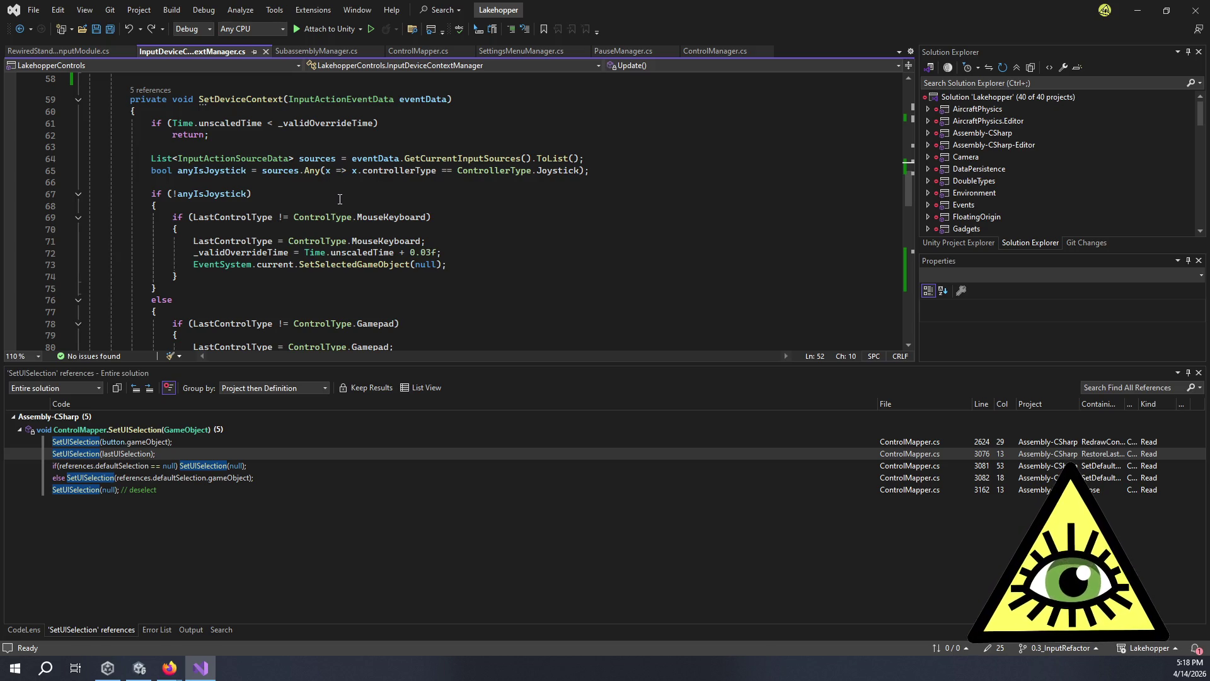
{"action": "scroll", "coordinate": [376, 206], "scroll_direction": "down", "scroll_amount": 1}
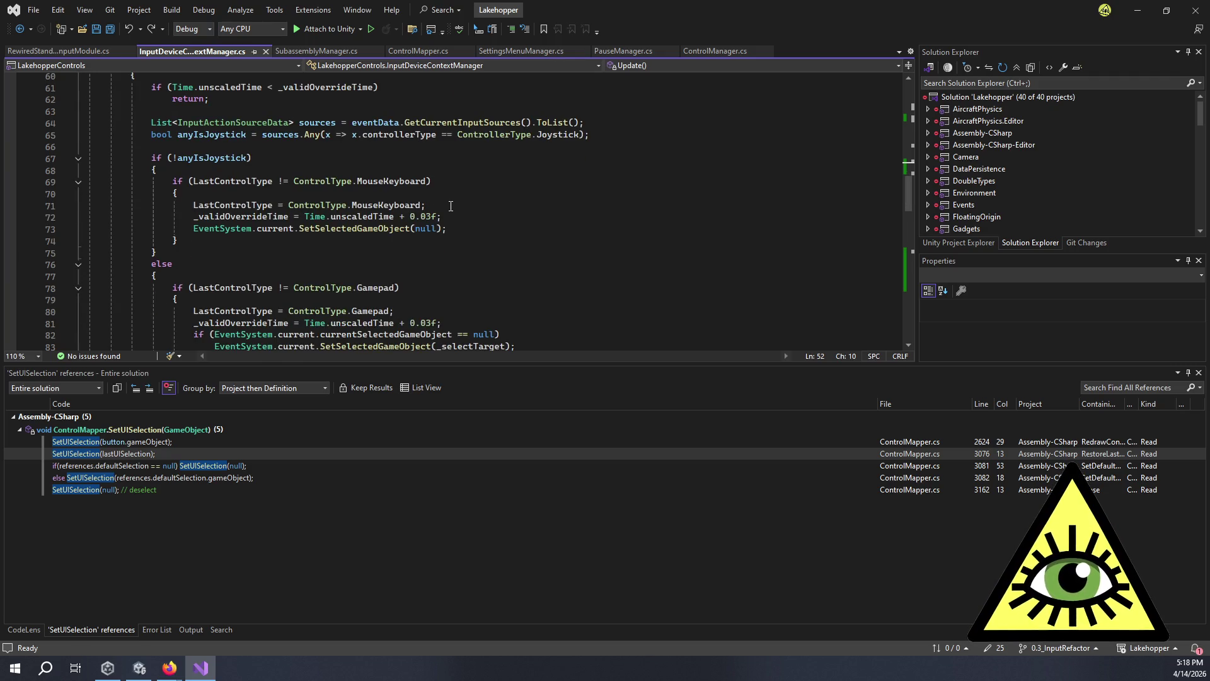
{"action": "mouse_move", "coordinate": [381, 208]}
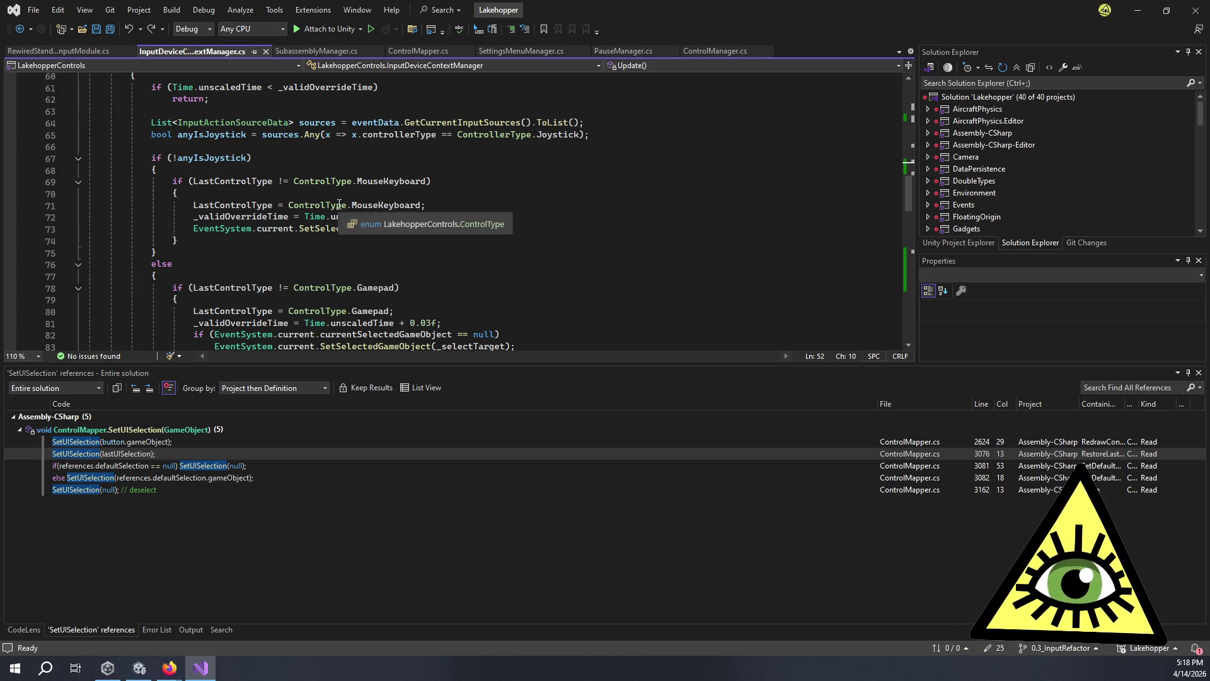
{"action": "scroll", "coordinate": [465, 199], "scroll_direction": "down", "scroll_amount": 3}
{"action": "scroll", "coordinate": [464, 200], "scroll_direction": "up", "scroll_amount": 4}
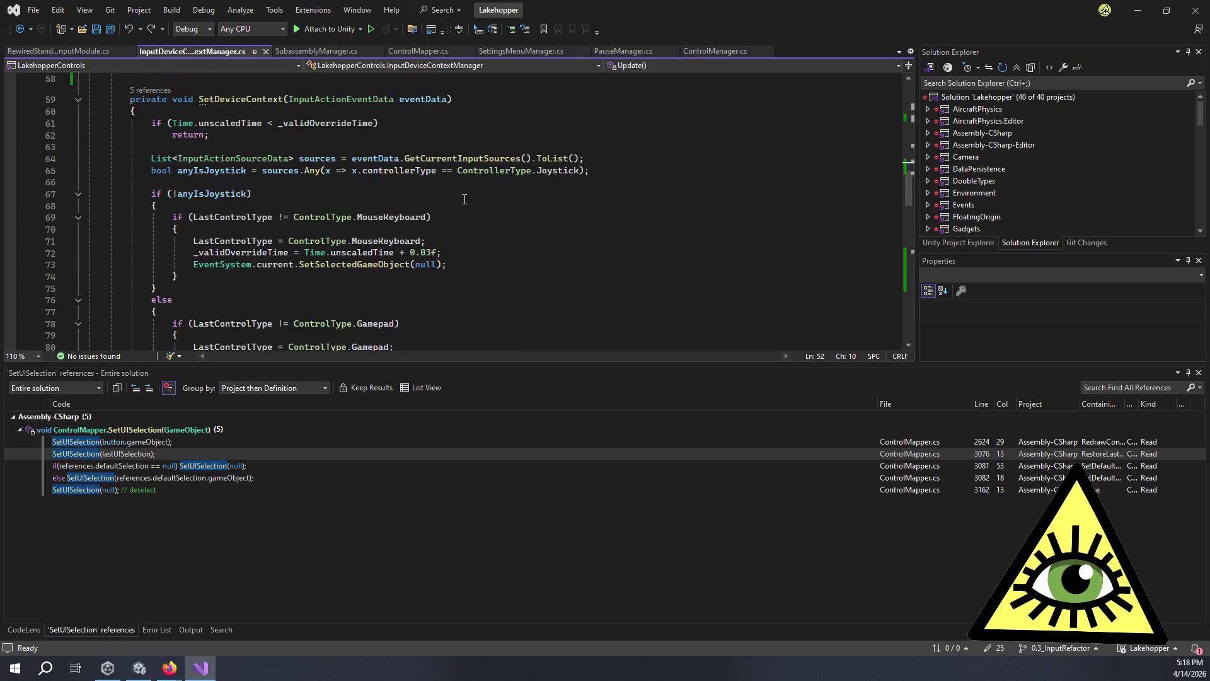
{"action": "left_click", "coordinate": [315, 194]}
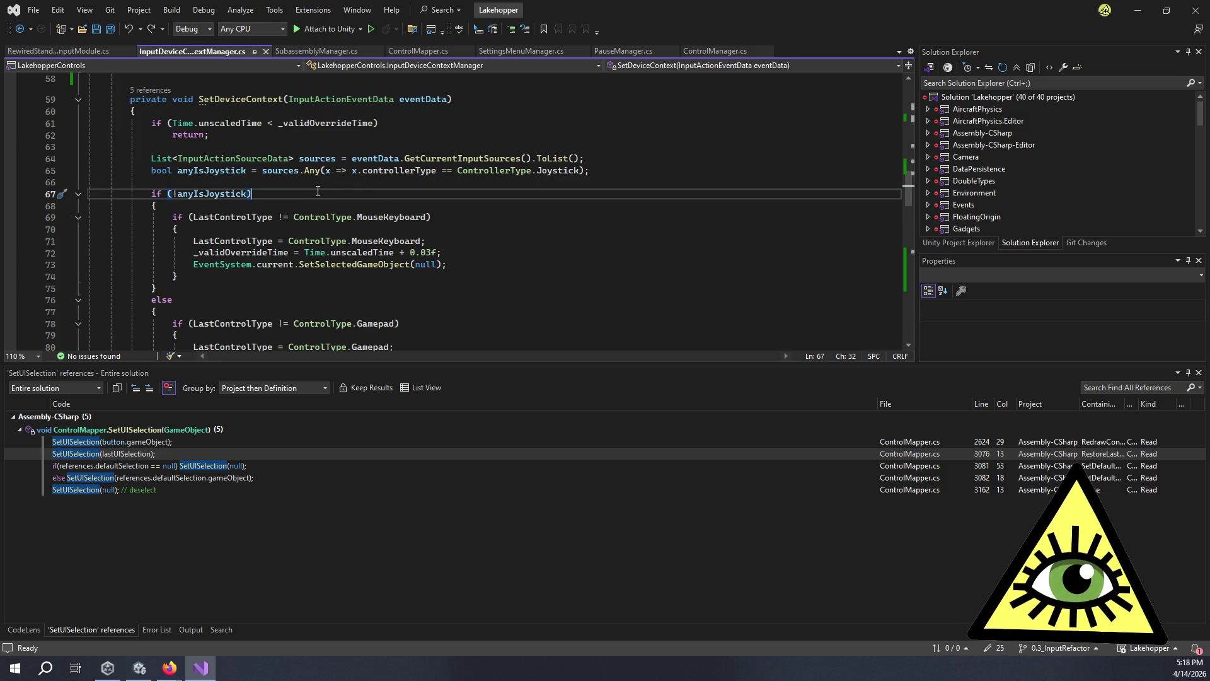
{"action": "double_click", "coordinate": [226, 195]}
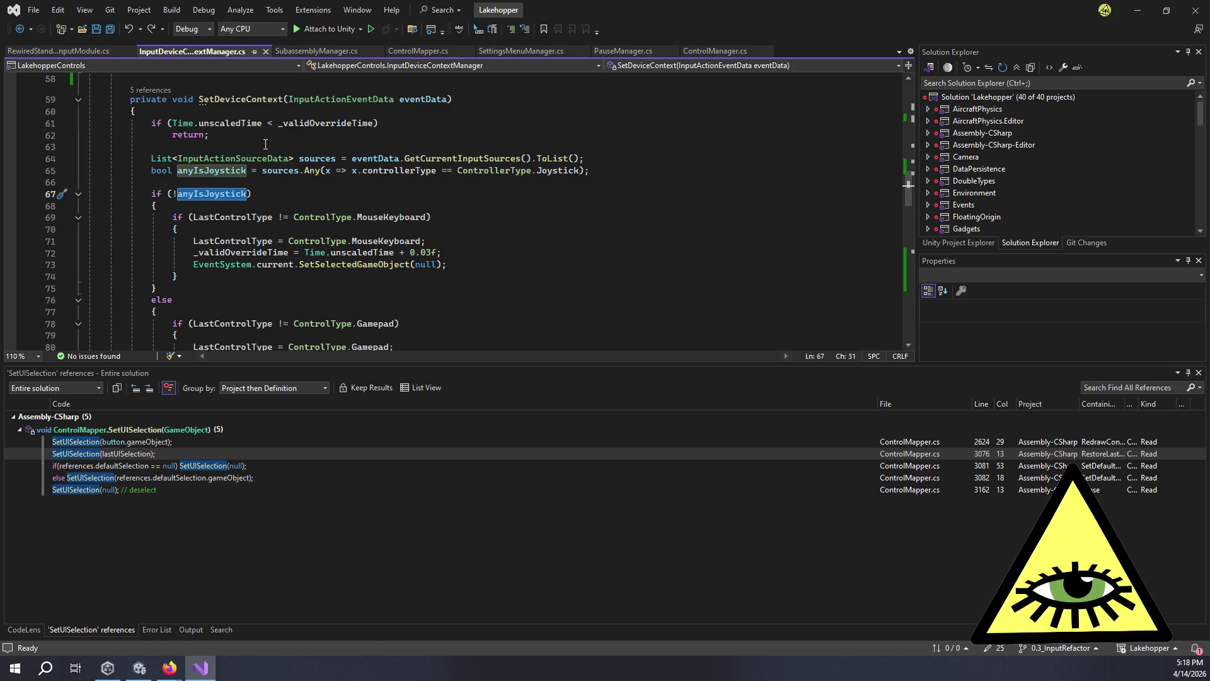
{"action": "key", "text": "BackSpace"}
{"action": "key", "text": "BackSpace"}
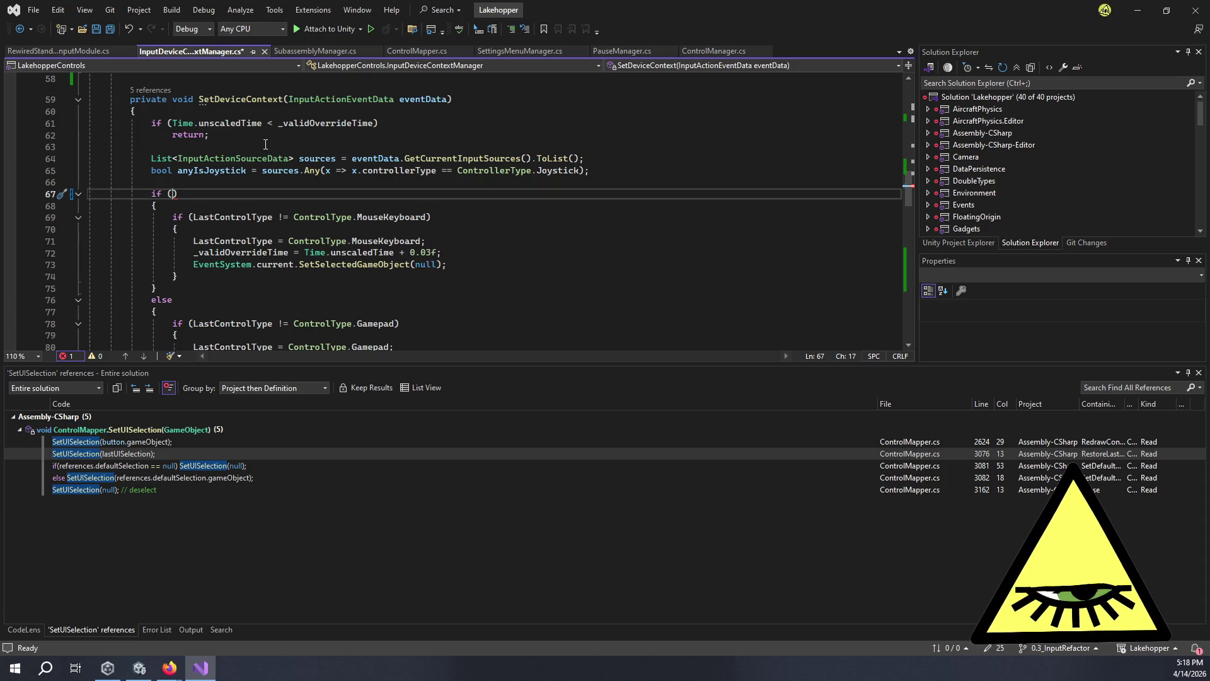
Write ReInput.controllers.GetLastActiveControllerType() into the if condition using IntelliSense.
{"action": "type", "text": "ReInput."}
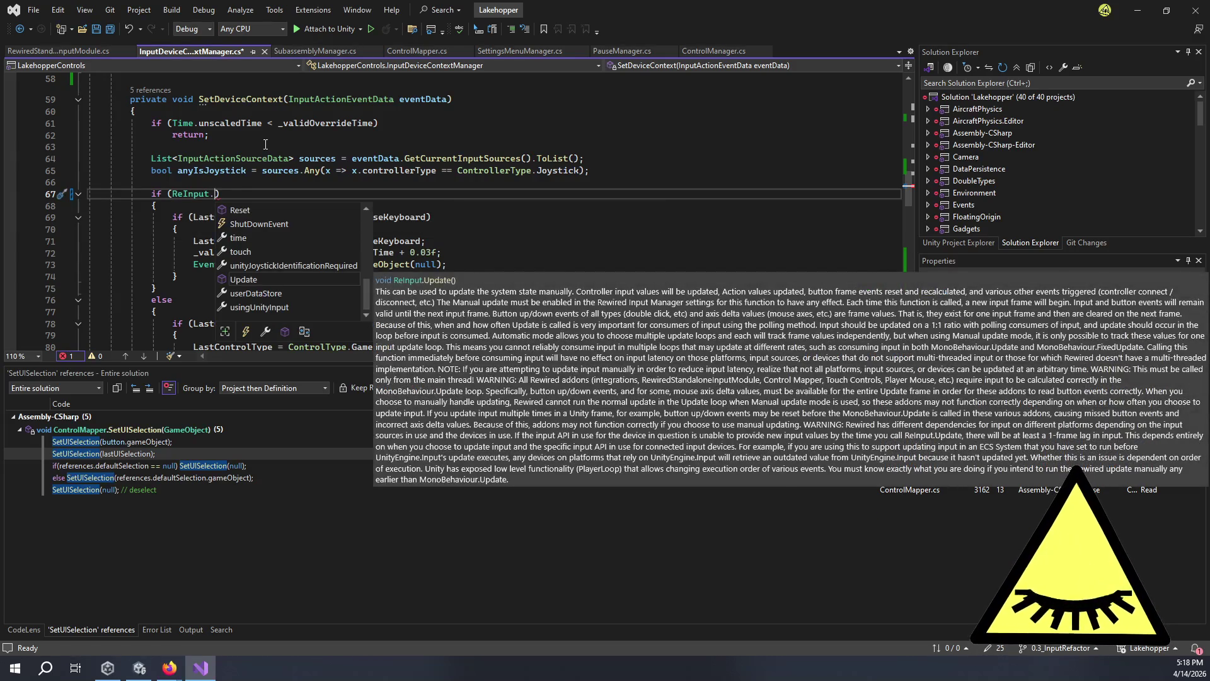
{"action": "type", "text": "con"}
{"action": "key", "text": "BackSpace"}
{"action": "key", "text": "BackSpace"}
{"action": "key", "text": "BackSpace"}
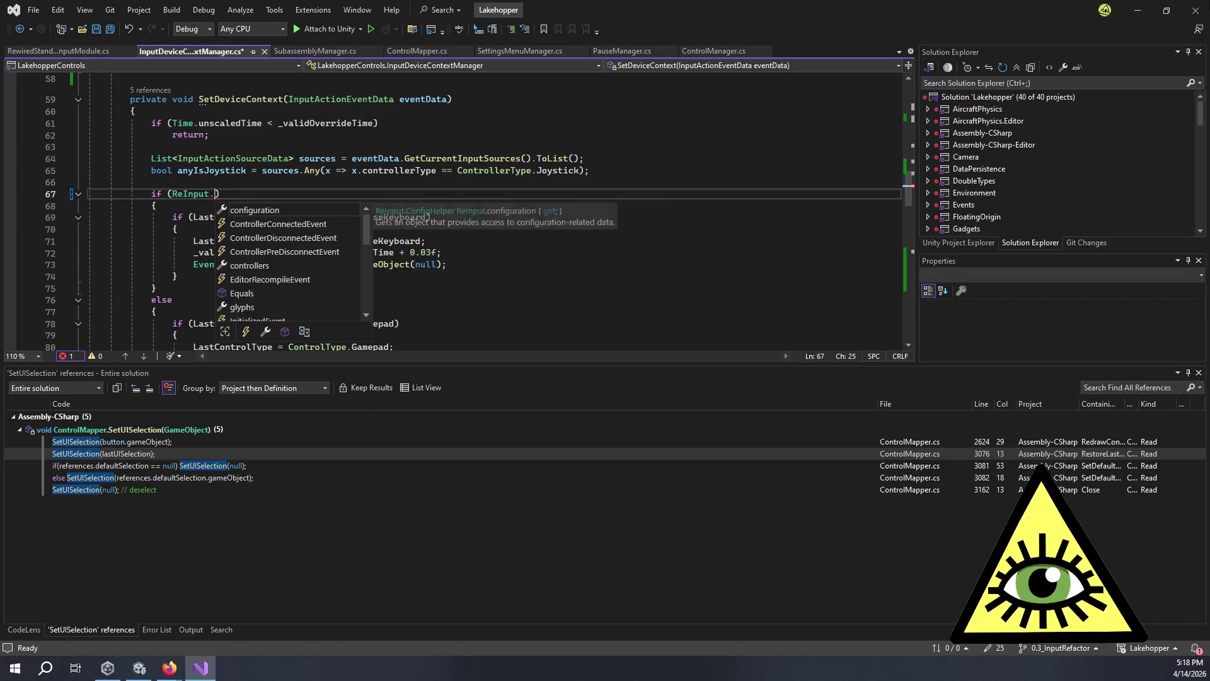
{"action": "key", "text": "Escape"}
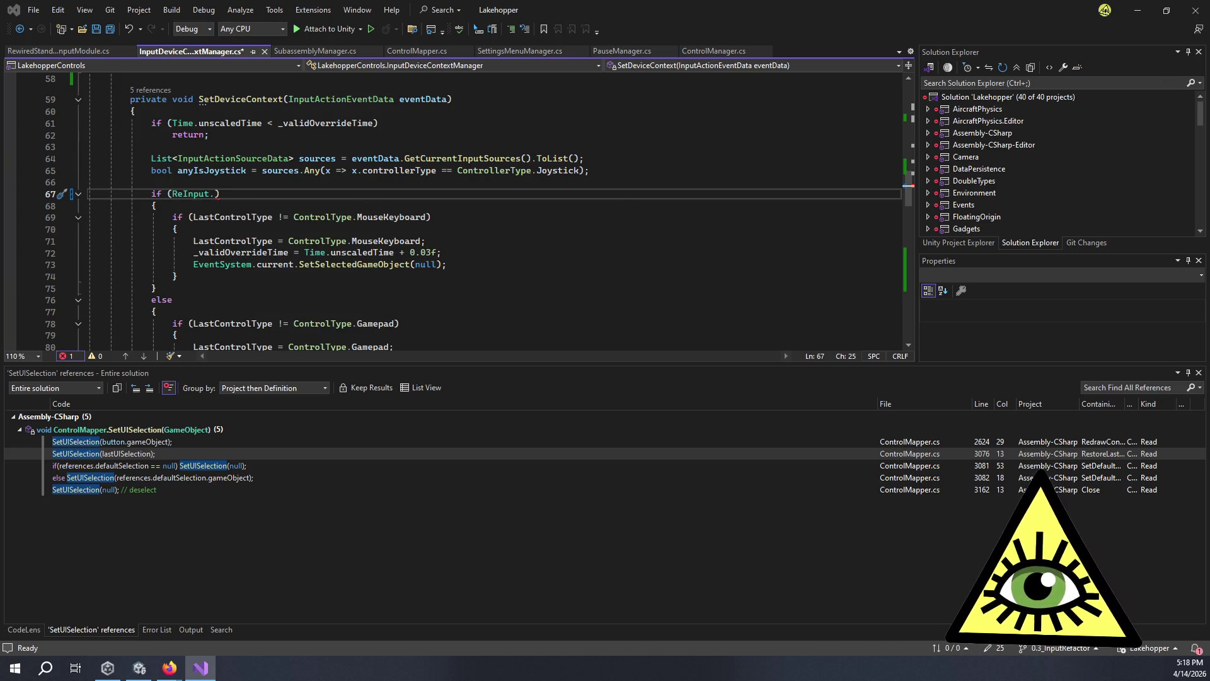
{"action": "type", "text": "con"}
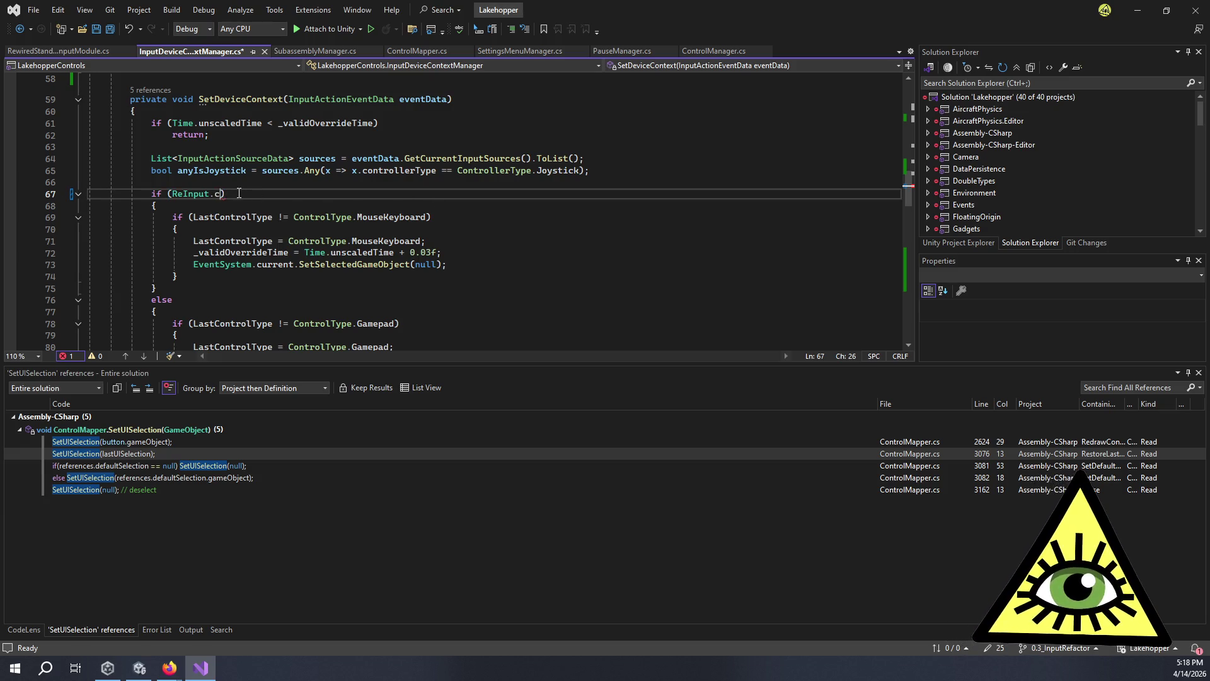
{"action": "key", "text": "Down"}
{"action": "key", "text": "Tab"}
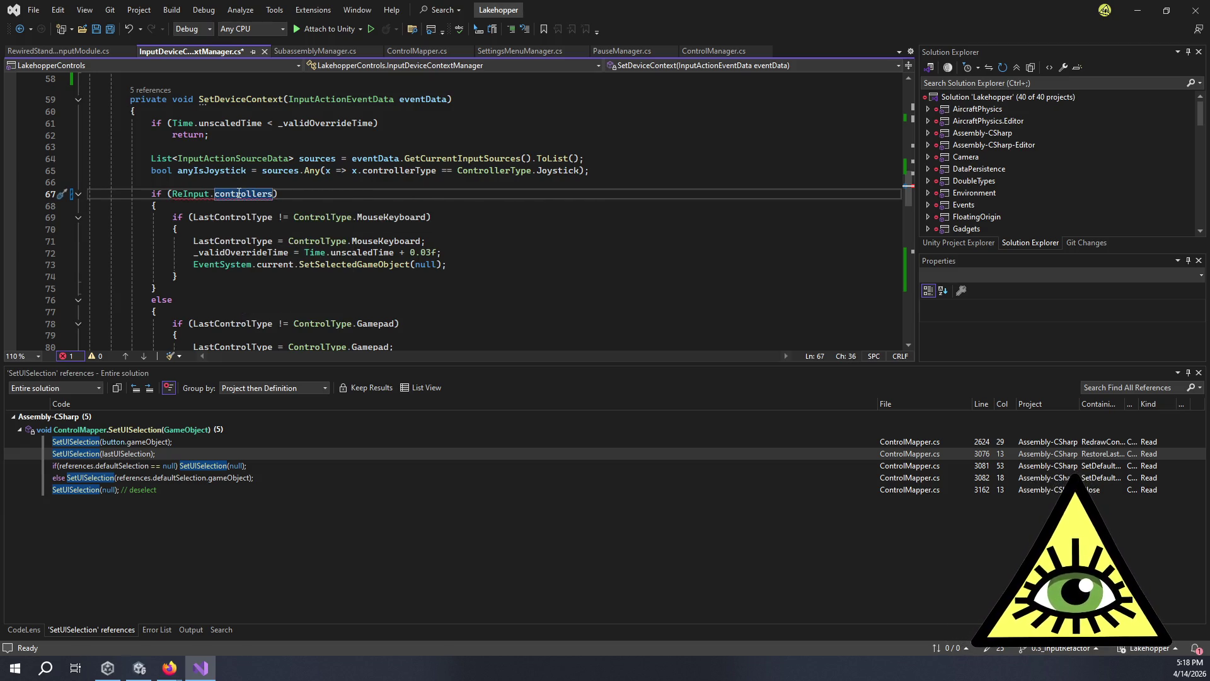
{"action": "type", "text": ".GetLas"}
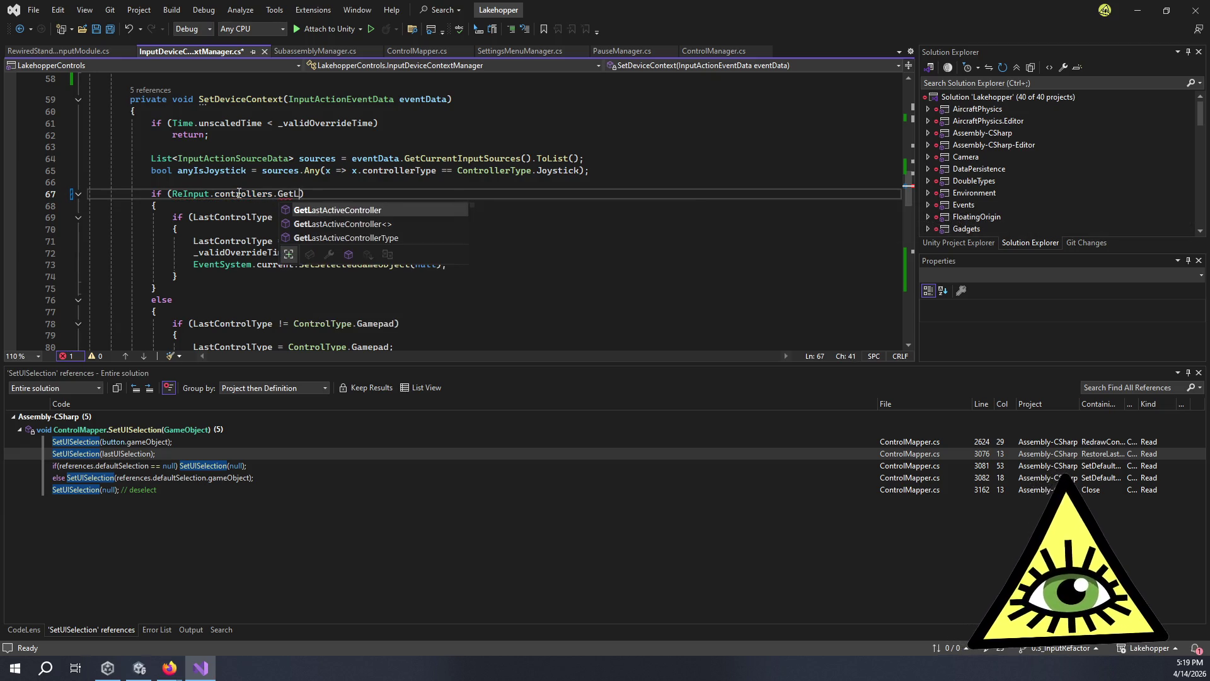
{"action": "key", "text": "Down"}
{"action": "key", "text": "Down"}
{"action": "key", "text": "Tab"}
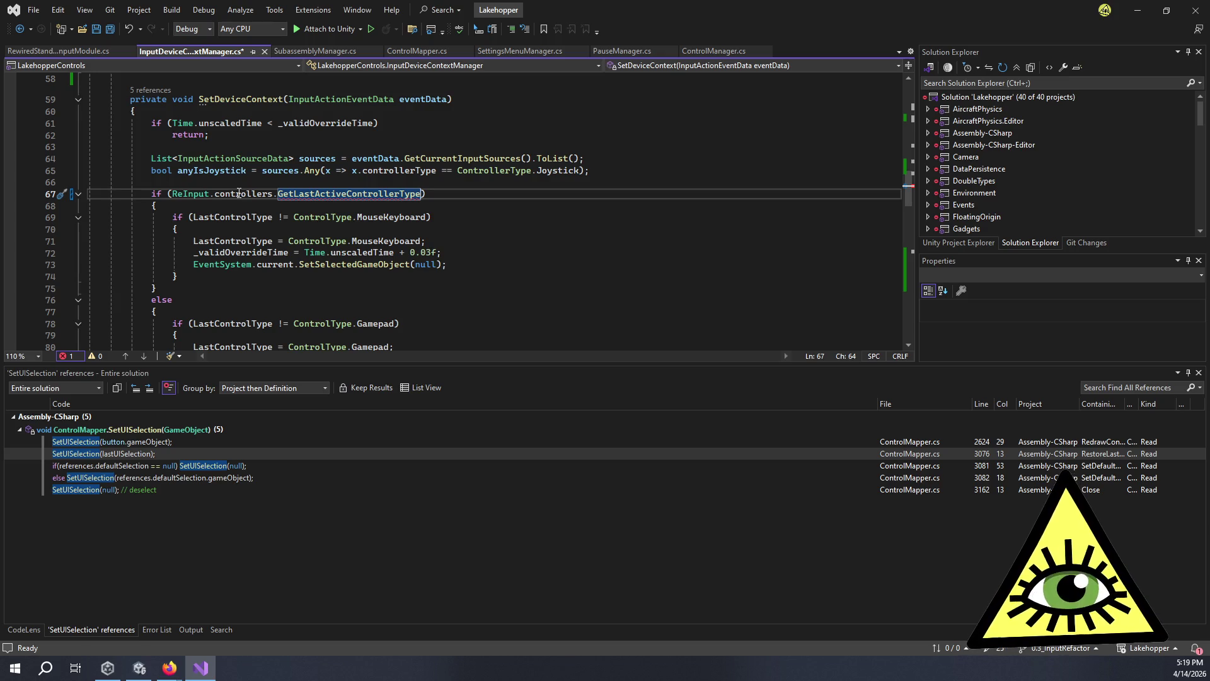
{"action": "type", "text": "()"}
Cut the call out and begin 'ControllerType type =' on a new line above the if.
{"action": "key", "text": "ctrl+shift+Left"}
{"action": "key", "text": "ctrl+shift+Left"}
{"action": "key", "text": "ctrl+shift+Left"}
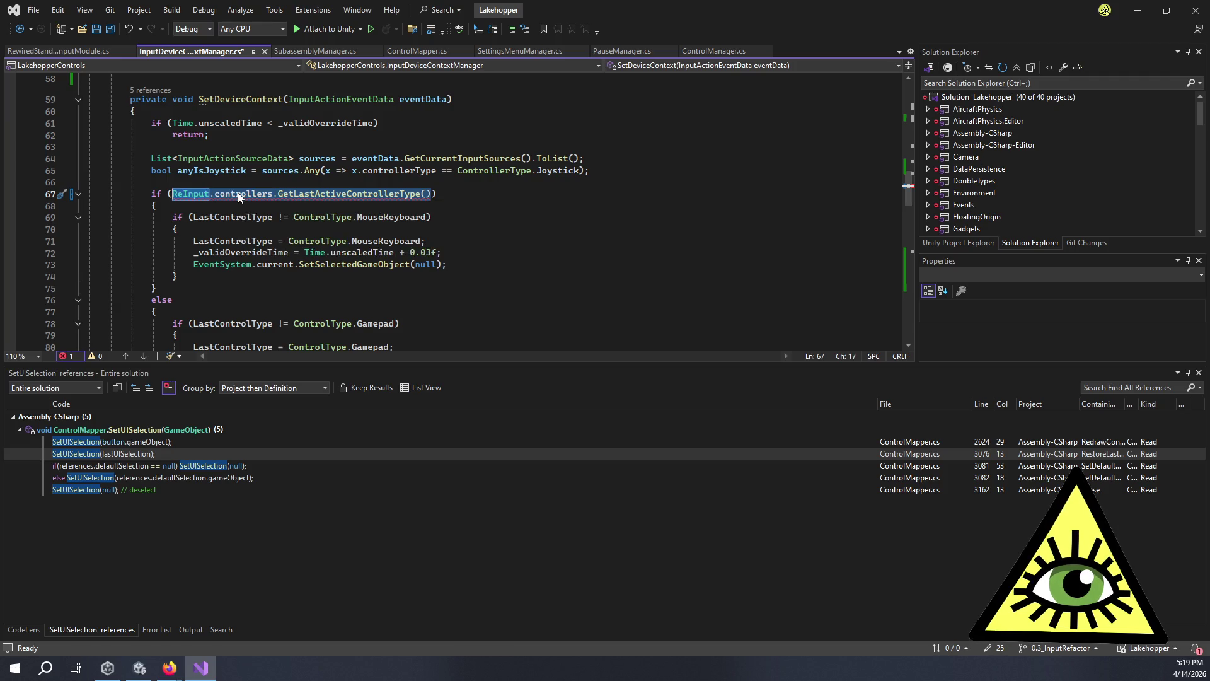
{"action": "key", "text": "ctrl+x"}
{"action": "key", "text": "Up"}
{"action": "key", "text": "ctrl+Return"}
{"action": "key", "text": "Return"}
{"action": "type", "text": "Controller"}
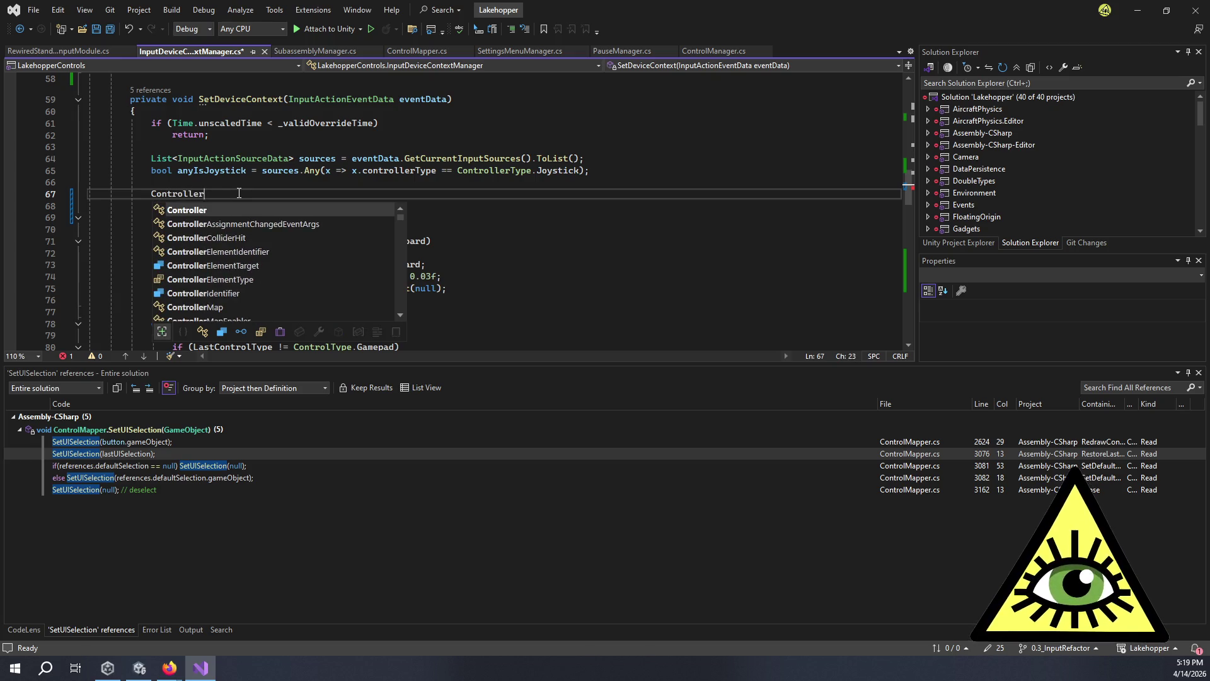
{"action": "type", "text": "Type type ="}
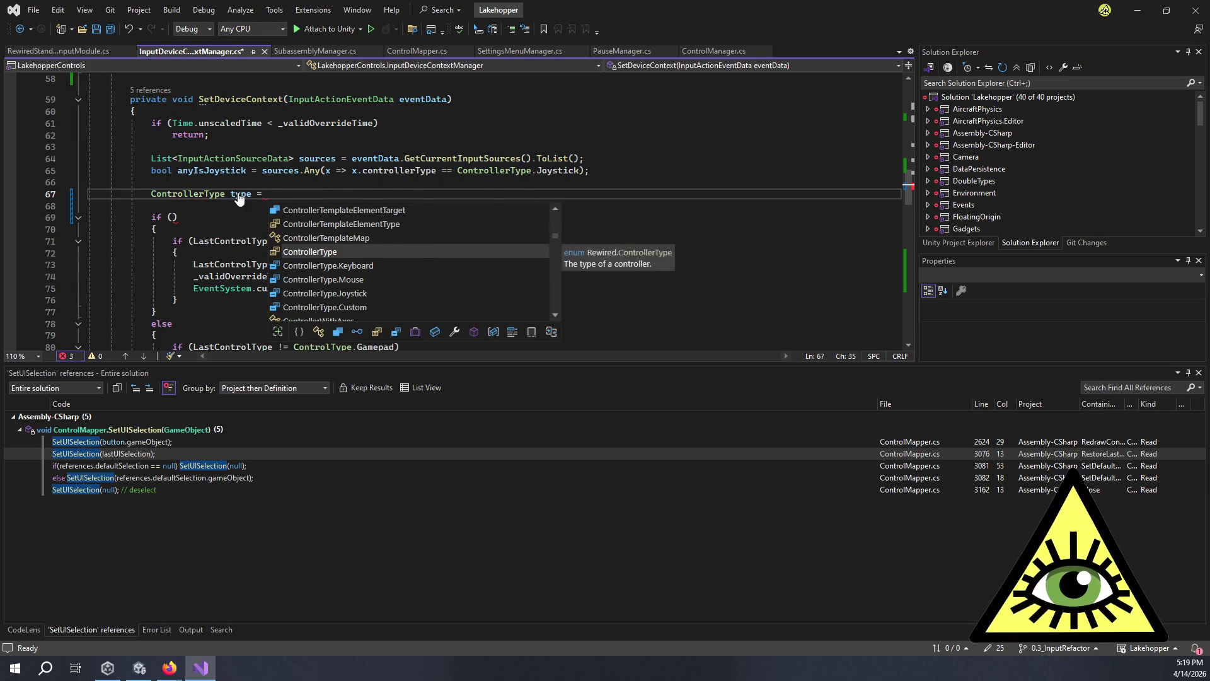
Complete the declaration so type stores the pasted GetLastActiveControllerType() call.
{"action": "key", "text": "Tab"}
{"action": "key", "text": "Down"}
{"action": "key", "text": "Down"}
{"action": "key", "text": "Left"}
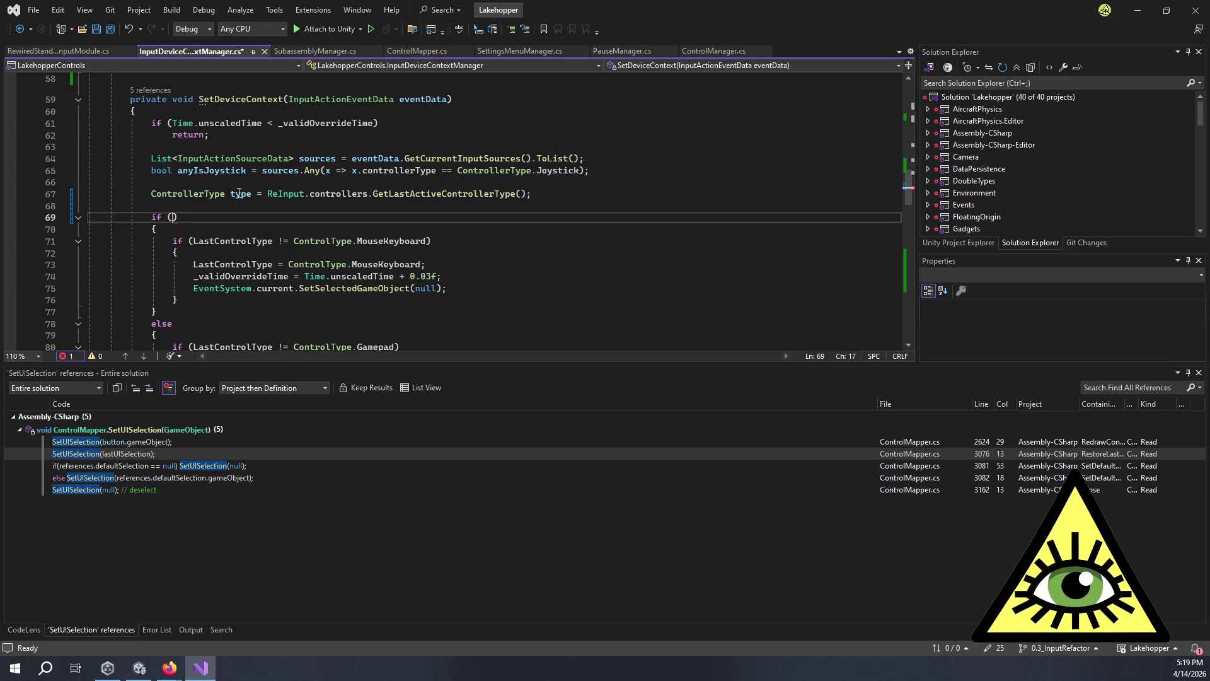
Set the if condition to type == ControllerType.Keyboard || type == ControllerType.Mouse.
{"action": "type", "text": "type =="}
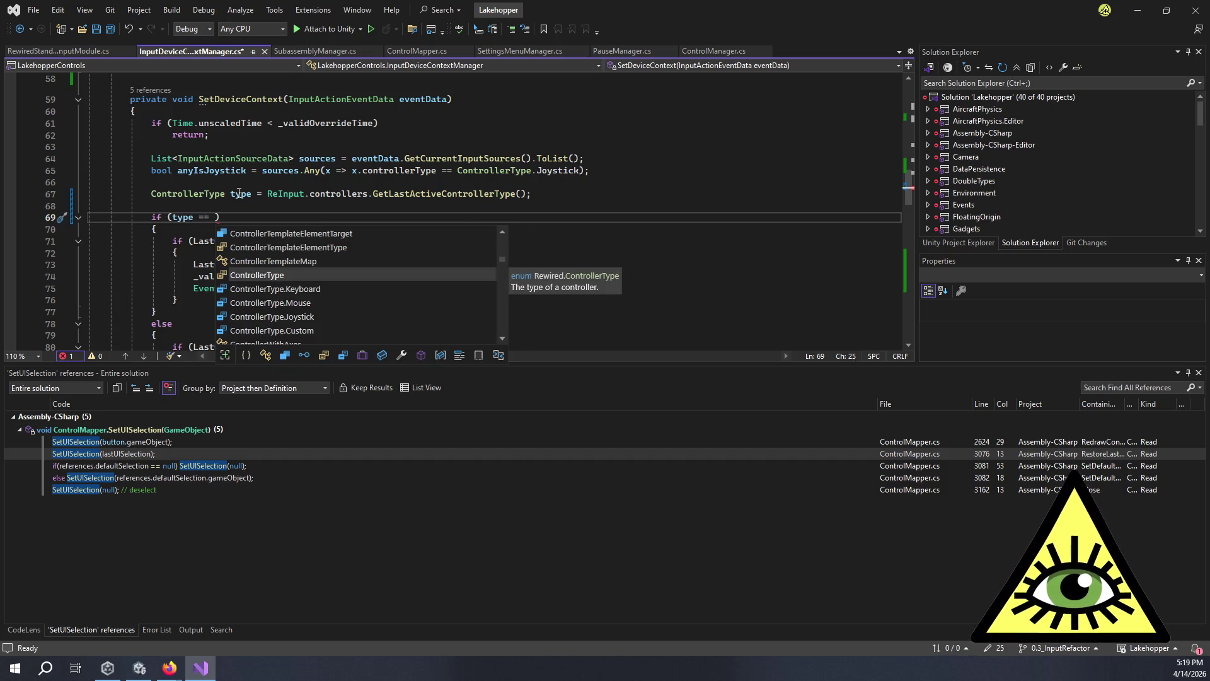
{"action": "key", "text": "Down"}
{"action": "key", "text": "Tab"}
{"action": "type", "text": "|| "}
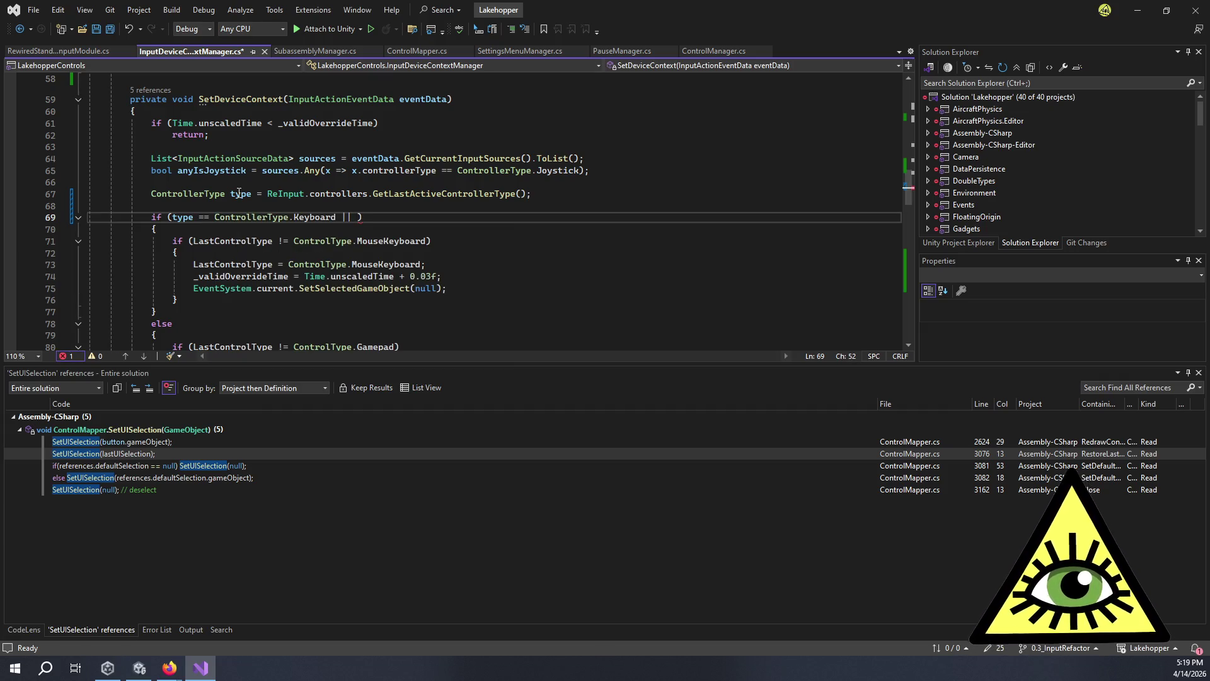
{"action": "type", "text": "type"}
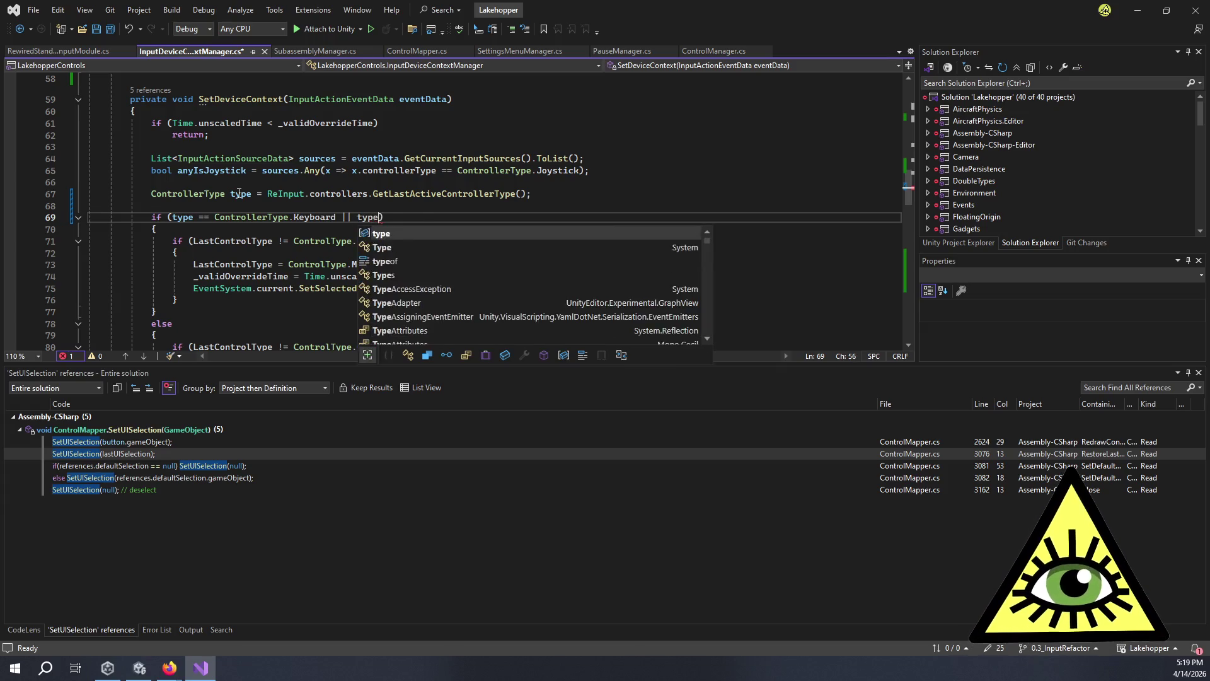
{"action": "type", "text": " == Contro"}
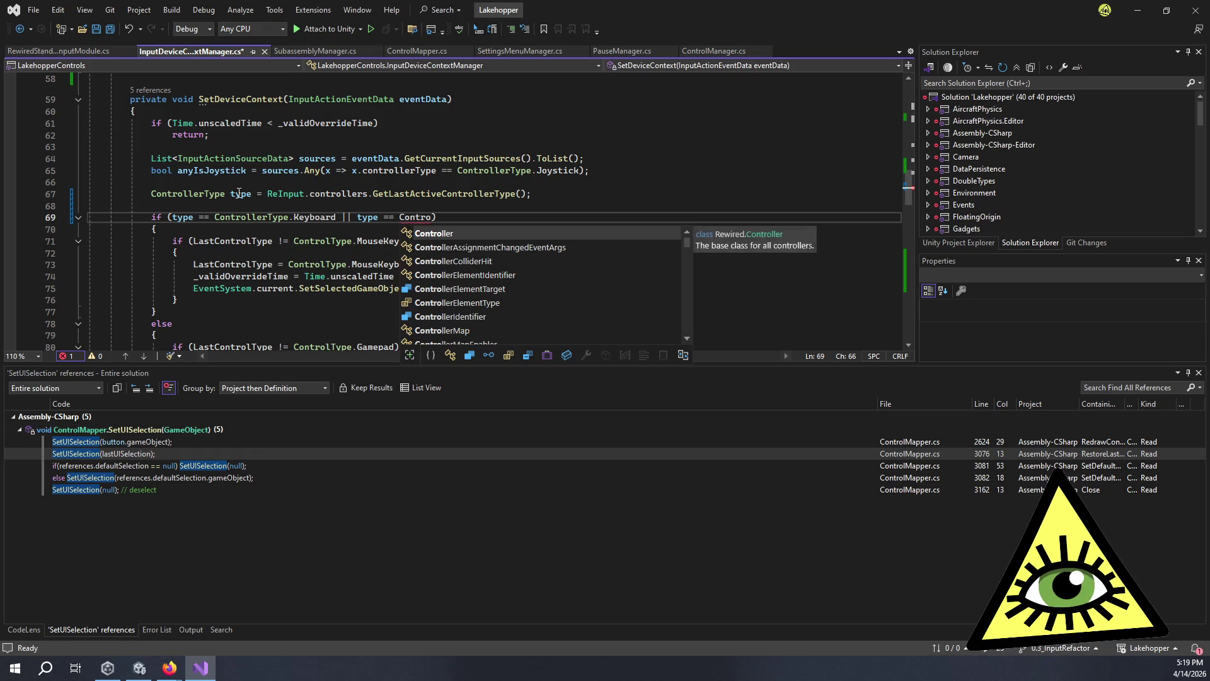
{"action": "type", "text": "llertype"}
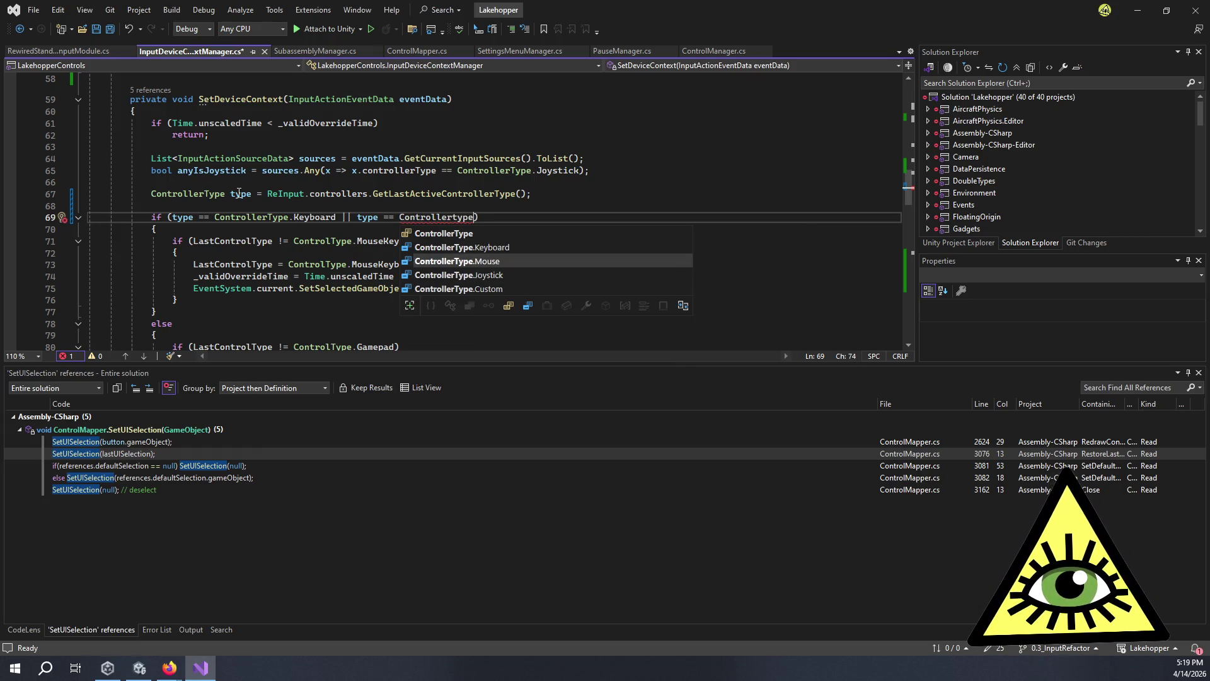
{"action": "key", "text": "Tab"}
{"action": "type", "text": ")"}
{"action": "left_click", "coordinate": [179, 299]}
{"action": "scroll", "coordinate": [178, 299], "scroll_direction": "down", "scroll_amount": 3}
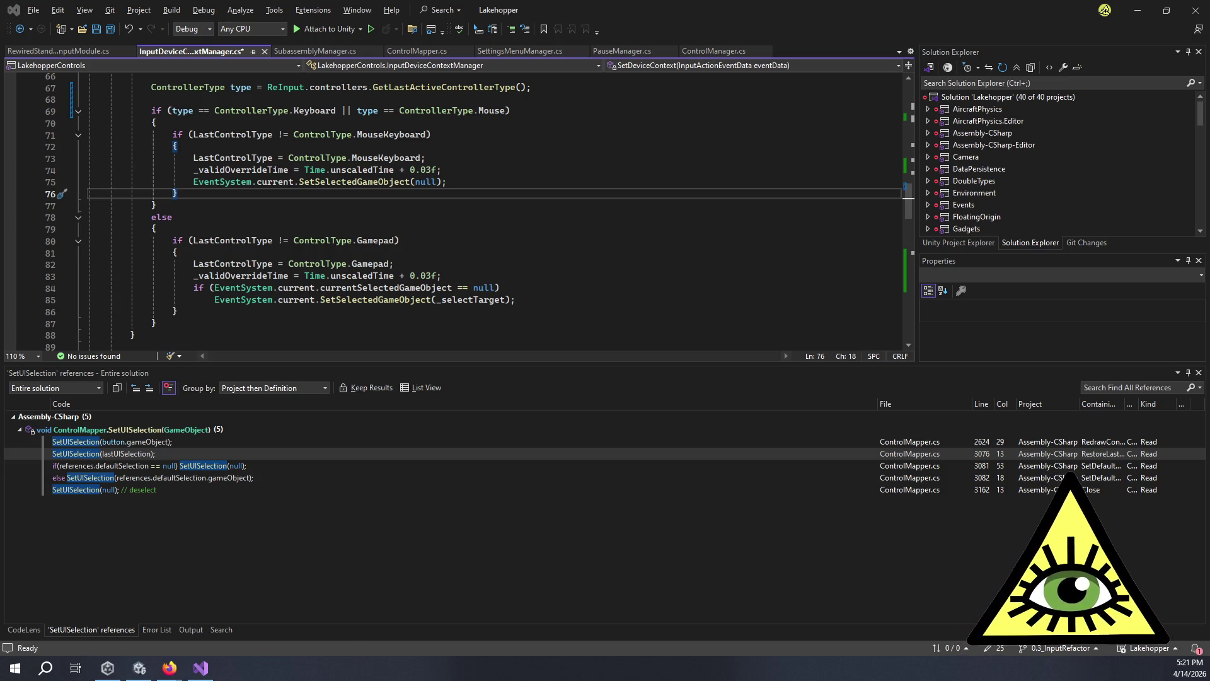
{"action": "left_click", "coordinate": [314, 212]}
{"action": "left_click", "coordinate": [332, 221]}
{"action": "left_click", "coordinate": [363, 229]}
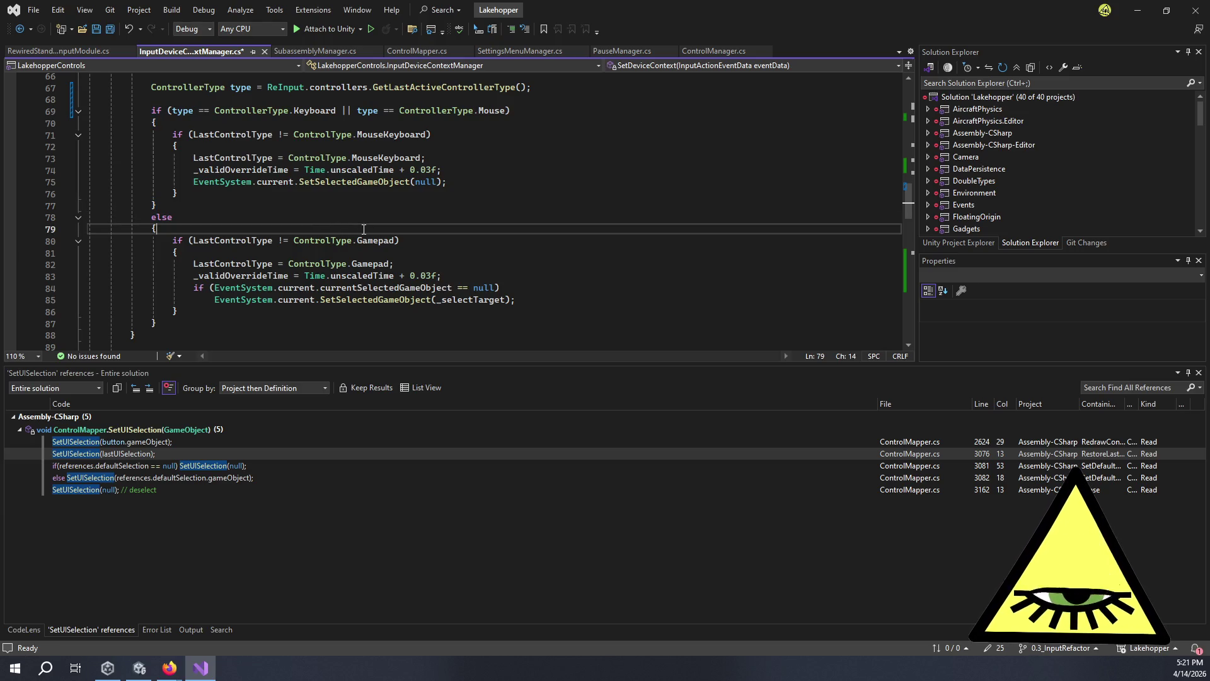